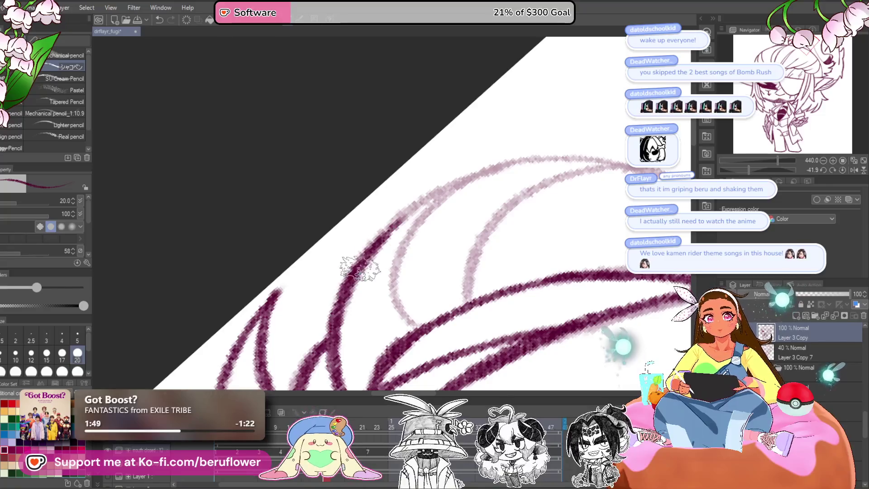
- Ink dark maroon lines over the hair's sketch curves, rotating the canvas to a comfortable angle
{"action": "mouse_move", "coordinate": [495, 166]}
{"action": "left_mouse_down"}
{"action": "mouse_move", "coordinate": [432, 206]}
{"action": "mouse_move", "coordinate": [406, 316]}
{"action": "left_mouse_up"}
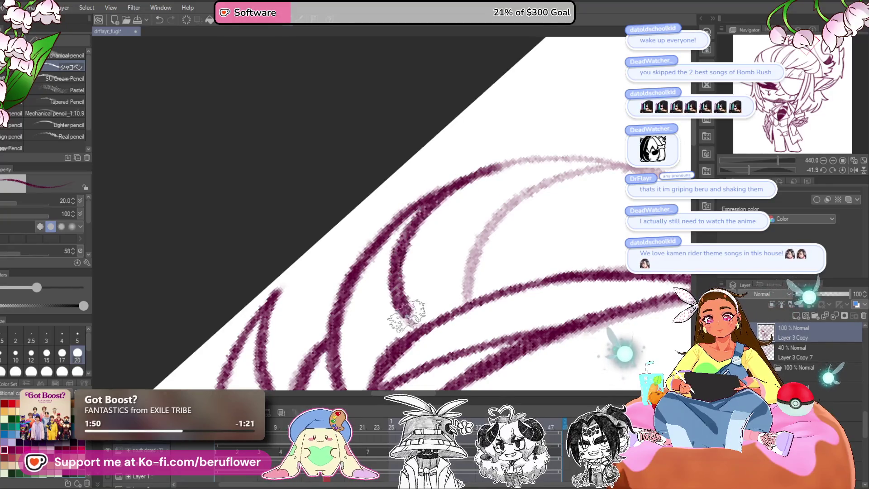
{"action": "left_click_drag", "start_coordinate": [512, 246], "coordinate": [475, 267]}
{"action": "left_click_drag", "start_coordinate": [428, 322], "coordinate": [553, 188]}
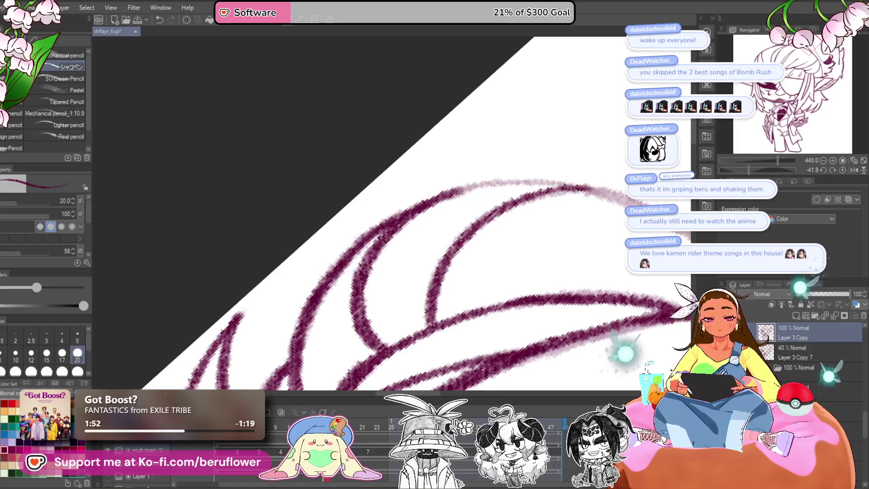
{"action": "left_click_drag", "start_coordinate": [754, 166], "coordinate": [744, 167]}
{"action": "left_click_drag", "start_coordinate": [431, 195], "coordinate": [576, 132]}
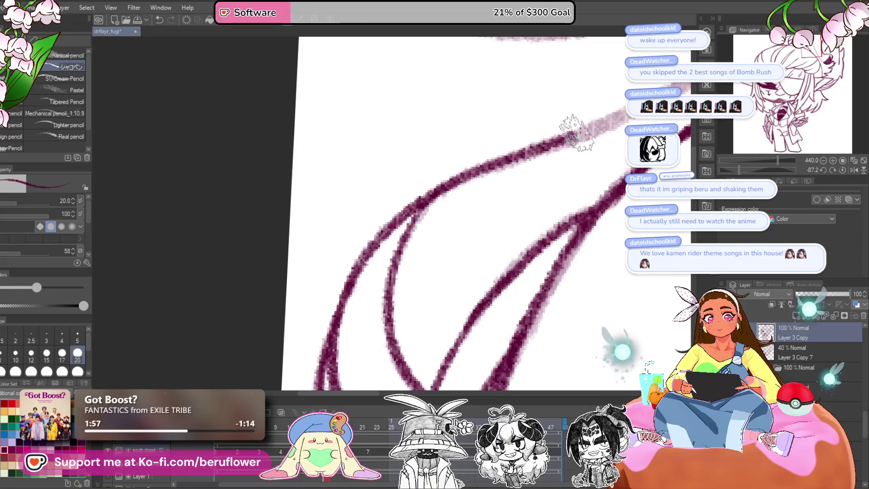
- Trace the sketch line down to the mouth, then reset the canvas rotation to upright
{"action": "scroll", "coordinate": [394, 238], "scroll_direction": "down", "scroll_amount": 2}
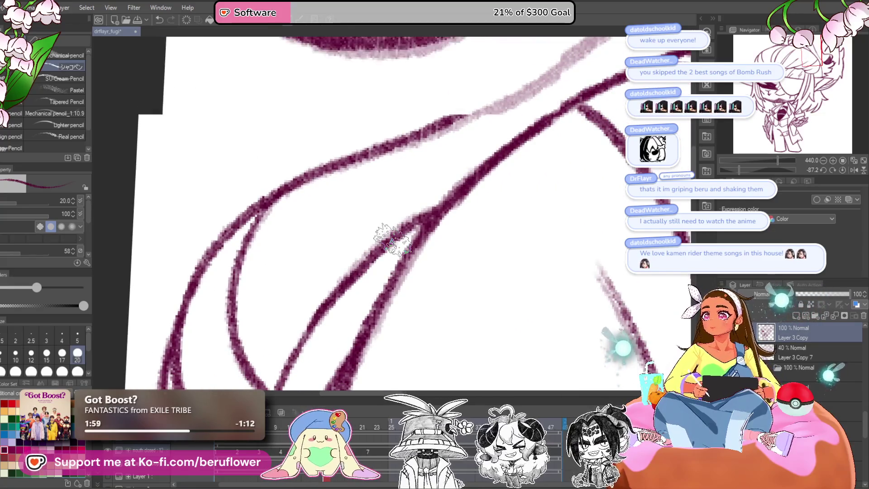
{"action": "left_click_drag", "start_coordinate": [393, 241], "coordinate": [422, 168]}
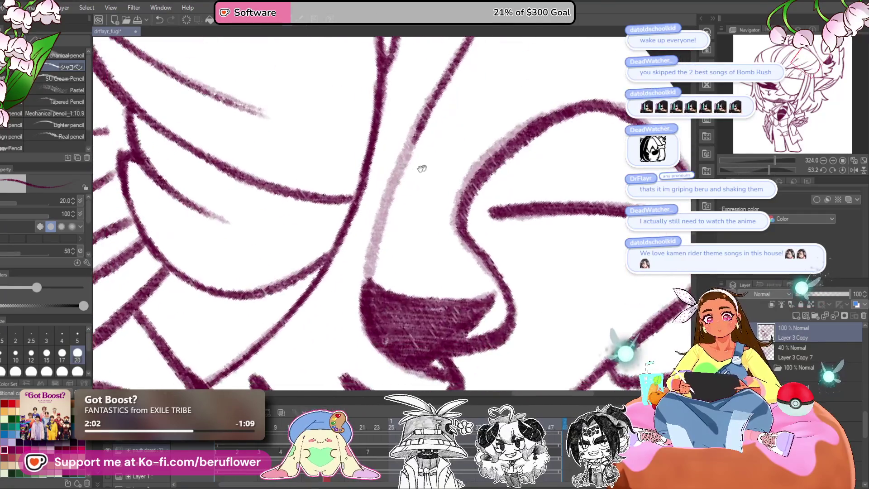
{"action": "mouse_move", "coordinate": [427, 116]}
{"action": "left_mouse_down"}
{"action": "mouse_move", "coordinate": [376, 218]}
{"action": "mouse_move", "coordinate": [365, 283]}
{"action": "left_mouse_up"}
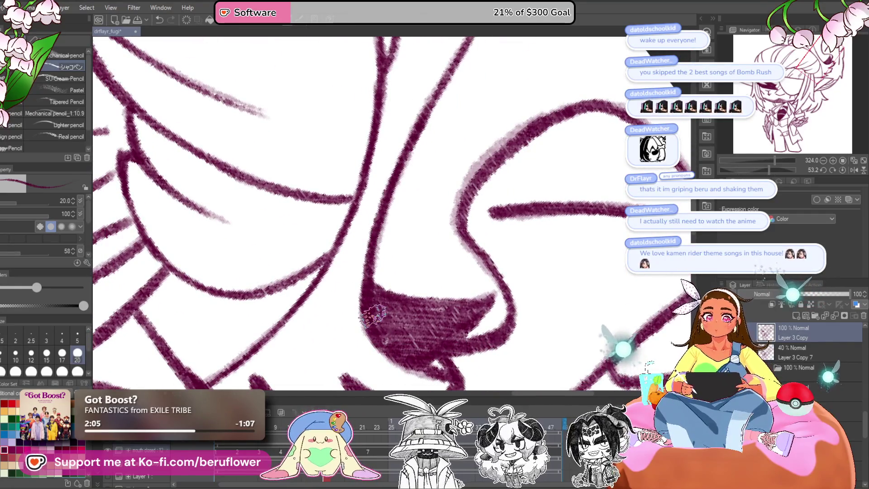
{"action": "scroll", "coordinate": [374, 316], "scroll_direction": "down", "scroll_amount": 4}
{"action": "left_click_drag", "start_coordinate": [373, 314], "coordinate": [500, 292]}
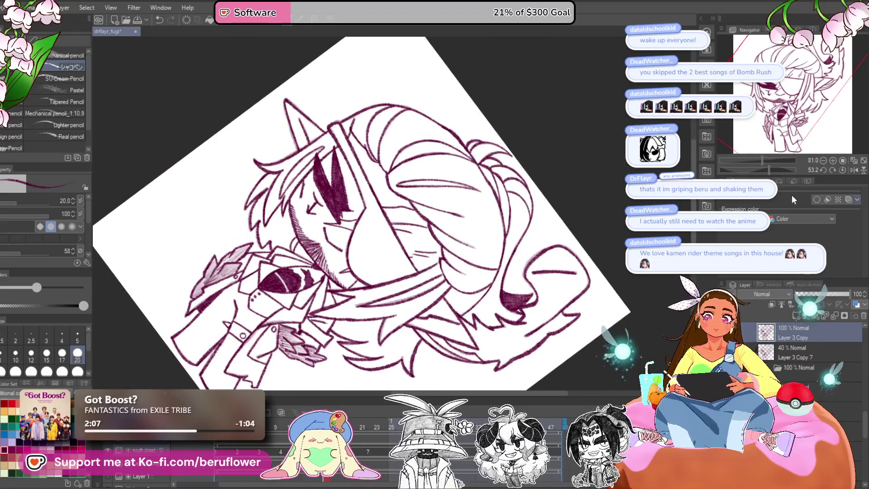
{"action": "left_click", "coordinate": [842, 170]}
- Recentre the upright drawing, view frames 9 and 1, and play the animation loop
{"action": "mouse_move", "coordinate": [532, 333]}
{"action": "left_mouse_down"}
{"action": "mouse_move", "coordinate": [514, 300]}
{"action": "mouse_move", "coordinate": [531, 310]}
{"action": "mouse_move", "coordinate": [523, 355]}
{"action": "mouse_move", "coordinate": [526, 324]}
{"action": "mouse_move", "coordinate": [531, 330]}
{"action": "left_mouse_up"}
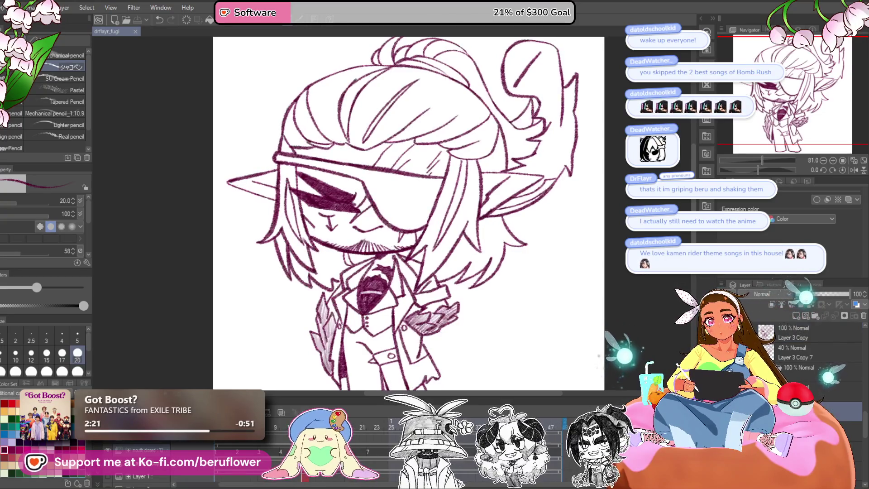
{"action": "left_click", "coordinate": [275, 437]}
{"action": "left_click", "coordinate": [235, 443]}
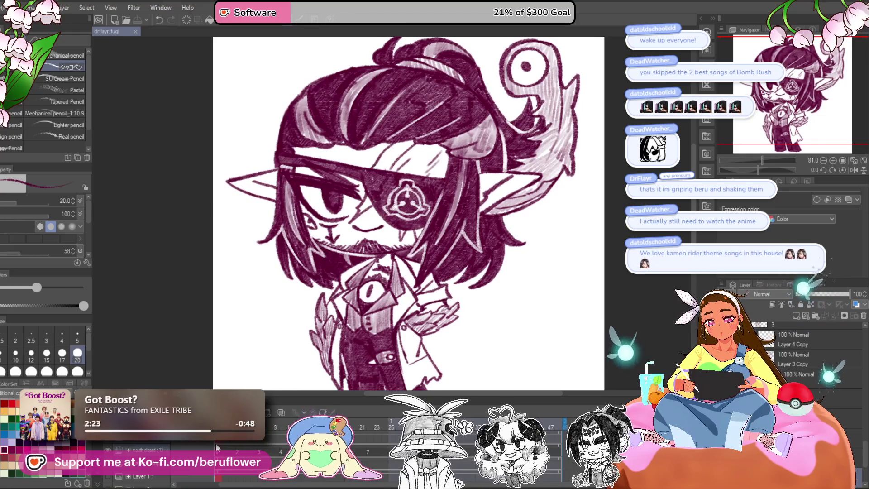
{"action": "key", "text": "space"}
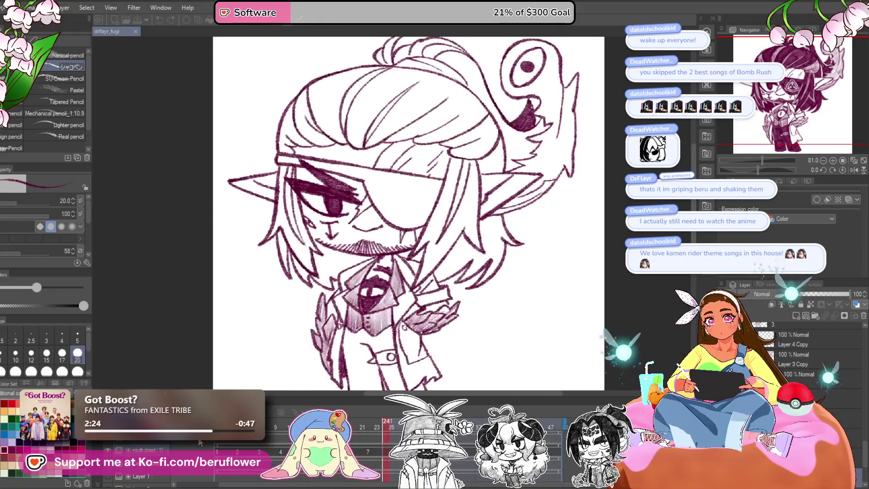
{"action": "left_click", "coordinate": [275, 428]}
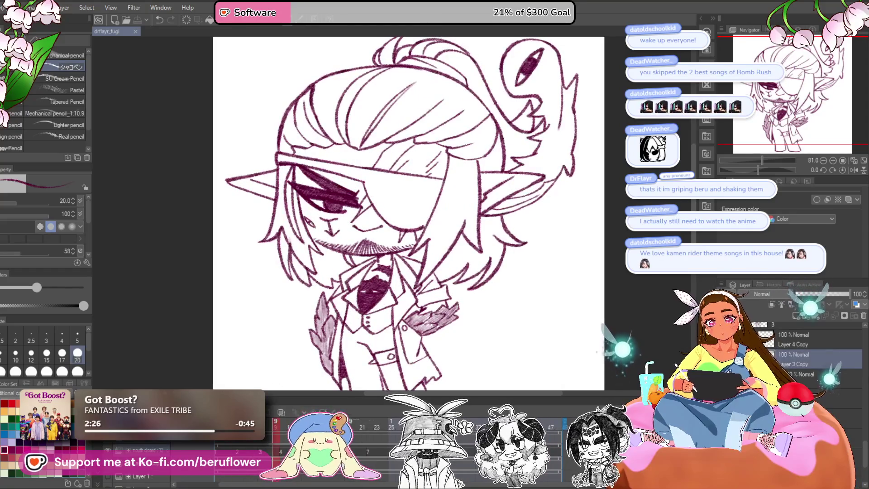
- Scrub frames 9 to 22, settle on the line-art frame and replay the animation
{"action": "mouse_move", "coordinate": [275, 428]}
{"action": "left_mouse_down"}
{"action": "mouse_move", "coordinate": [371, 429]}
{"action": "mouse_move", "coordinate": [353, 438]}
{"action": "left_mouse_up"}
{"action": "left_click", "coordinate": [363, 456]}
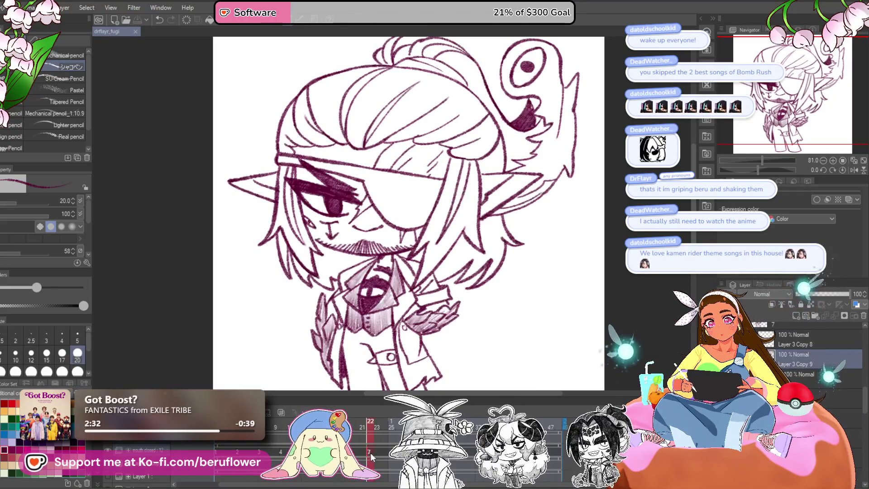
{"action": "left_click", "coordinate": [380, 456]}
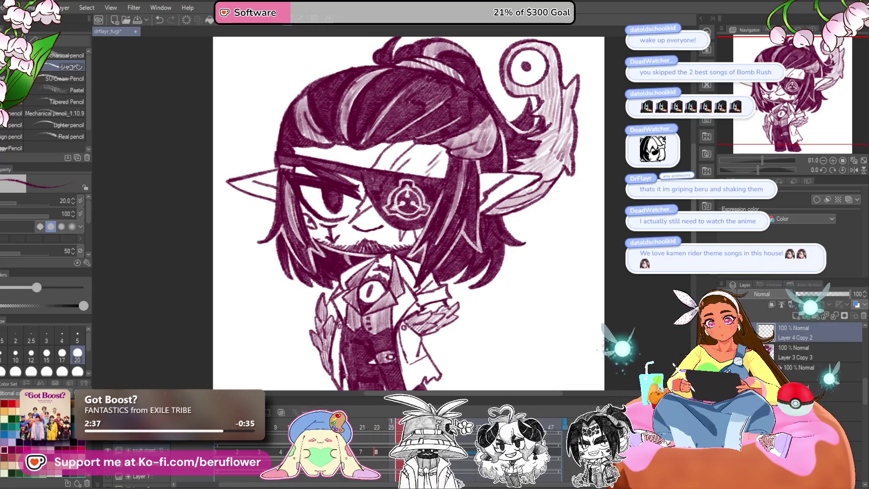
{"action": "left_click", "coordinate": [392, 456]}
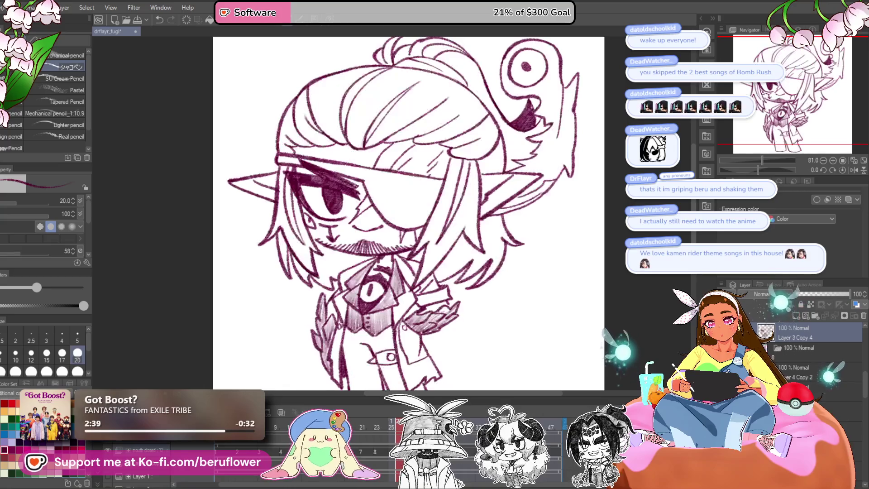
{"action": "key", "text": "space"}
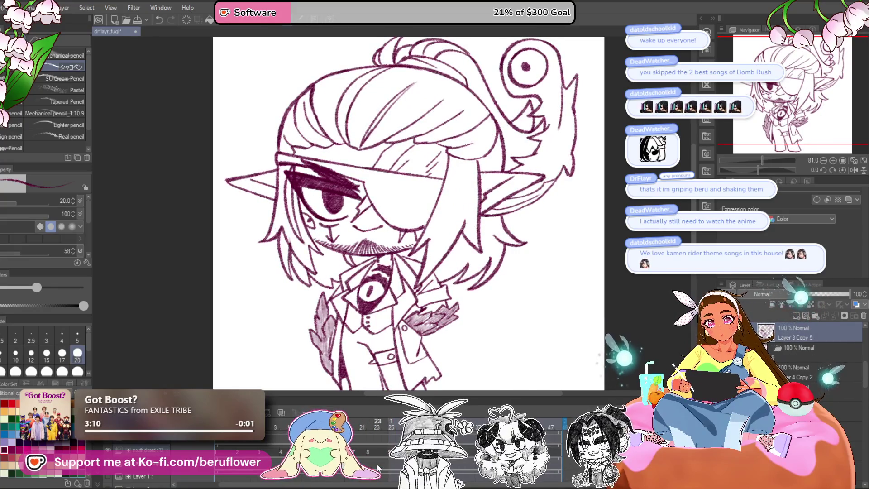
- Flip between shaded frame 22 and line-art frame 25 on the Timeline, finishing on 25
{"action": "left_click", "coordinate": [378, 456]}
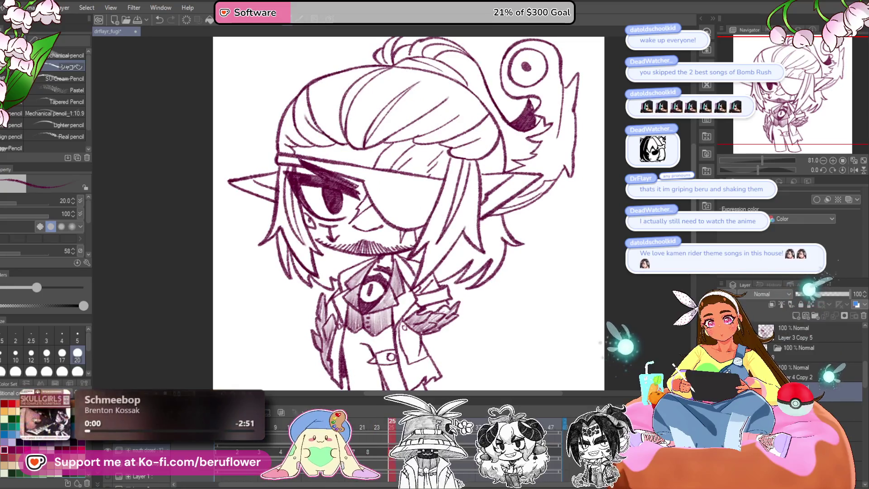
{"action": "left_click", "coordinate": [368, 452]}
{"action": "left_click", "coordinate": [368, 452]}
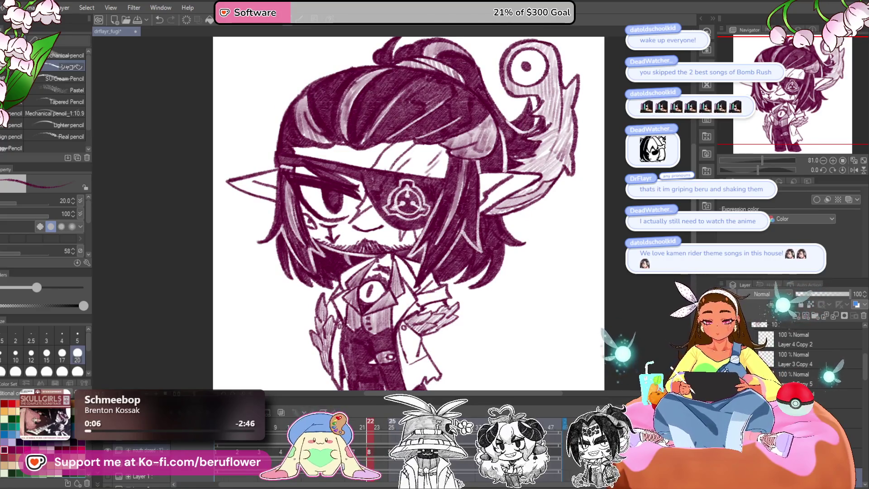
{"action": "left_click", "coordinate": [392, 452]}
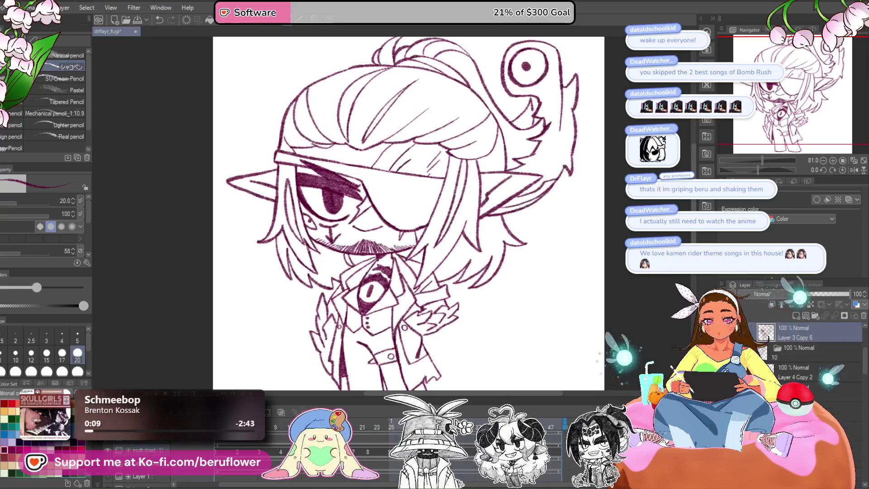
- Zoom in and hatch pencil shading over the hand and the left hair spike
{"action": "scroll", "coordinate": [433, 306], "scroll_direction": "up", "scroll_amount": 5}
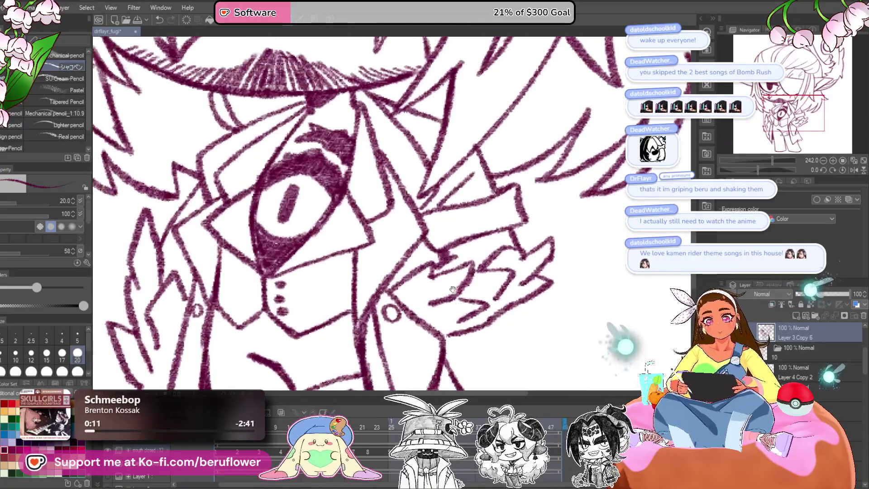
{"action": "mouse_move", "coordinate": [411, 278]}
{"action": "left_mouse_down"}
{"action": "mouse_move", "coordinate": [399, 281]}
{"action": "mouse_move", "coordinate": [434, 298]}
{"action": "mouse_move", "coordinate": [507, 286]}
{"action": "mouse_move", "coordinate": [543, 271]}
{"action": "mouse_move", "coordinate": [541, 252]}
{"action": "mouse_move", "coordinate": [512, 272]}
{"action": "mouse_move", "coordinate": [491, 312]}
{"action": "left_mouse_up"}
{"action": "mouse_move", "coordinate": [398, 297]}
{"action": "left_mouse_down"}
{"action": "mouse_move", "coordinate": [468, 298]}
{"action": "mouse_move", "coordinate": [587, 270]}
{"action": "left_mouse_up"}
{"action": "mouse_move", "coordinate": [342, 197]}
{"action": "left_mouse_down"}
{"action": "mouse_move", "coordinate": [330, 236]}
{"action": "mouse_move", "coordinate": [335, 270]}
{"action": "left_mouse_up"}
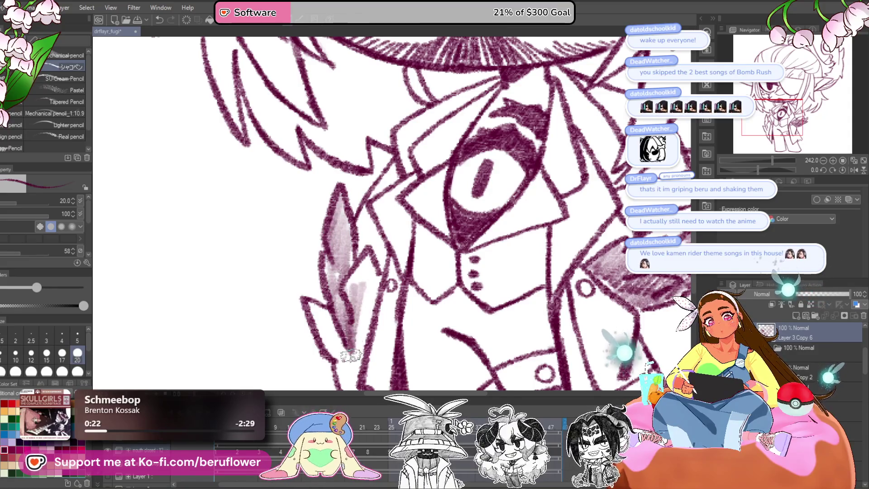
- Pan and zoom around the jacket, then fit the whole drawing to the window
{"action": "mouse_move", "coordinate": [361, 325]}
{"action": "left_mouse_down"}
{"action": "mouse_move", "coordinate": [371, 252]}
{"action": "mouse_move", "coordinate": [360, 249]}
{"action": "left_mouse_up"}
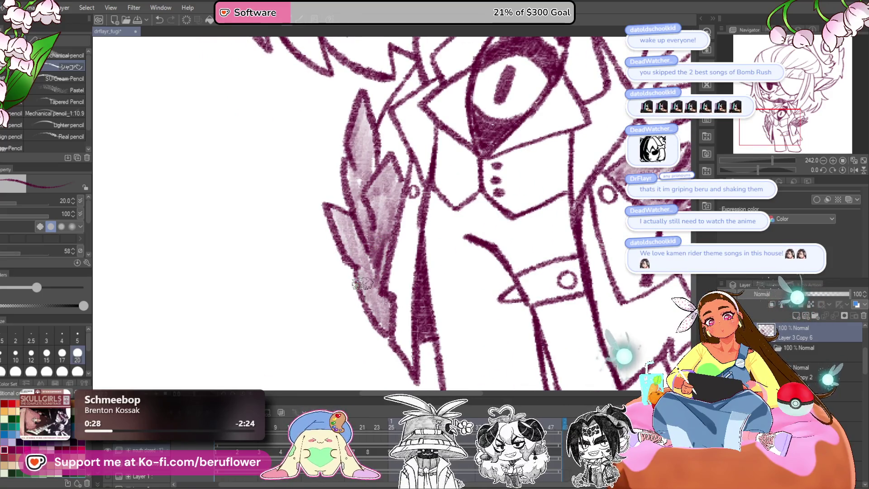
{"action": "scroll", "coordinate": [384, 285], "scroll_direction": "down", "scroll_amount": 3}
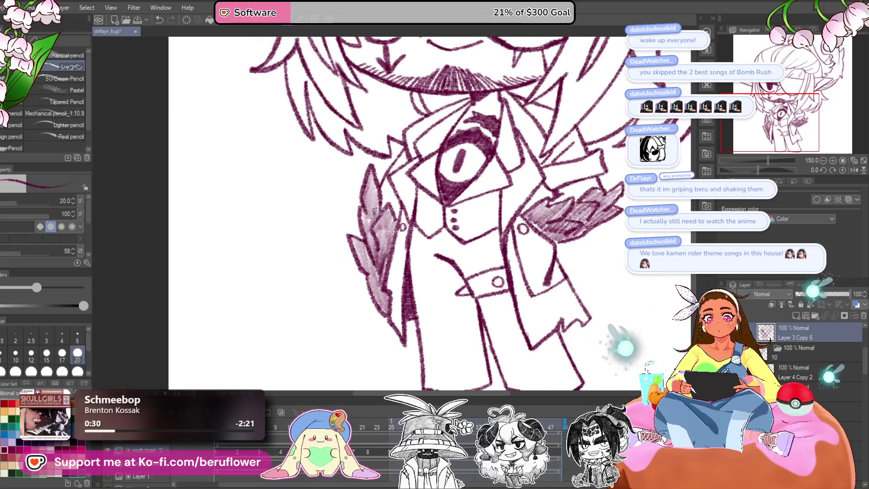
{"action": "scroll", "coordinate": [371, 172], "scroll_direction": "down", "scroll_amount": 2}
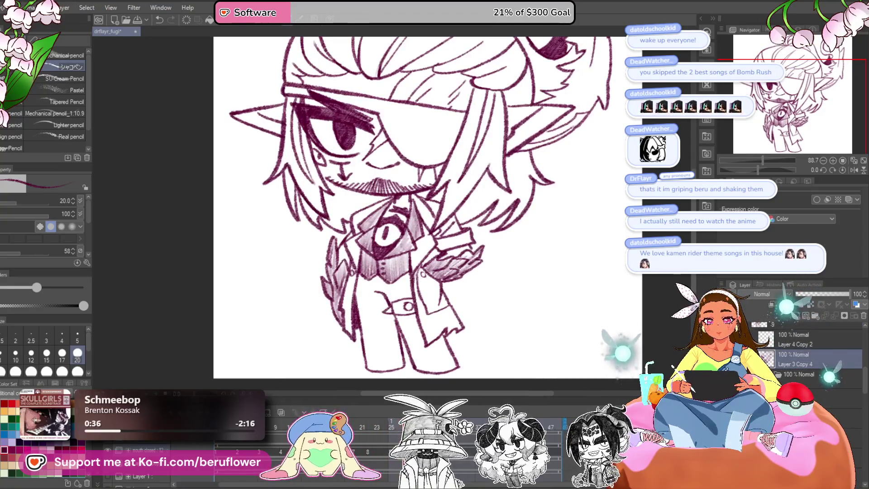
{"action": "scroll", "coordinate": [386, 229], "scroll_direction": "up", "scroll_amount": 4}
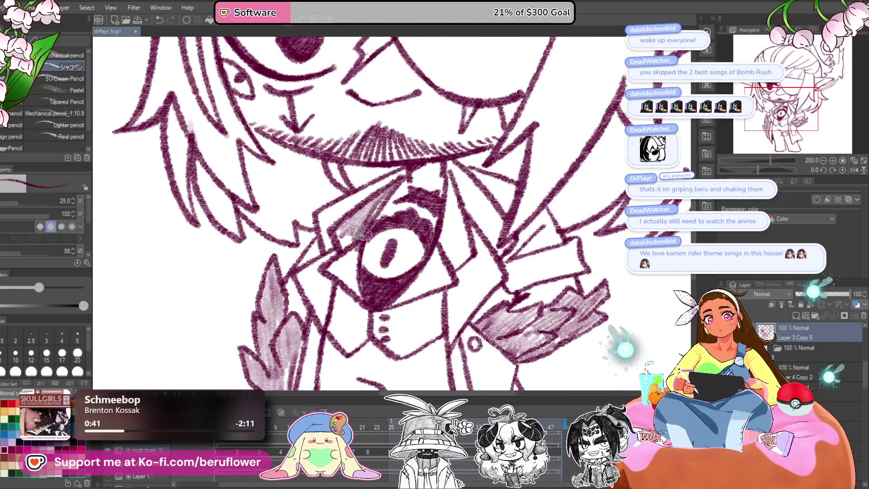
{"action": "scroll", "coordinate": [341, 240], "scroll_direction": "up", "scroll_amount": 1}
{"action": "scroll", "coordinate": [341, 240], "scroll_direction": "right", "scroll_amount": 1}
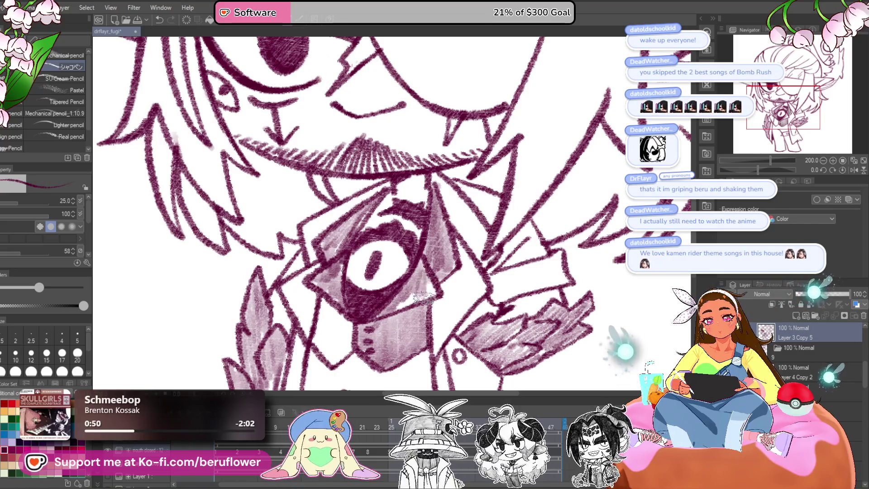
{"action": "scroll", "coordinate": [410, 292], "scroll_direction": "down", "scroll_amount": 2}
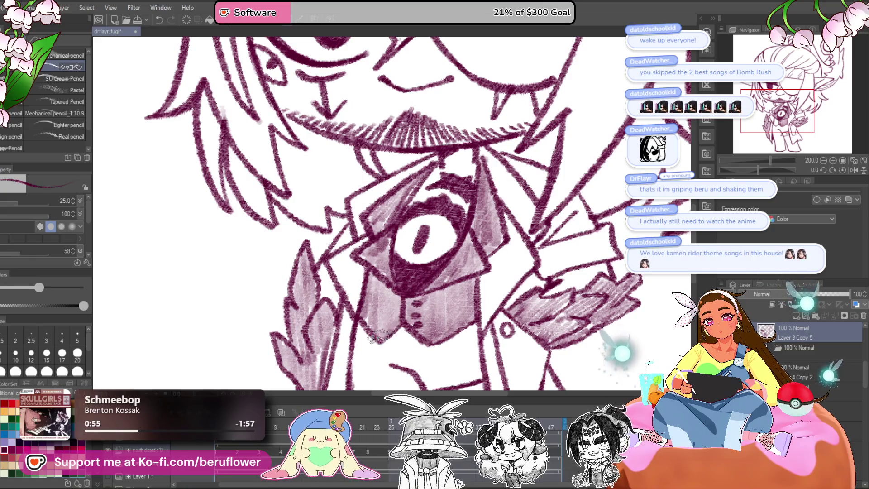
{"action": "key", "text": "ctrl+0"}
{"action": "mouse_move", "coordinate": [515, 323]}
{"action": "left_mouse_down"}
{"action": "mouse_move", "coordinate": [515, 347]}
{"action": "mouse_move", "coordinate": [508, 311]}
{"action": "left_mouse_up"}
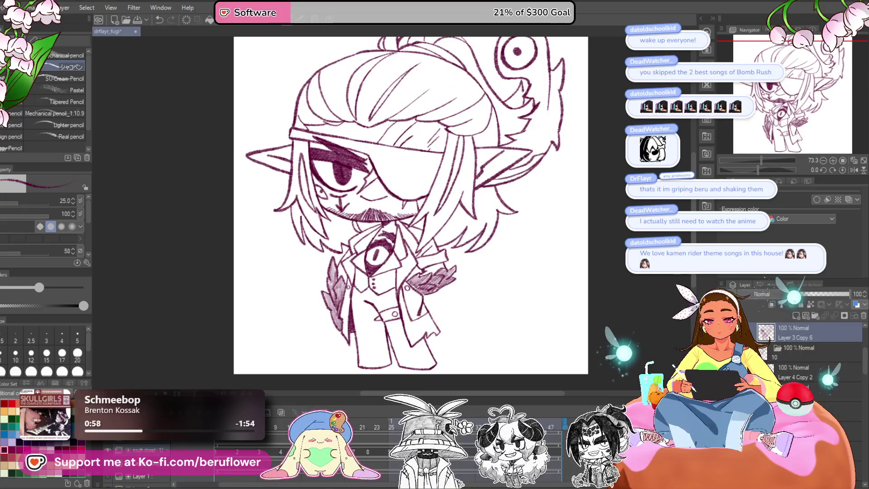
- Zoom in on the chest and hatch shading over the right lapel
{"action": "scroll", "coordinate": [383, 327], "scroll_direction": "up", "scroll_amount": 5}
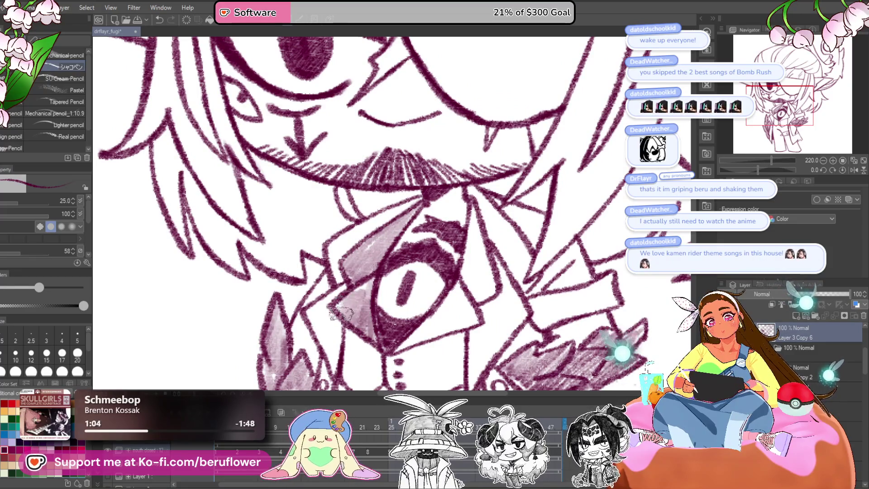
{"action": "left_click_drag", "start_coordinate": [368, 335], "coordinate": [371, 259]}
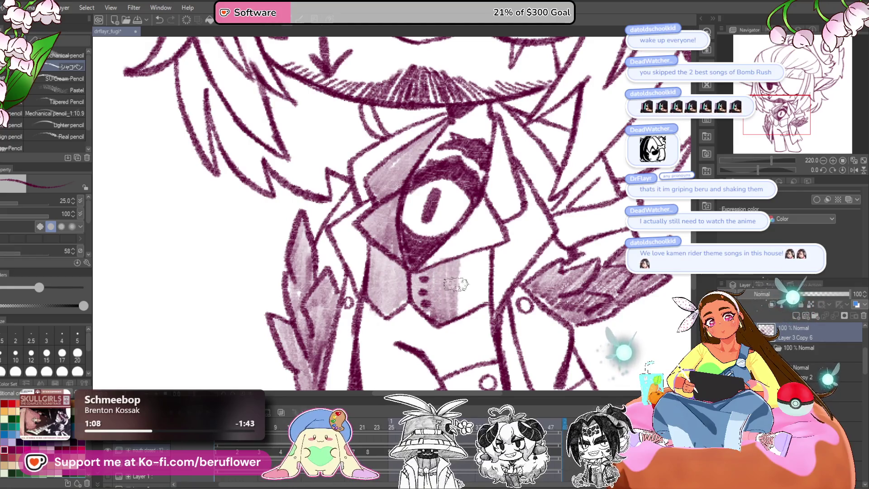
{"action": "mouse_move", "coordinate": [479, 258]}
{"action": "left_mouse_down"}
{"action": "mouse_move", "coordinate": [427, 286]}
{"action": "mouse_move", "coordinate": [412, 332]}
{"action": "left_mouse_up"}
{"action": "mouse_move", "coordinate": [451, 217]}
{"action": "left_mouse_down"}
{"action": "mouse_move", "coordinate": [448, 289]}
{"action": "mouse_move", "coordinate": [452, 283]}
{"action": "left_mouse_up"}
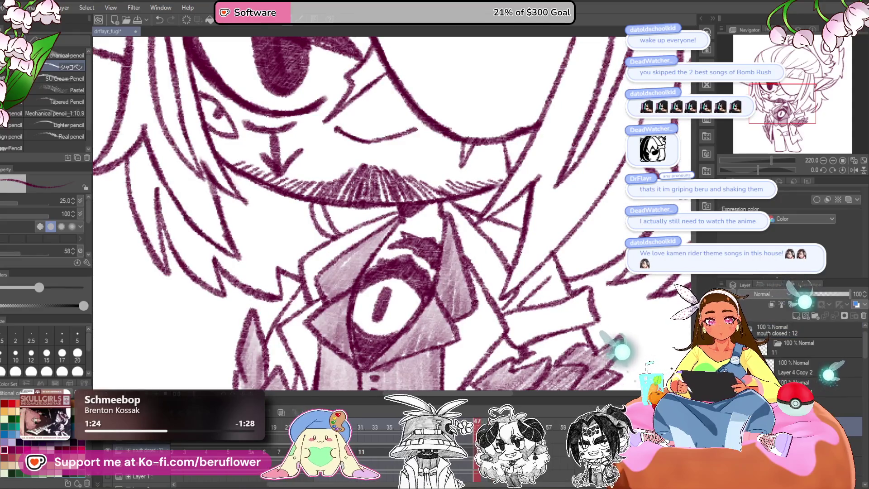
{"action": "scroll", "coordinate": [806, 353], "scroll_direction": "up", "scroll_amount": 2}
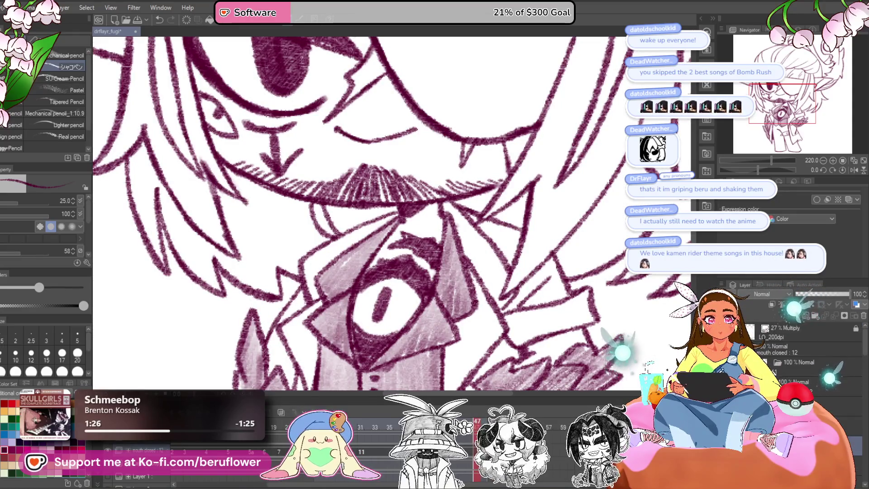
{"action": "left_click", "coordinate": [781, 351]}
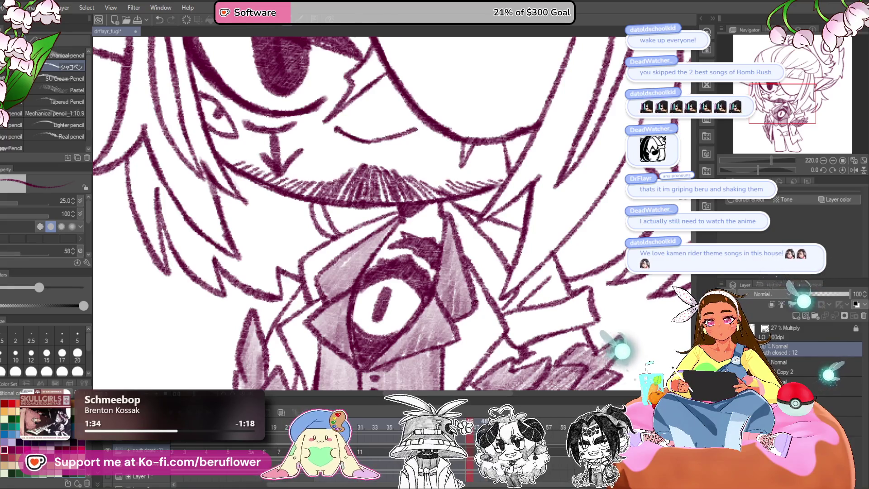
{"action": "left_click", "coordinate": [796, 366]}
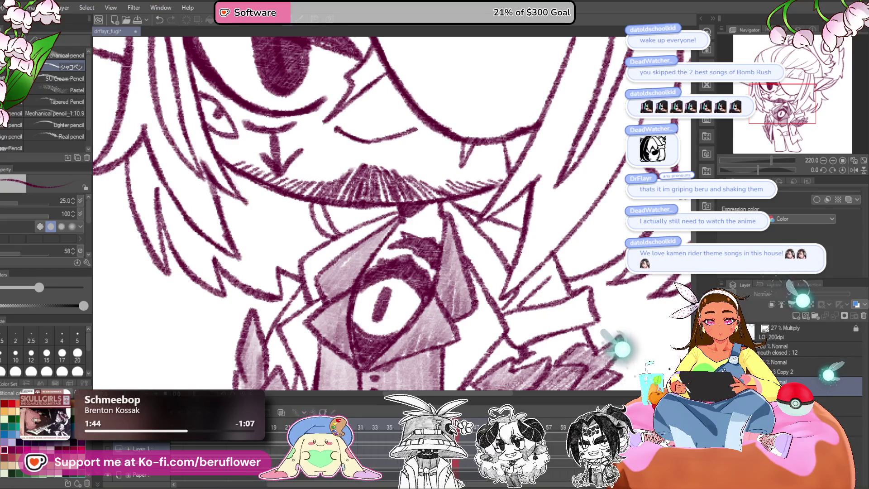
{"action": "left_click", "coordinate": [847, 425]}
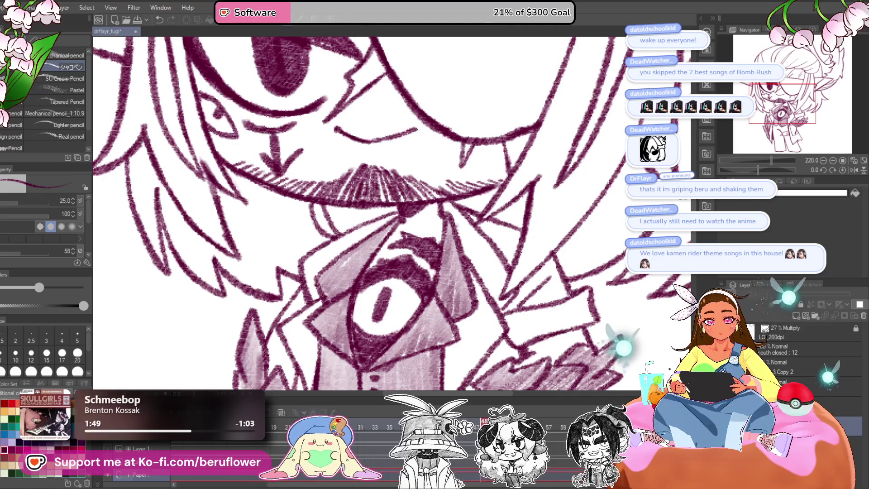
{"action": "left_click", "coordinate": [847, 385]}
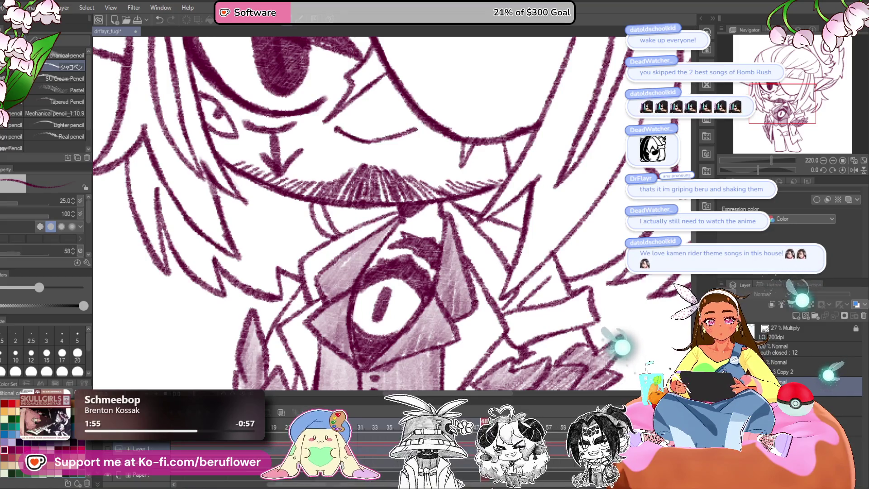
{"action": "left_click", "coordinate": [842, 406]}
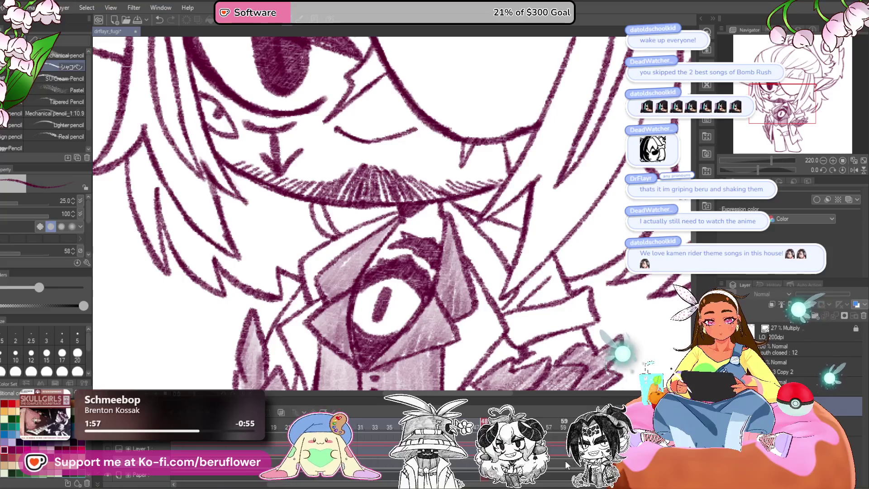
{"action": "scroll", "coordinate": [565, 460], "scroll_direction": "up", "scroll_amount": 1}
{"action": "left_click", "coordinate": [565, 461]}
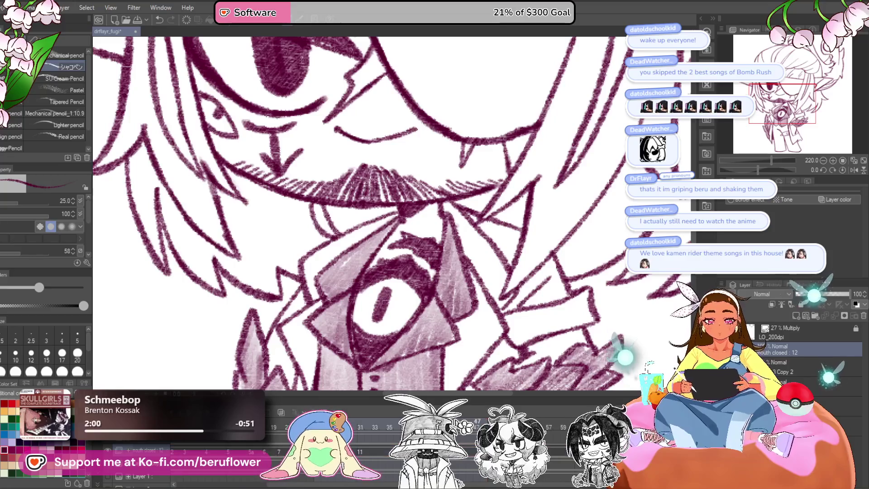
{"action": "key", "text": "alt+bracketright"}
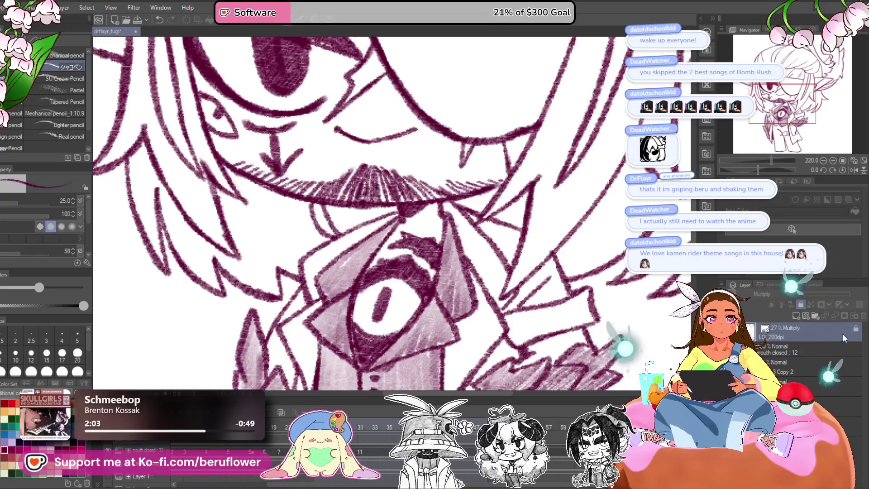
{"action": "key", "text": "alt+bracketleft"}
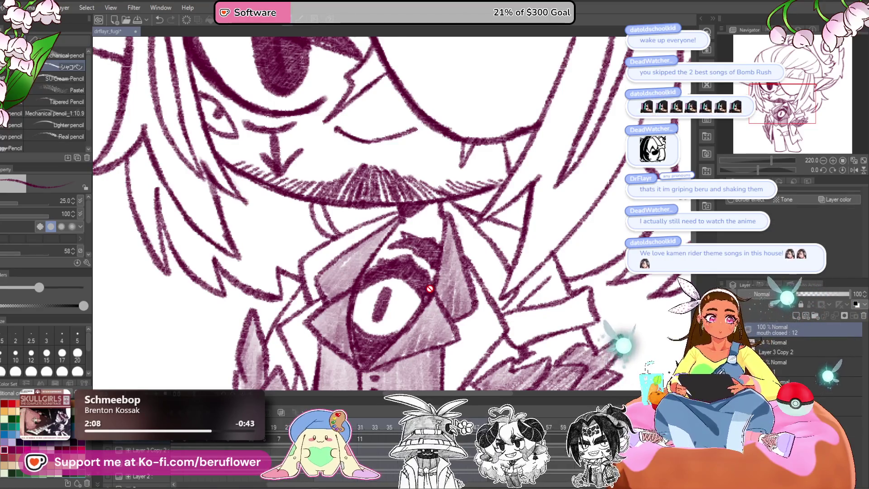
- Fit the character to the window and scrub the timeline back to an earlier frame
{"action": "key", "text": "ctrl+0"}
{"action": "scroll", "coordinate": [435, 213], "scroll_direction": "up", "scroll_amount": 3}
{"action": "left_click_drag", "start_coordinate": [357, 438], "coordinate": [252, 442]}
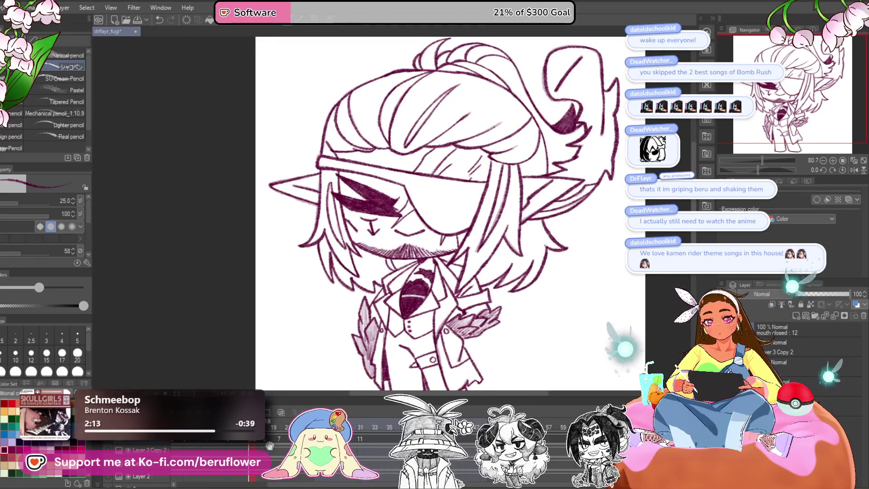
{"action": "left_click_drag", "start_coordinate": [248, 445], "coordinate": [264, 441]}
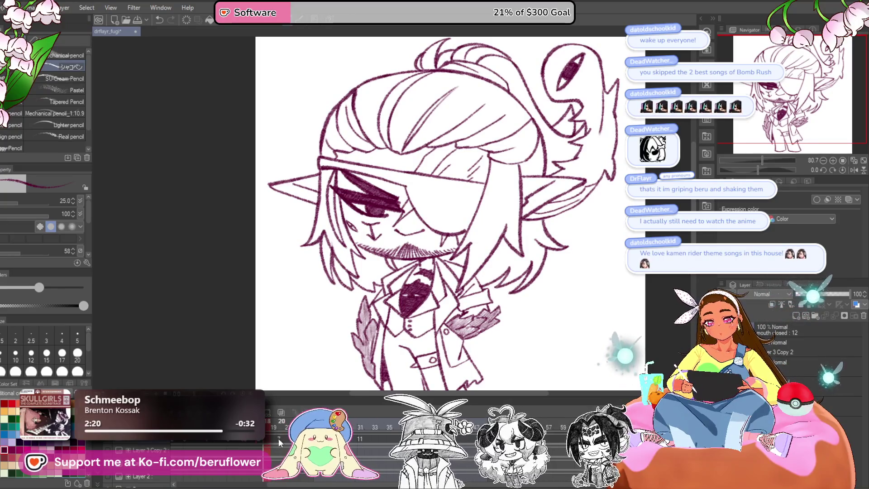
{"action": "left_click_drag", "start_coordinate": [279, 438], "coordinate": [244, 440]}
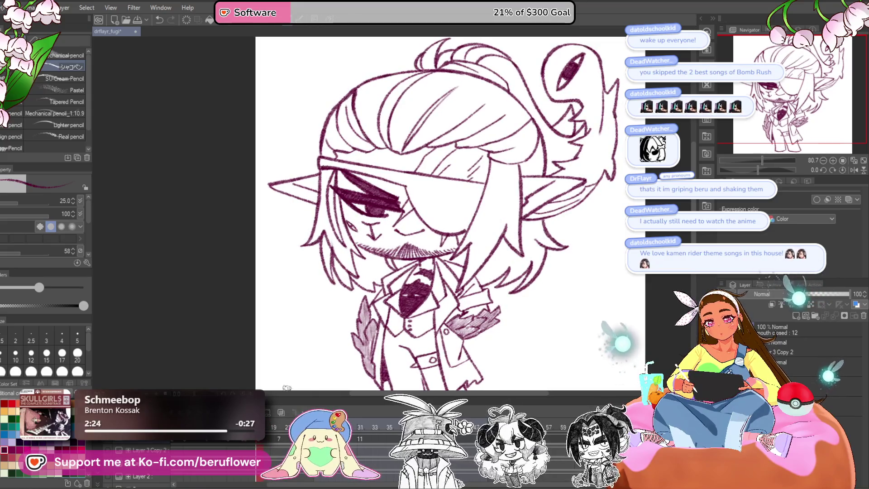
{"action": "scroll", "coordinate": [524, 206], "scroll_direction": "up", "scroll_amount": 3}
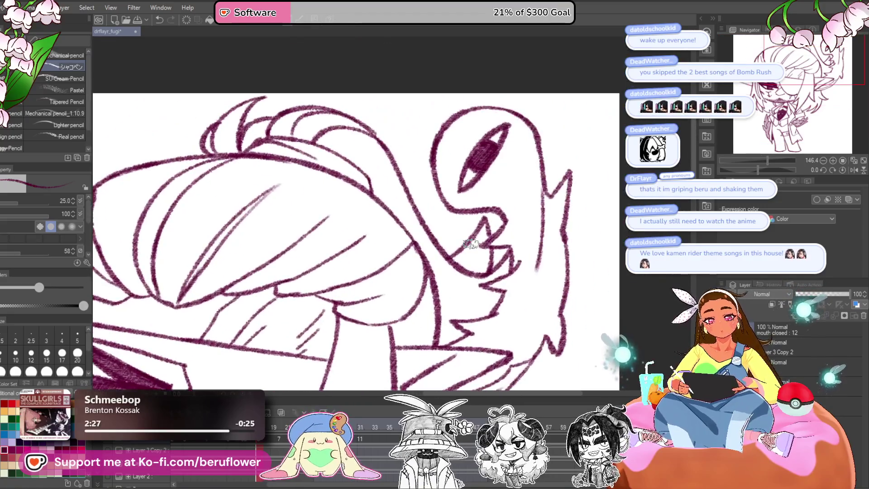
- Zoom into the hair creature's mouth, hatch it dark, then zoom out and scrub the frames
{"action": "scroll", "coordinate": [524, 206], "scroll_direction": "up", "scroll_amount": 3}
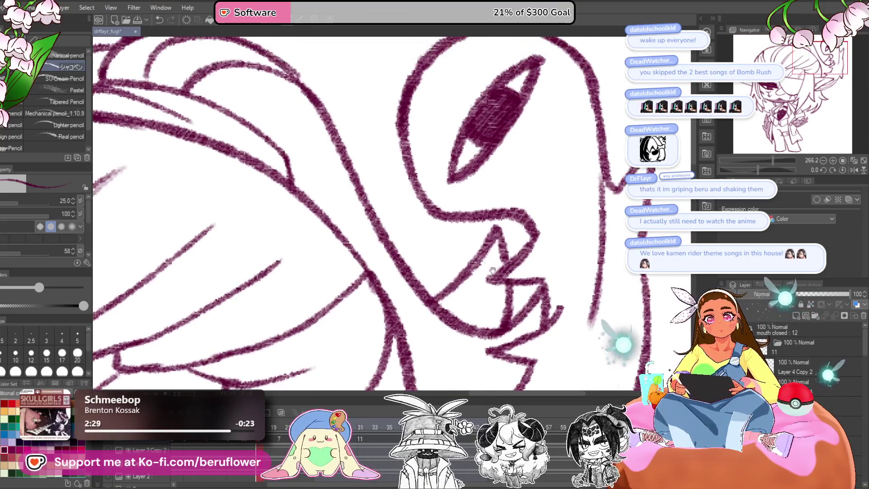
{"action": "mouse_move", "coordinate": [464, 268]}
{"action": "left_mouse_down"}
{"action": "mouse_move", "coordinate": [494, 226]}
{"action": "mouse_move", "coordinate": [466, 256]}
{"action": "left_mouse_up"}
{"action": "scroll", "coordinate": [778, 351], "scroll_direction": "down", "scroll_amount": 3}
{"action": "scroll", "coordinate": [797, 358], "scroll_direction": "up", "scroll_amount": 2}
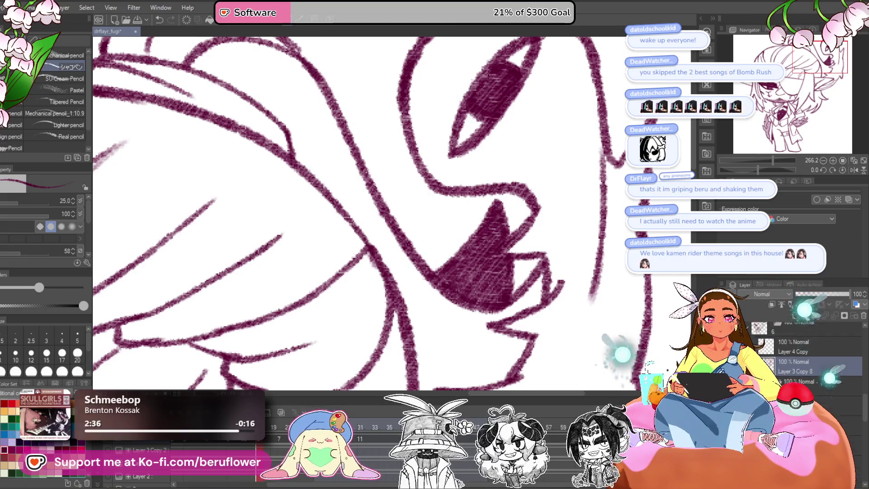
{"action": "scroll", "coordinate": [482, 280], "scroll_direction": "down", "scroll_amount": 6}
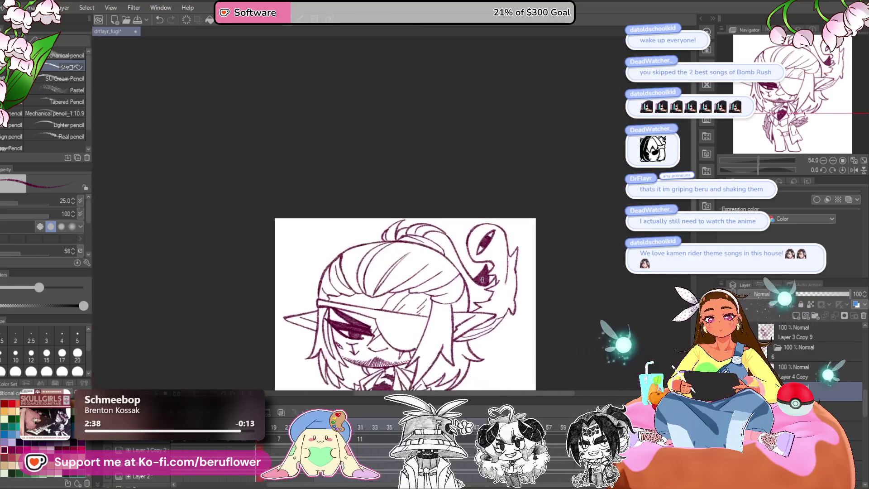
{"action": "mouse_move", "coordinate": [274, 423]}
{"action": "left_mouse_down"}
{"action": "mouse_move", "coordinate": [360, 416]}
{"action": "mouse_move", "coordinate": [258, 441]}
{"action": "mouse_move", "coordinate": [200, 442]}
{"action": "mouse_move", "coordinate": [260, 439]}
{"action": "mouse_move", "coordinate": [207, 447]}
{"action": "mouse_move", "coordinate": [233, 445]}
{"action": "left_mouse_up"}
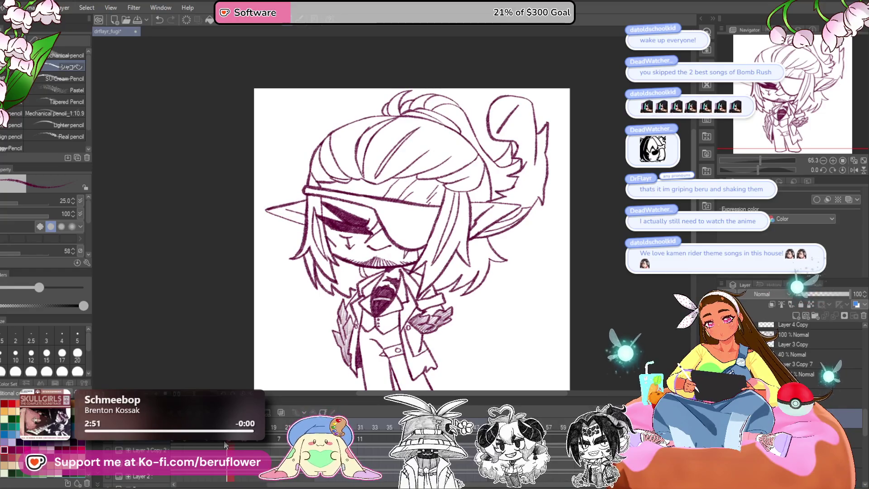
- Flip between neighbouring frames to compare drawings, ending on the Layer 3 Copy 8 frame
{"action": "left_click_drag", "start_coordinate": [233, 446], "coordinate": [251, 447]}
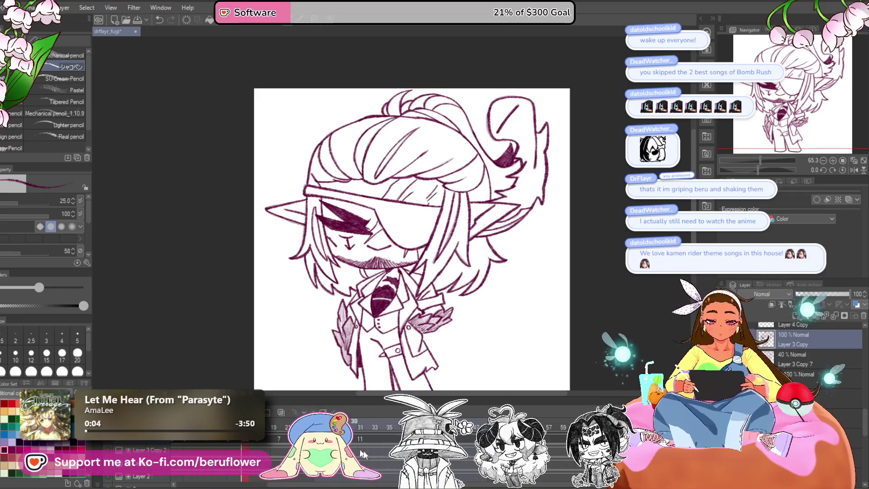
{"action": "left_click", "coordinate": [374, 440]}
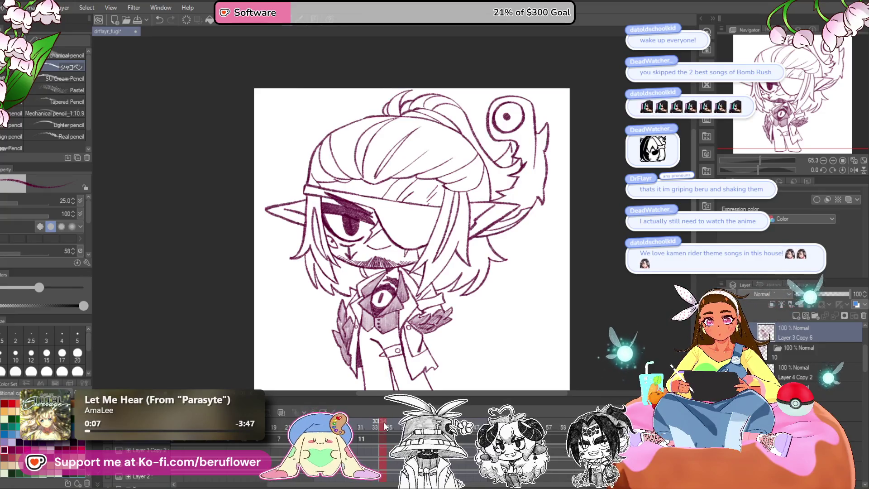
{"action": "left_click", "coordinate": [384, 422]}
{"action": "left_click", "coordinate": [231, 443]}
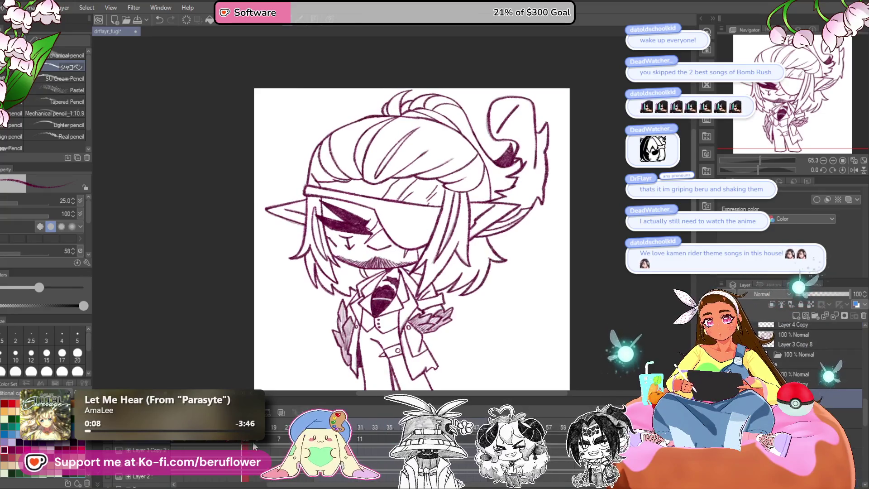
{"action": "left_click", "coordinate": [259, 443]}
{"action": "left_click", "coordinate": [252, 444]}
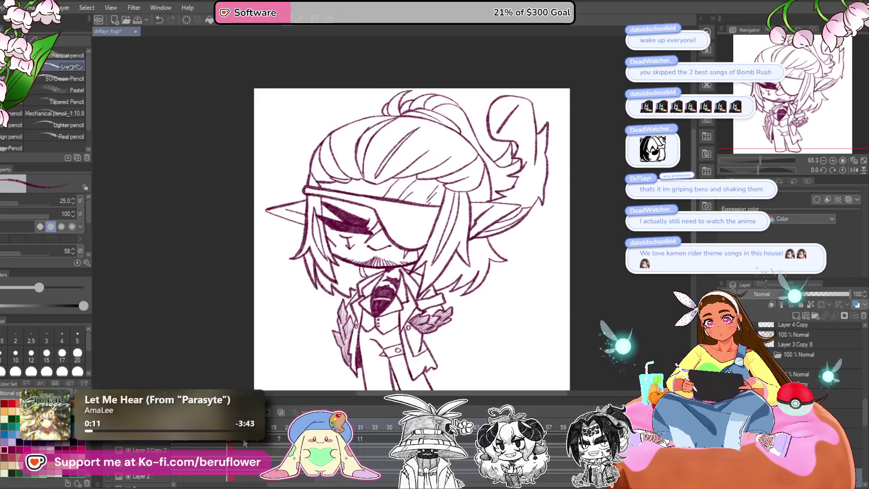
{"action": "left_click", "coordinate": [246, 444]}
{"action": "left_click", "coordinate": [259, 443]}
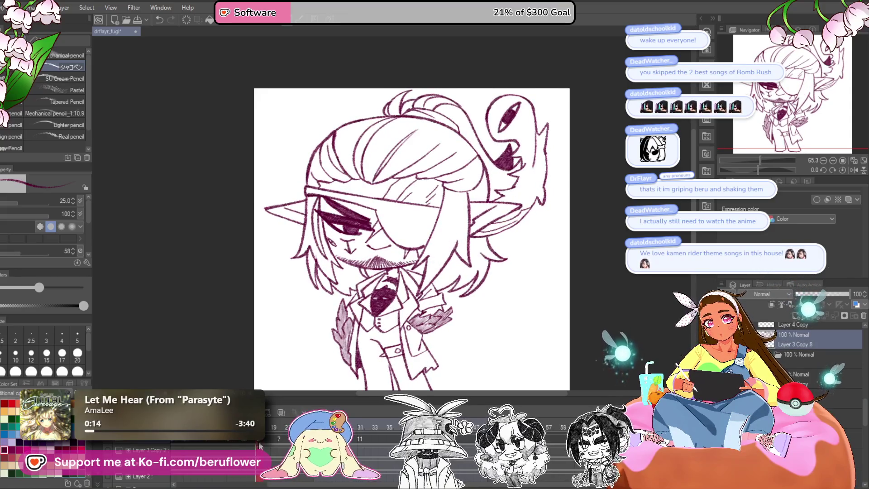
- Rename the animation cels in timeline order via Edit track, then play the loop
{"action": "right_click", "coordinate": [213, 444]}
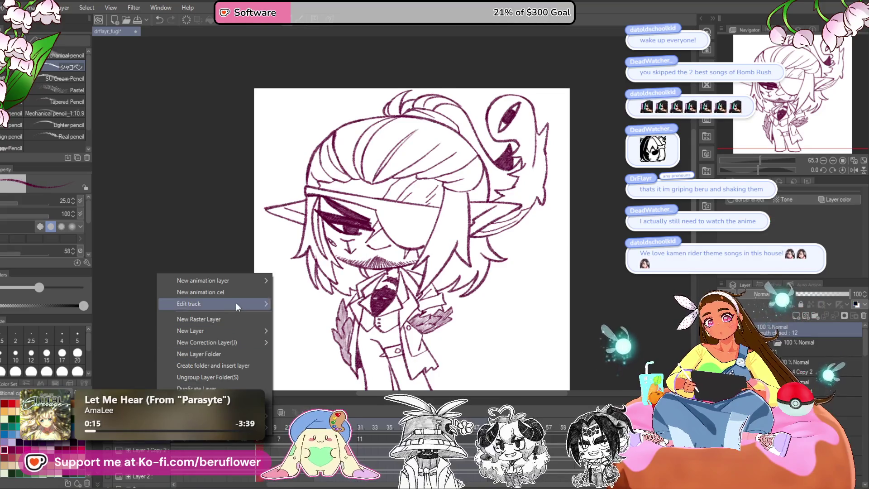
{"action": "mouse_move", "coordinate": [236, 303]}
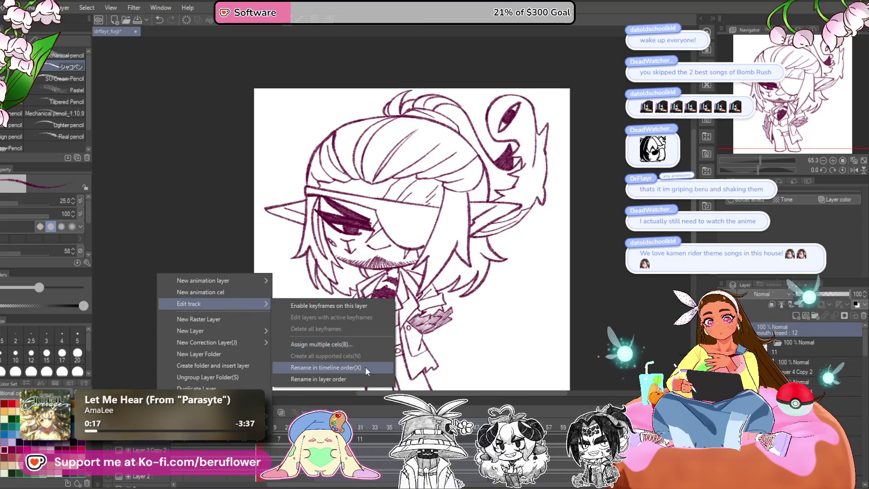
{"action": "left_click", "coordinate": [365, 368]}
{"action": "left_click", "coordinate": [263, 445]}
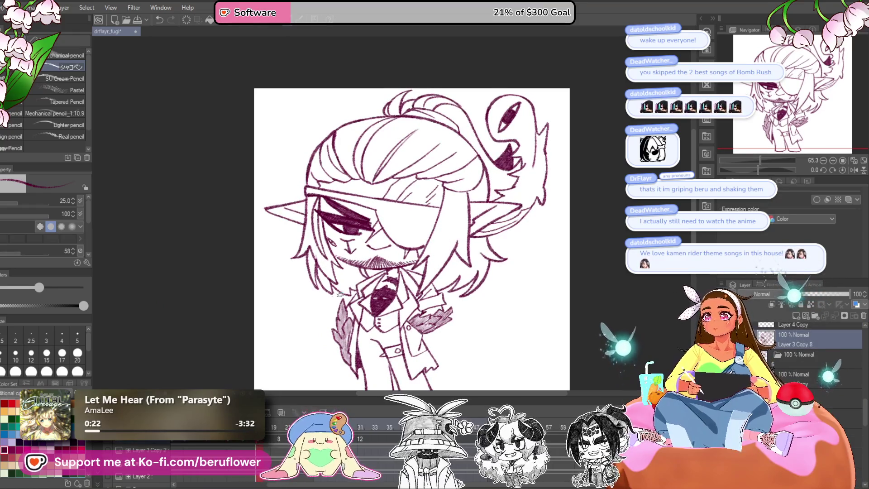
{"action": "left_click", "coordinate": [270, 404]}
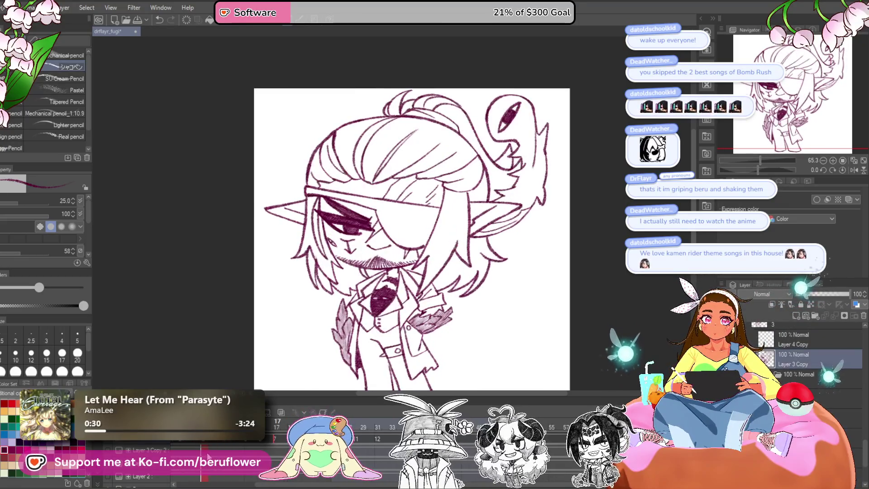
{"action": "scroll", "coordinate": [462, 168], "scroll_direction": "up", "scroll_amount": 5}
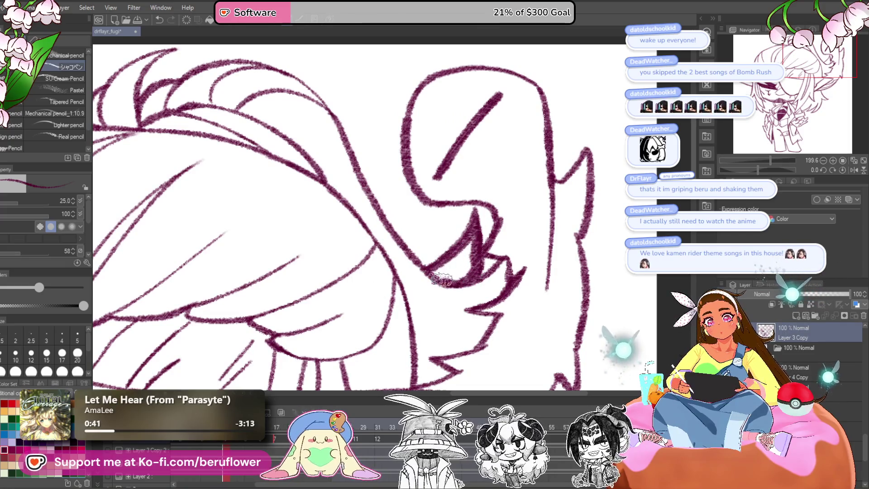
- Frame the creature's head, check frames 17 and 31 for the mouth, then zoom out
{"action": "left_click_drag", "start_coordinate": [464, 278], "coordinate": [468, 255]}
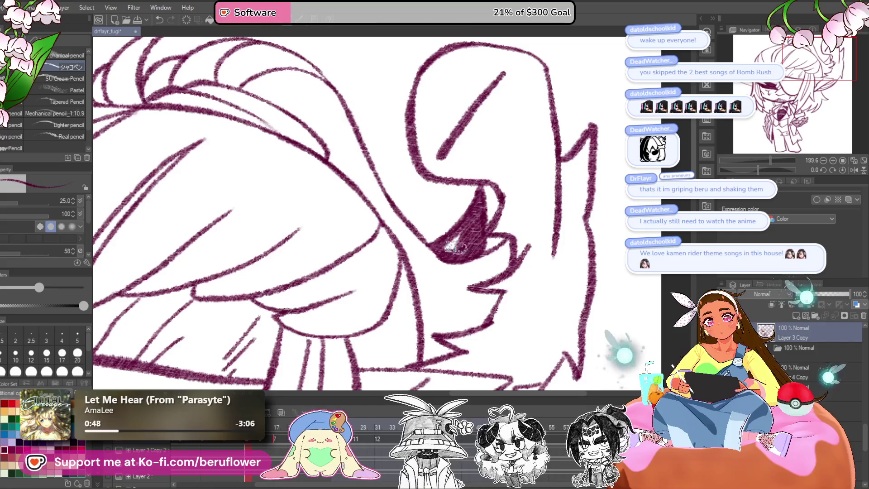
{"action": "mouse_move", "coordinate": [280, 426]}
{"action": "left_mouse_down"}
{"action": "mouse_move", "coordinate": [267, 427]}
{"action": "mouse_move", "coordinate": [363, 426]}
{"action": "left_mouse_up"}
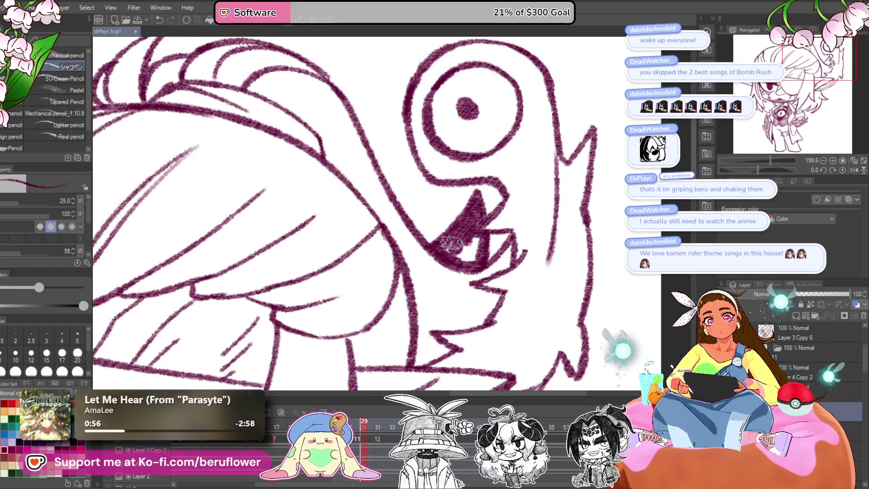
{"action": "left_click_drag", "start_coordinate": [367, 422], "coordinate": [382, 430]}
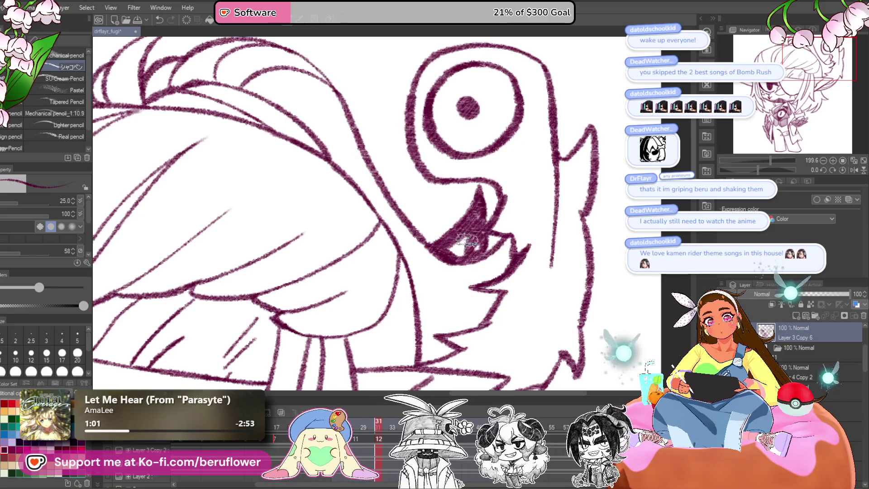
{"action": "scroll", "coordinate": [474, 226], "scroll_direction": "down", "scroll_amount": 5}
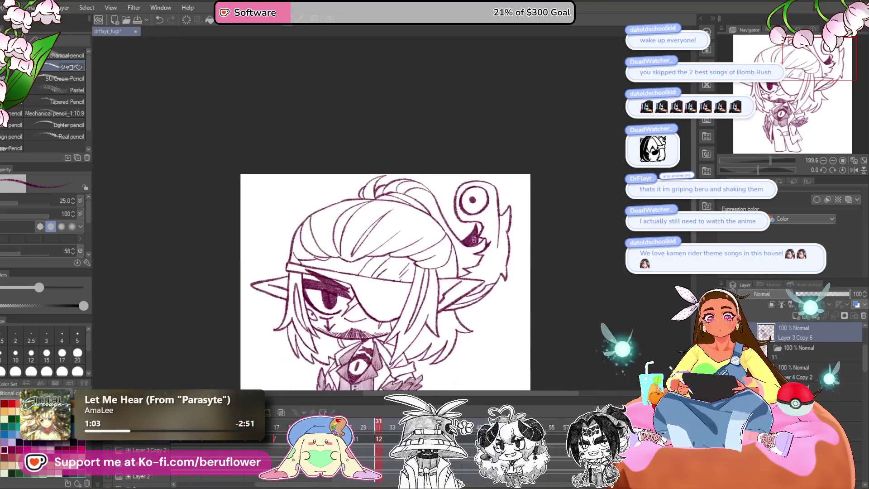
- Scrub through the animation frames to frame 28 and open the current cel's options
{"action": "left_click_drag", "start_coordinate": [382, 420], "coordinate": [189, 449]}
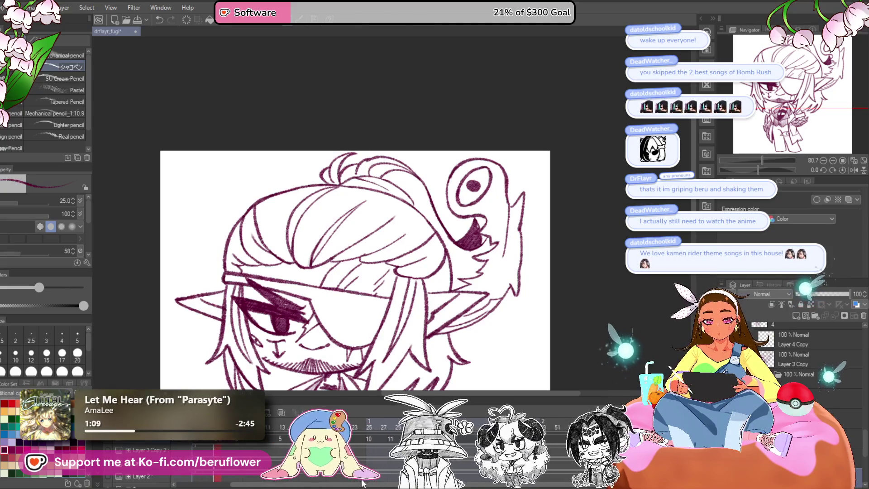
{"action": "left_click_drag", "start_coordinate": [392, 436], "coordinate": [325, 441]}
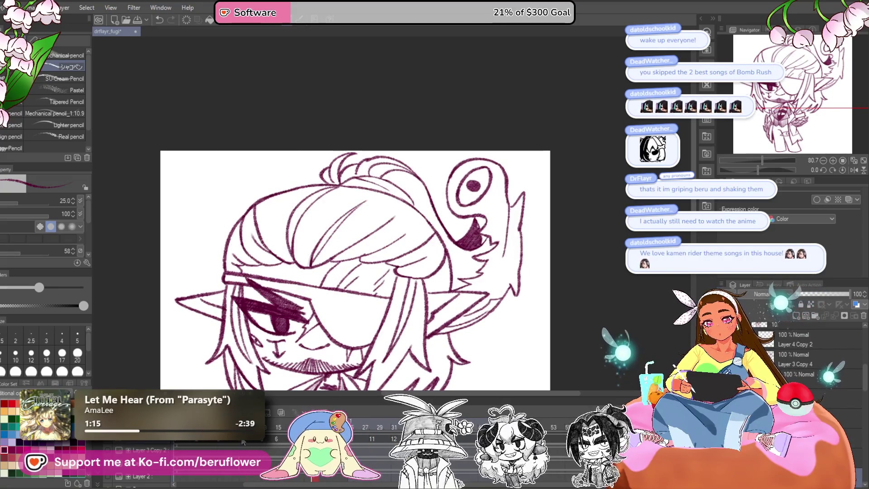
{"action": "left_click", "coordinate": [243, 442]}
{"action": "left_click_drag", "start_coordinate": [266, 442], "coordinate": [254, 443]}
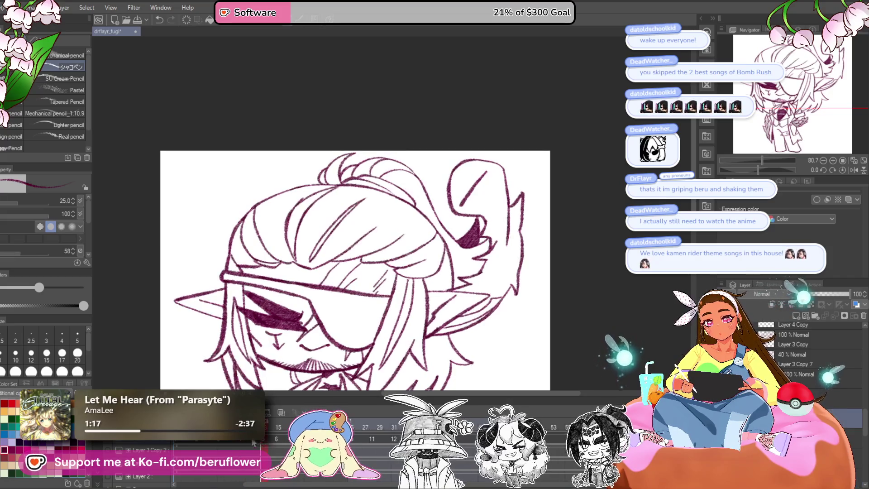
{"action": "right_click", "coordinate": [264, 442]}
{"action": "left_click", "coordinate": [264, 446]}
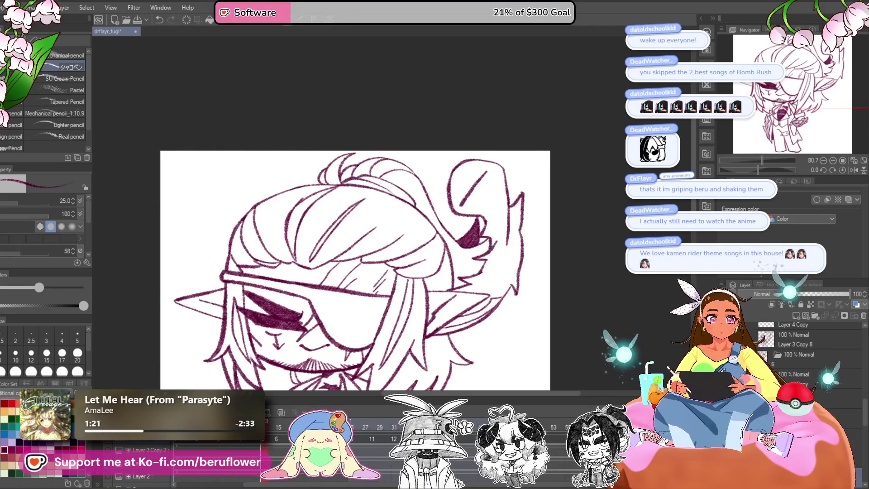
- Restore frame 15's blink cel from 40 to 100 opacity, then select Layer 4 Copy 2
{"action": "left_click", "coordinate": [278, 439]}
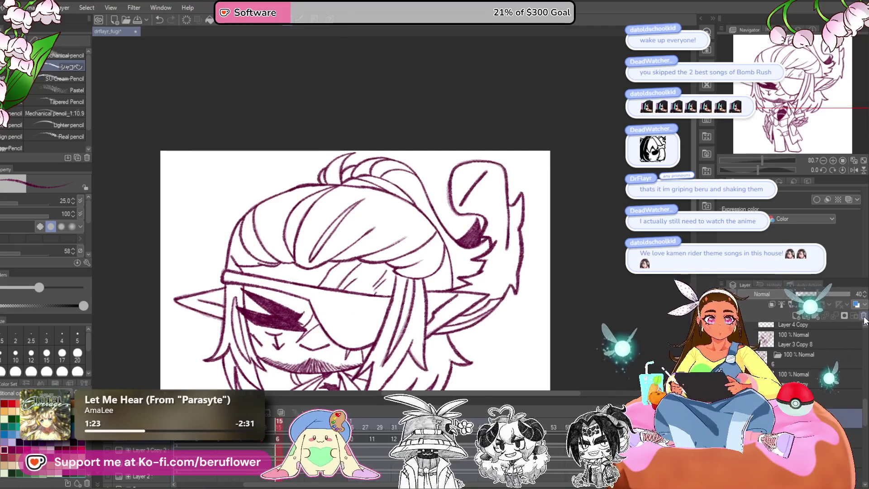
{"action": "left_click", "coordinate": [848, 365]}
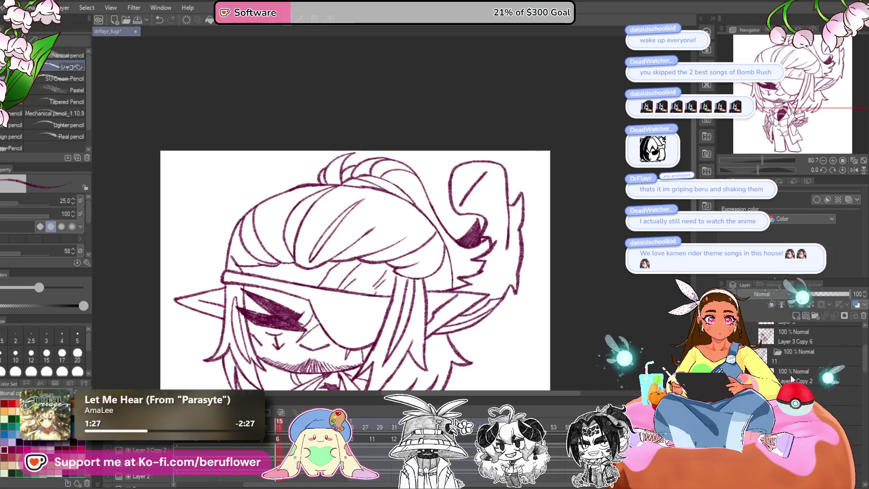
{"action": "left_click", "coordinate": [373, 439]}
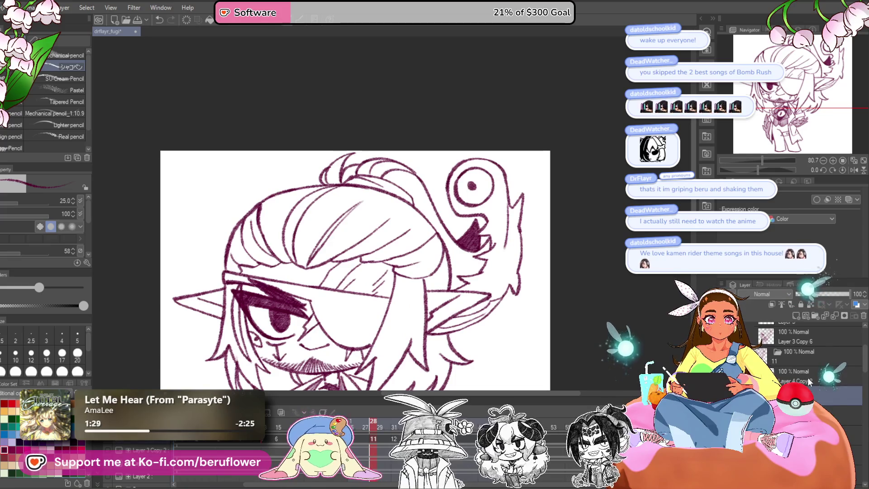
{"action": "left_click", "coordinate": [848, 373]}
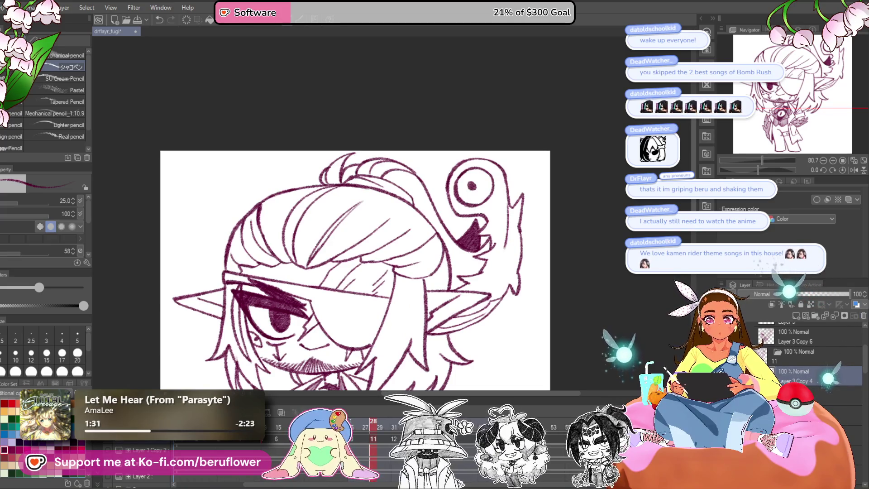
{"action": "mouse_move", "coordinate": [534, 362]}
{"action": "left_mouse_down"}
{"action": "mouse_move", "coordinate": [544, 209]}
{"action": "mouse_move", "coordinate": [538, 233]}
{"action": "left_mouse_up"}
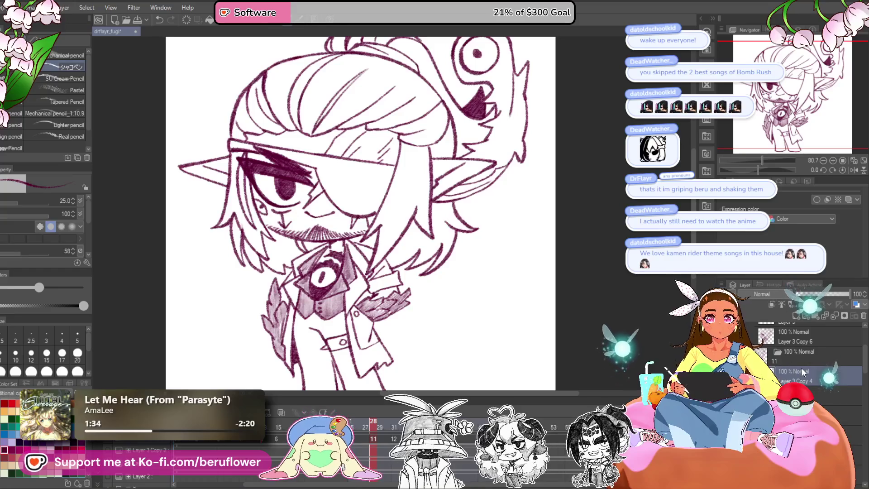
- On frame 12, delete the Layer 4 Copy 2 and Layer 3 Copy 4 cels, then scrub back
{"action": "scroll", "coordinate": [802, 377], "scroll_direction": "up", "scroll_amount": 1}
{"action": "left_click", "coordinate": [395, 439]}
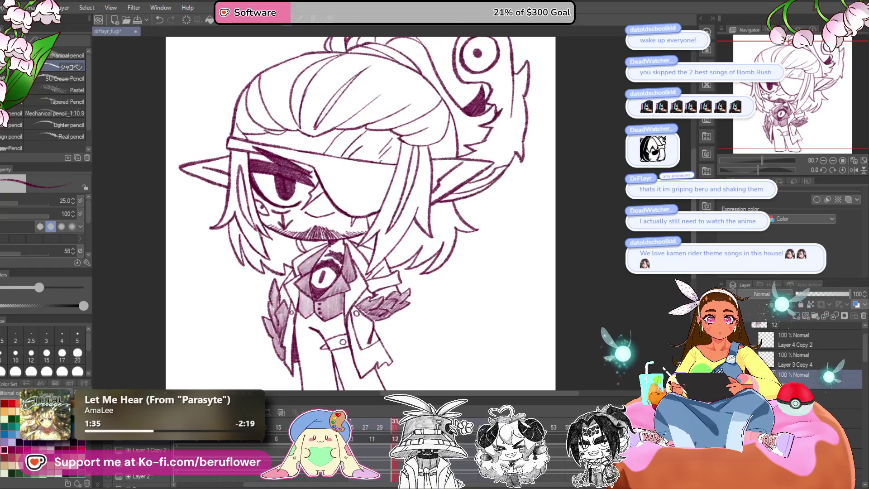
{"action": "left_click", "coordinate": [814, 398]}
{"action": "left_click", "coordinate": [799, 340]}
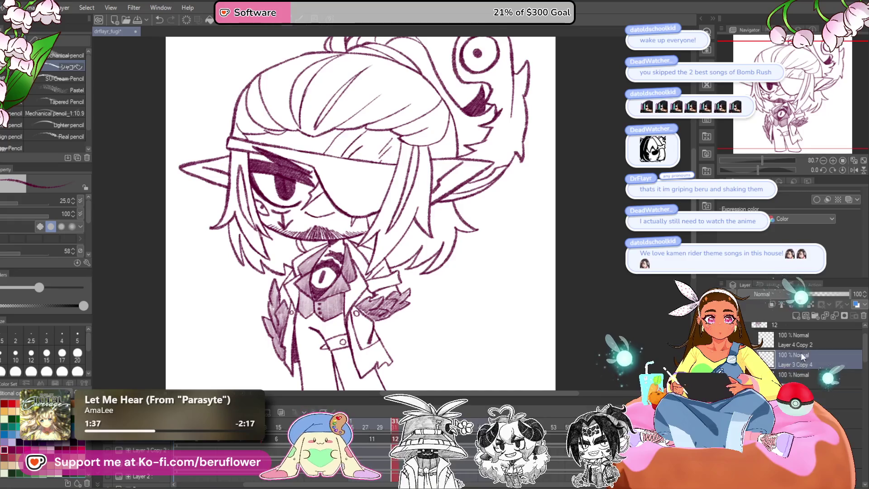
{"action": "left_click", "coordinate": [863, 316]}
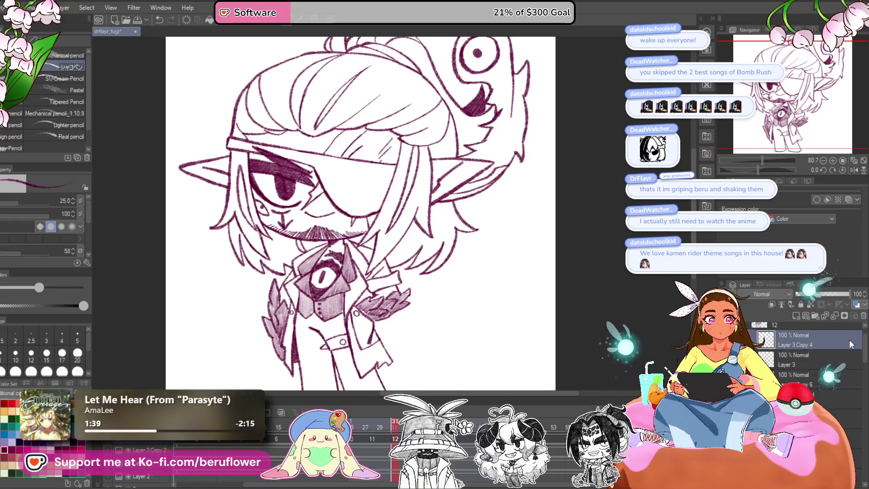
{"action": "left_click", "coordinate": [864, 316]}
{"action": "scroll", "coordinate": [815, 362], "scroll_direction": "down", "scroll_amount": 2}
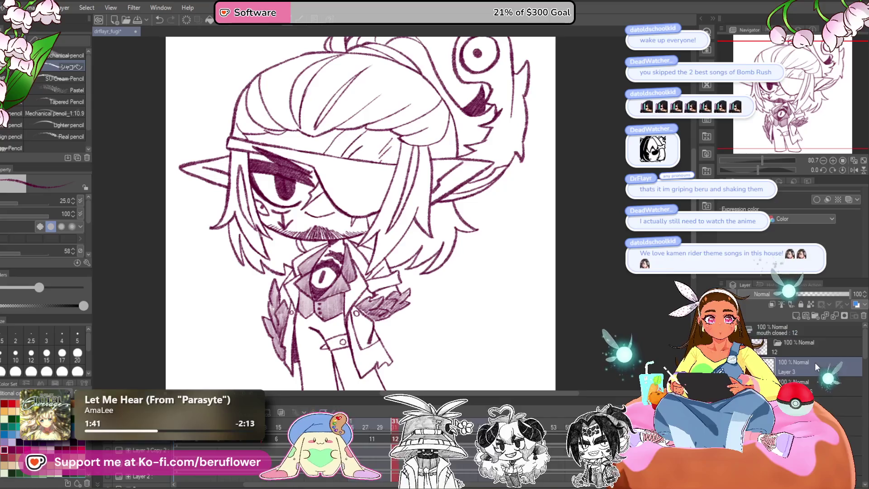
{"action": "mouse_move", "coordinate": [396, 428]}
{"action": "left_mouse_down"}
{"action": "mouse_move", "coordinate": [257, 452]}
{"action": "mouse_move", "coordinate": [290, 446]}
{"action": "left_mouse_up"}
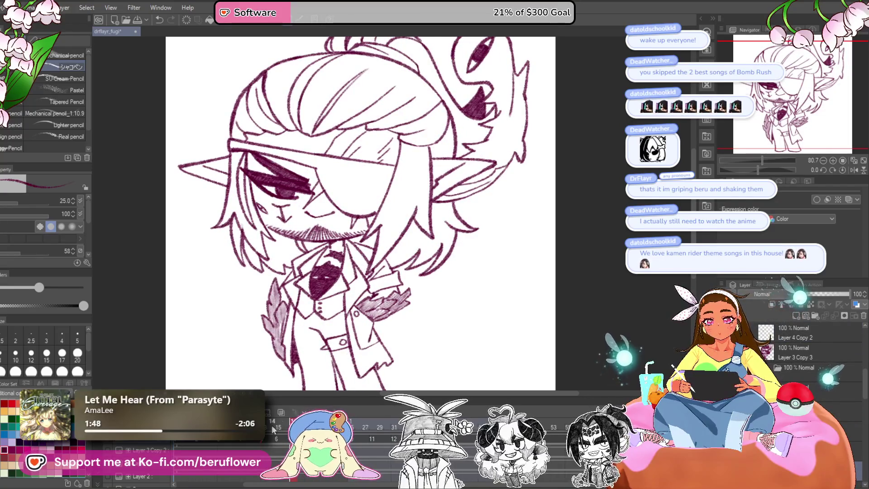
- Turn on onion skin and zoom in to compare the eyepatch and hair with neighbouring frames
{"action": "left_click", "coordinate": [281, 412]}
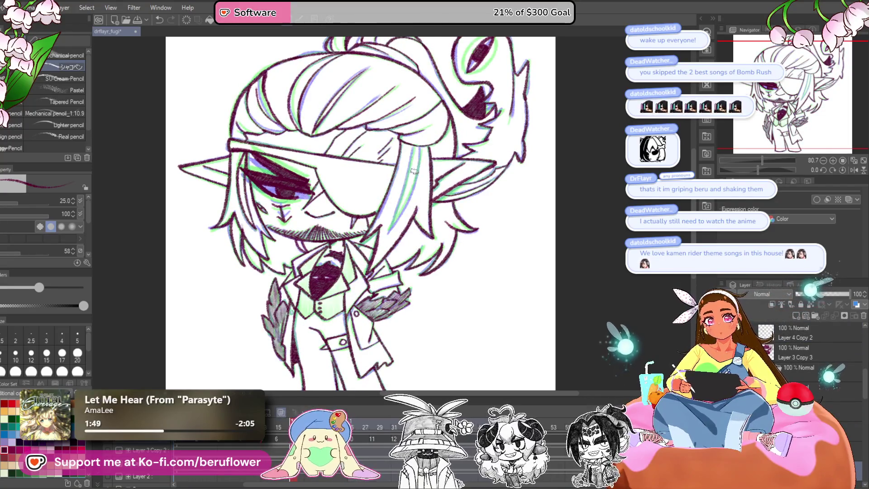
{"action": "scroll", "coordinate": [413, 175], "scroll_direction": "up", "scroll_amount": 3}
{"action": "left_click_drag", "start_coordinate": [413, 174], "coordinate": [435, 233]}
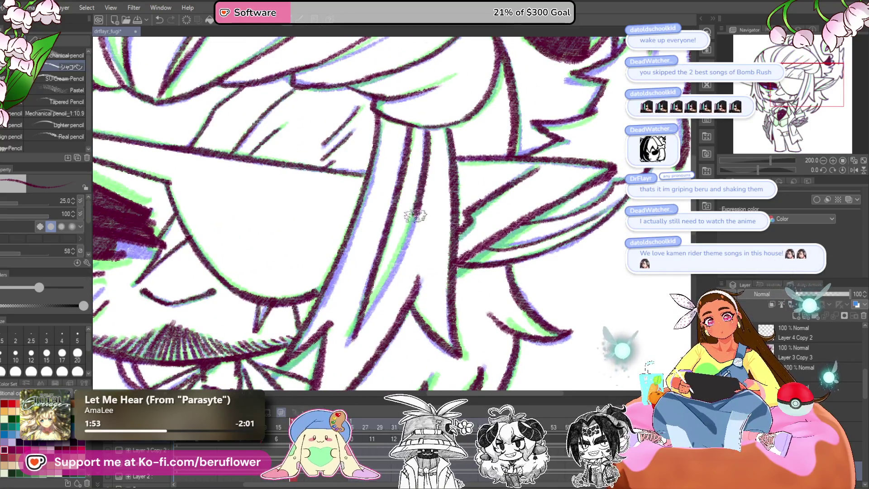
{"action": "left_click_drag", "start_coordinate": [428, 131], "coordinate": [444, 68]}
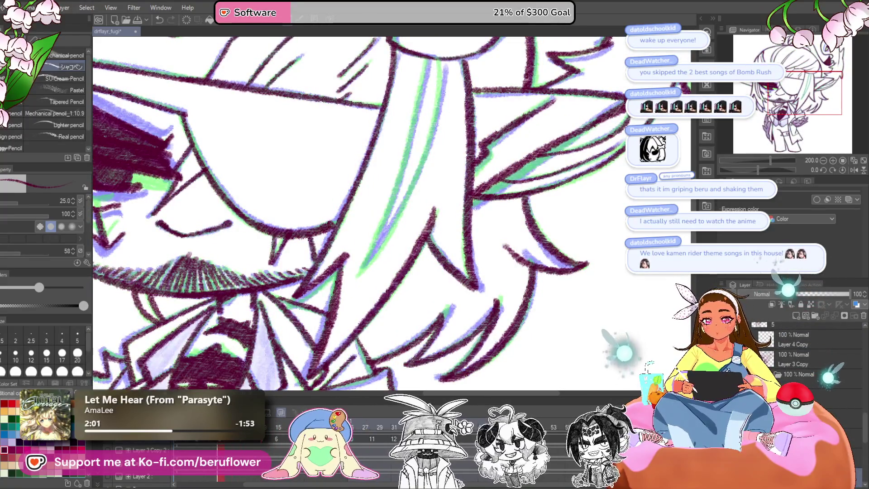
{"action": "scroll", "coordinate": [344, 238], "scroll_direction": "down", "scroll_amount": 5}
{"action": "scroll", "coordinate": [317, 203], "scroll_direction": "up", "scroll_amount": 3}
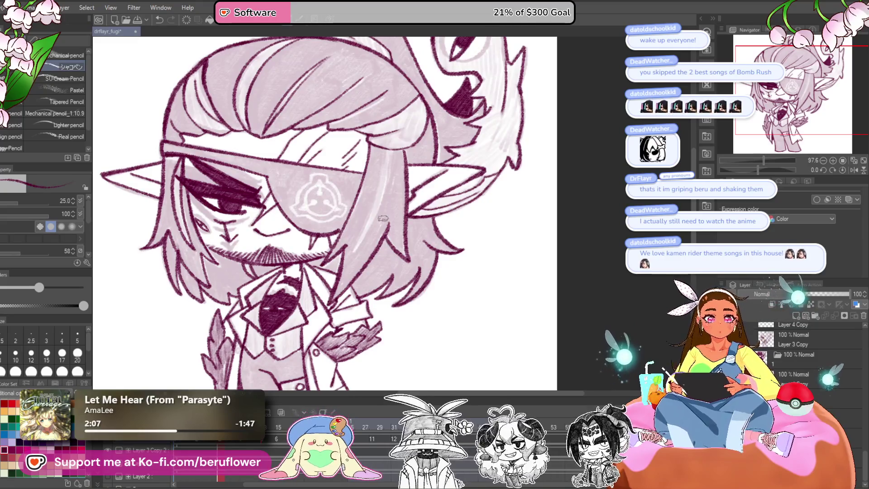
{"action": "scroll", "coordinate": [372, 162], "scroll_direction": "up", "scroll_amount": 4}
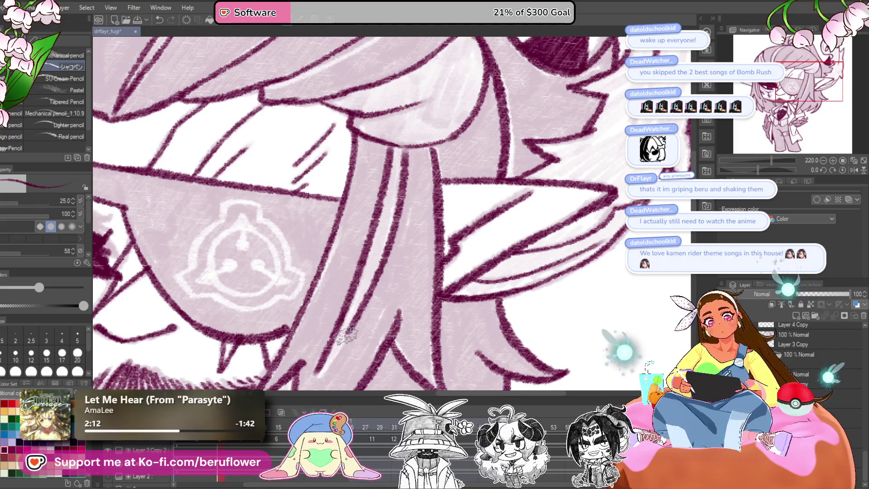
{"action": "left_click_drag", "start_coordinate": [351, 350], "coordinate": [445, 110]}
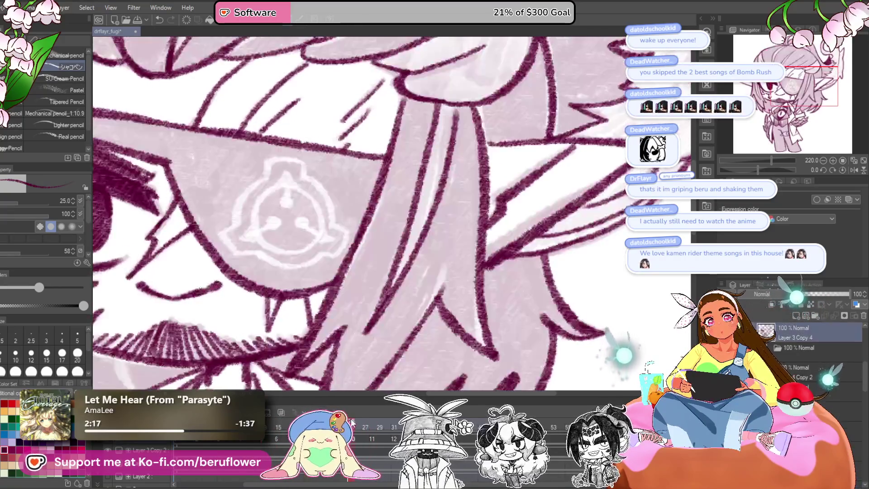
- On frame 28, add light pencil strokes along the hair strand over the eyepatch
{"action": "left_click_drag", "start_coordinate": [357, 422], "coordinate": [377, 426]}
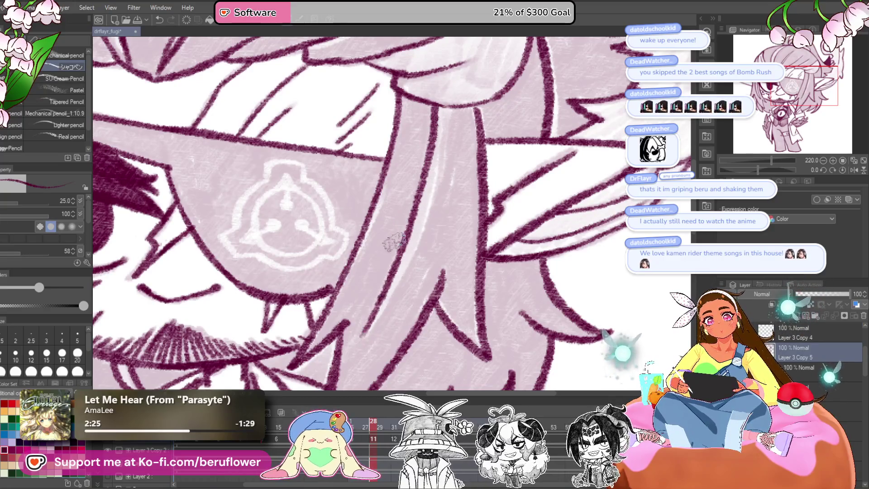
{"action": "left_click_drag", "start_coordinate": [379, 301], "coordinate": [359, 340]}
{"action": "mouse_move", "coordinate": [465, 126]}
{"action": "left_mouse_down"}
{"action": "mouse_move", "coordinate": [442, 127]}
{"action": "mouse_move", "coordinate": [393, 230]}
{"action": "left_mouse_up"}
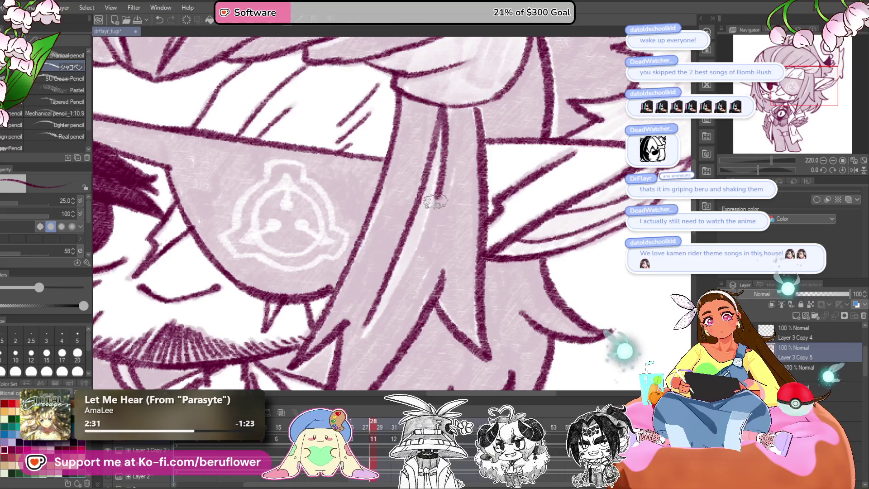
{"action": "left_click_drag", "start_coordinate": [446, 195], "coordinate": [398, 276]}
- Scrub the timeline to frame 30, play the animation loop, and zoom out to the whole character
{"action": "left_click", "coordinate": [370, 436]}
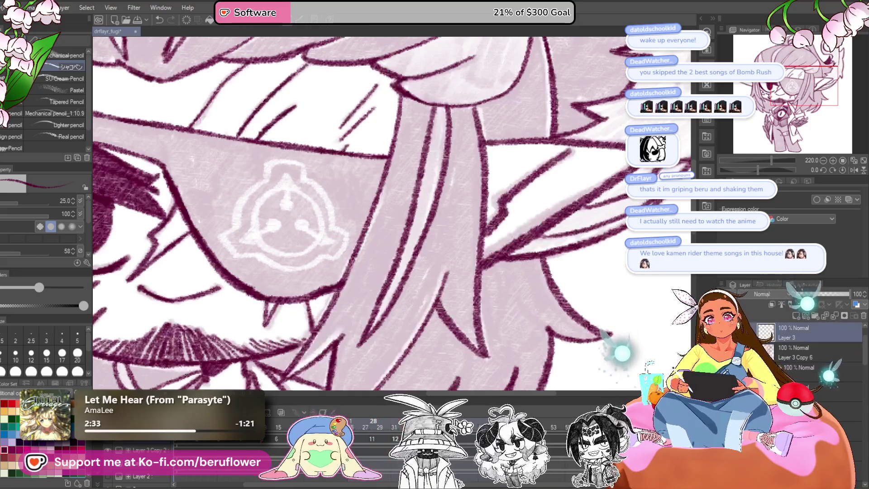
{"action": "left_click", "coordinate": [370, 435]}
{"action": "left_click_drag", "start_coordinate": [370, 436], "coordinate": [206, 455]}
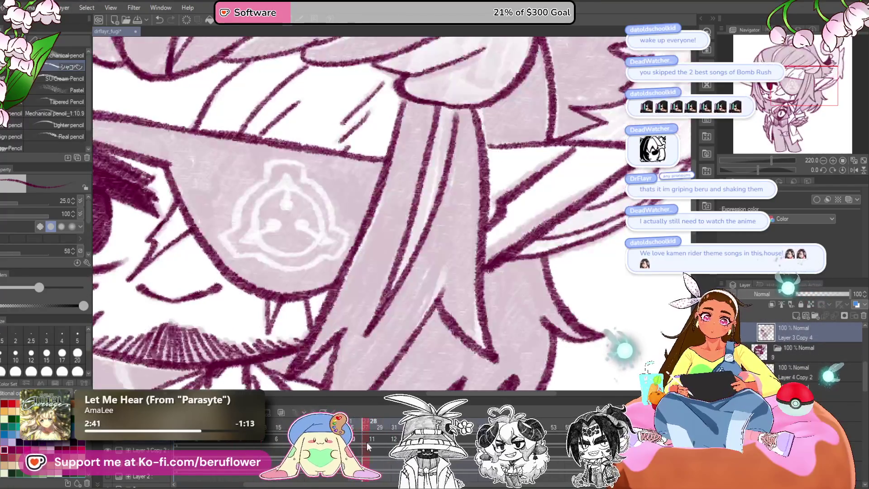
{"action": "mouse_move", "coordinate": [378, 441]}
{"action": "left_mouse_down"}
{"action": "mouse_move", "coordinate": [385, 444]}
{"action": "mouse_move", "coordinate": [373, 441]}
{"action": "left_mouse_up"}
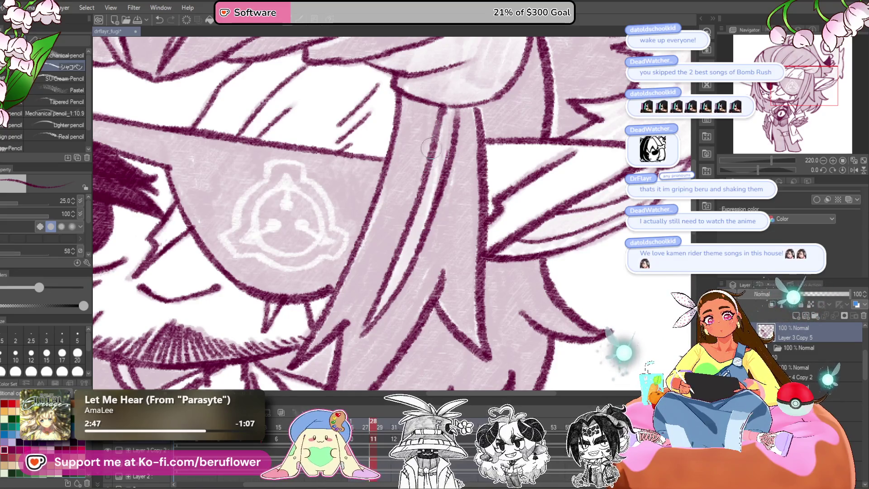
{"action": "key", "text": "space"}
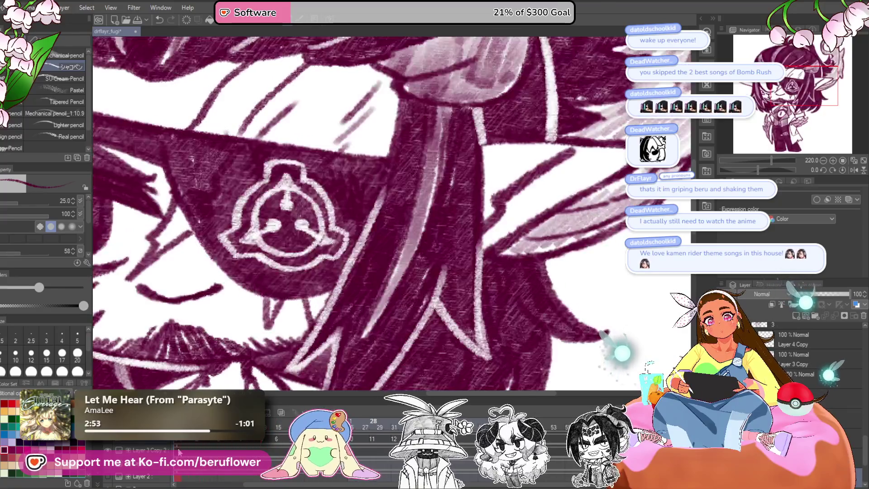
{"action": "key", "text": "ctrl+0"}
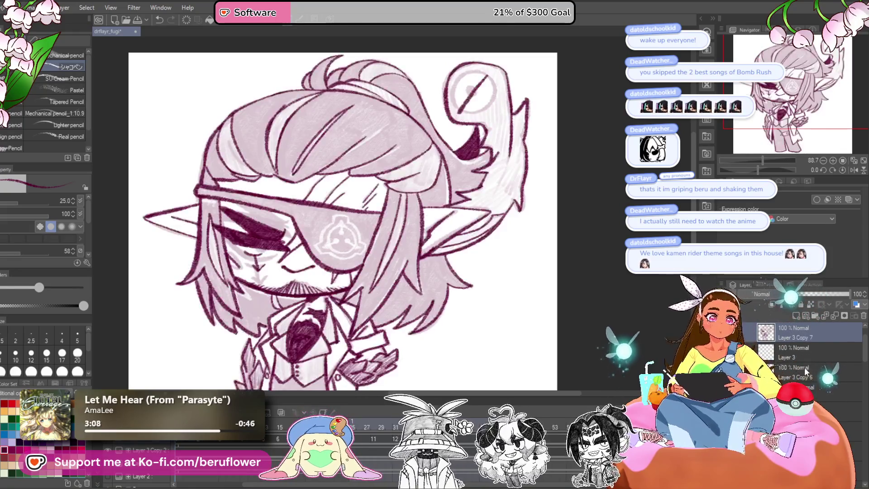
- Move Layer 3 Copy 7 below Layer 3, select it, and extend the dark shape over the eye
{"action": "left_click_drag", "start_coordinate": [821, 333], "coordinate": [819, 365]}
{"action": "left_click", "coordinate": [818, 369]}
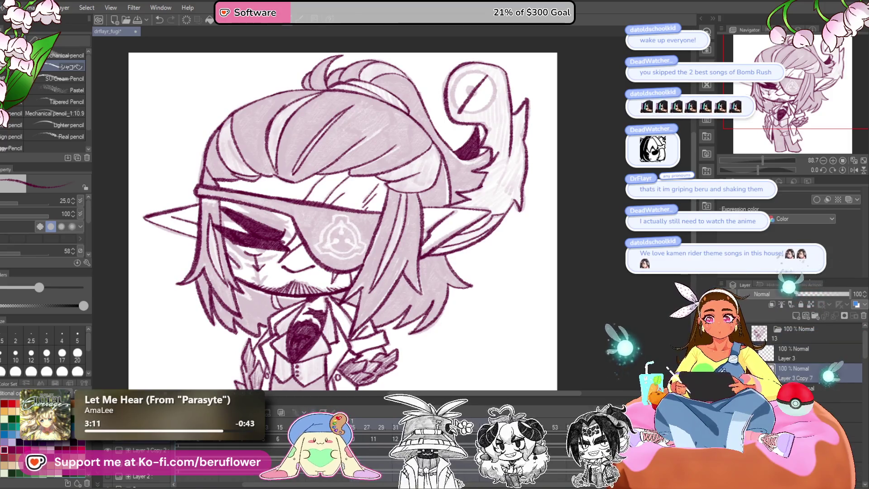
{"action": "scroll", "coordinate": [267, 348], "scroll_direction": "up", "scroll_amount": 8}
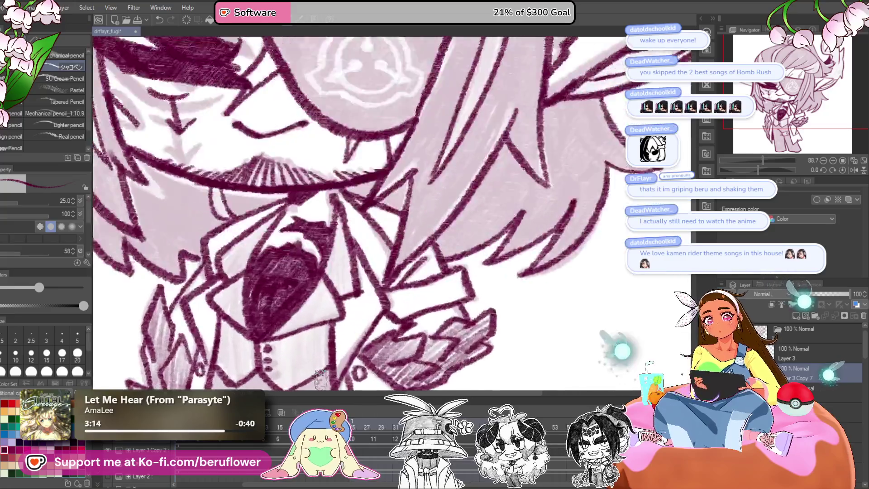
{"action": "scroll", "coordinate": [430, 300], "scroll_direction": "down", "scroll_amount": 6}
{"action": "scroll", "coordinate": [349, 249], "scroll_direction": "up", "scroll_amount": 3}
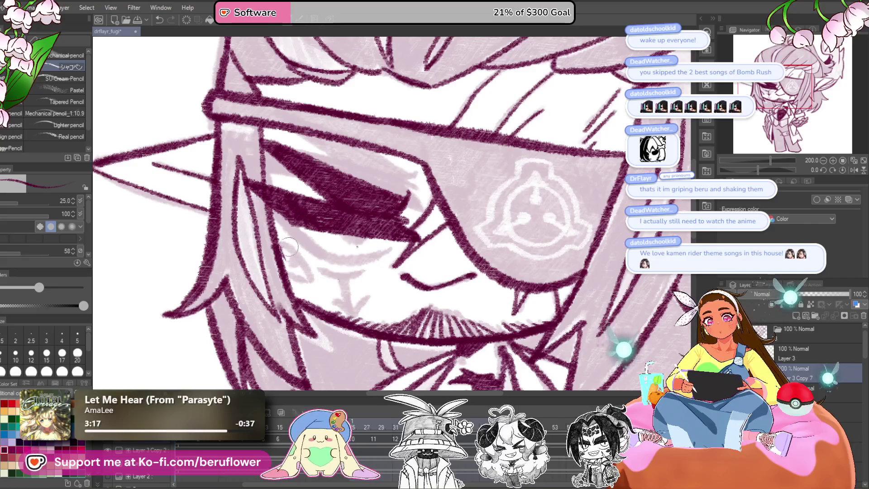
{"action": "scroll", "coordinate": [317, 240], "scroll_direction": "up", "scroll_amount": 2}
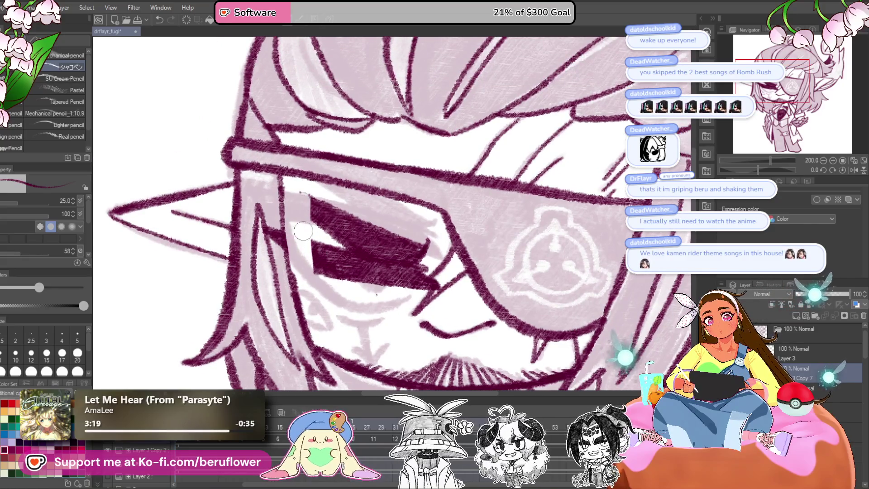
{"action": "mouse_move", "coordinate": [318, 230]}
{"action": "left_mouse_down"}
{"action": "mouse_move", "coordinate": [298, 201]}
{"action": "mouse_move", "coordinate": [385, 266]}
{"action": "left_mouse_up"}
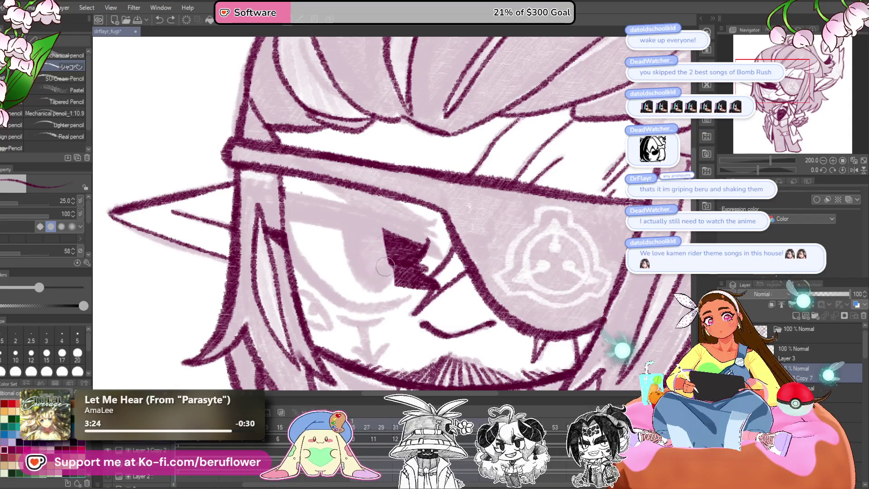
- Look over the face and tie, then switch to the Layer 3 Copy 7 cel and fit the canvas
{"action": "left_click_drag", "start_coordinate": [425, 243], "coordinate": [415, 241]}
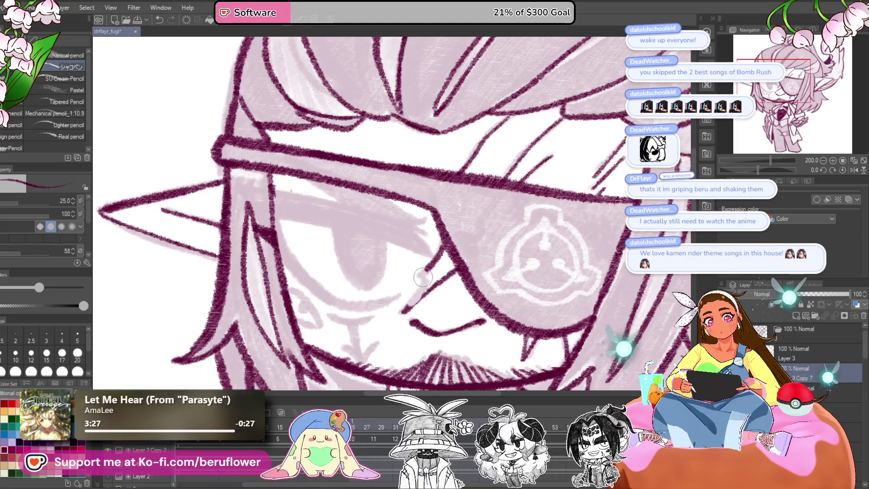
{"action": "scroll", "coordinate": [412, 273], "scroll_direction": "up", "scroll_amount": 2}
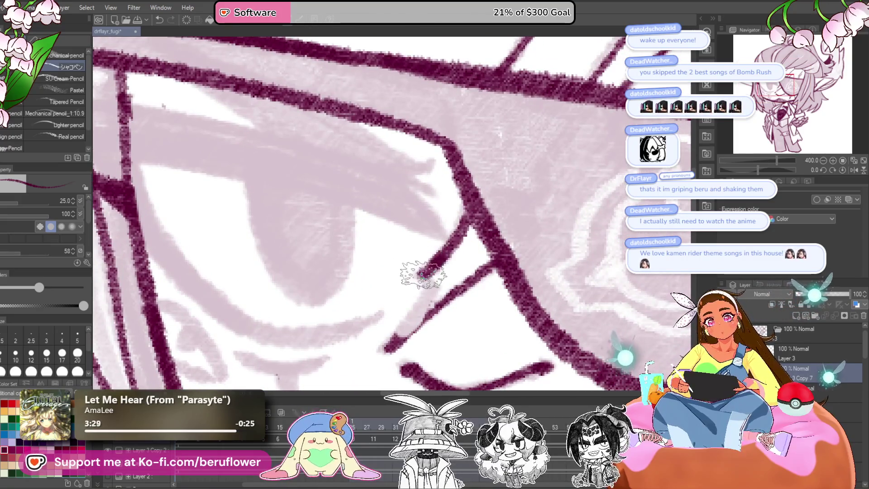
{"action": "scroll", "coordinate": [391, 349], "scroll_direction": "down", "scroll_amount": 4}
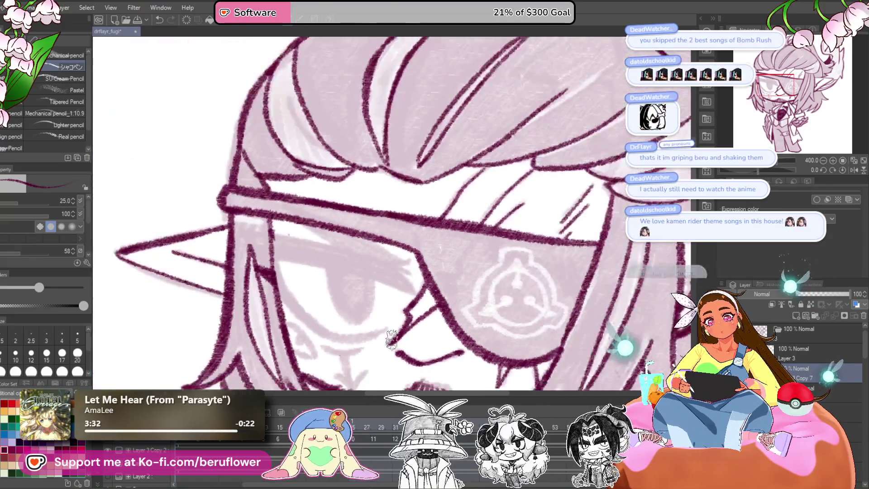
{"action": "left_click_drag", "start_coordinate": [389, 286], "coordinate": [409, 257]}
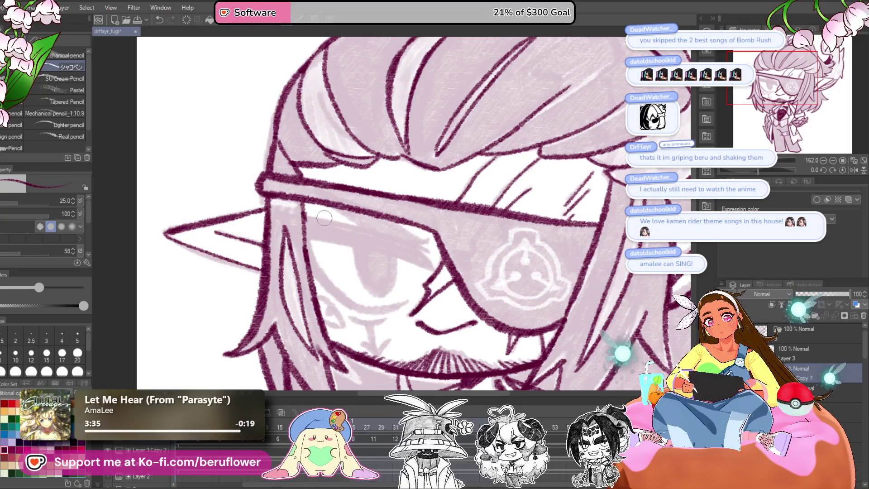
{"action": "scroll", "coordinate": [324, 218], "scroll_direction": "down", "scroll_amount": 3}
{"action": "scroll", "coordinate": [321, 204], "scroll_direction": "up", "scroll_amount": 3}
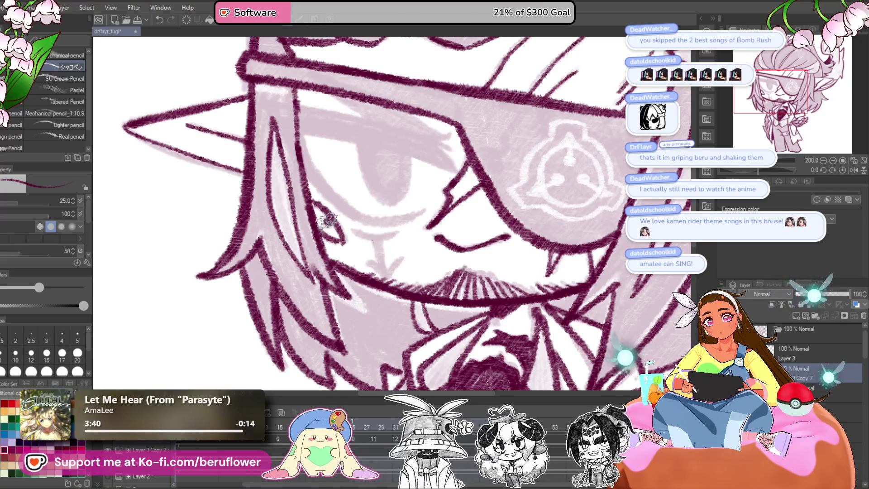
{"action": "left_click_drag", "start_coordinate": [528, 309], "coordinate": [401, 177]}
{"action": "left_click_drag", "start_coordinate": [411, 325], "coordinate": [461, 343]}
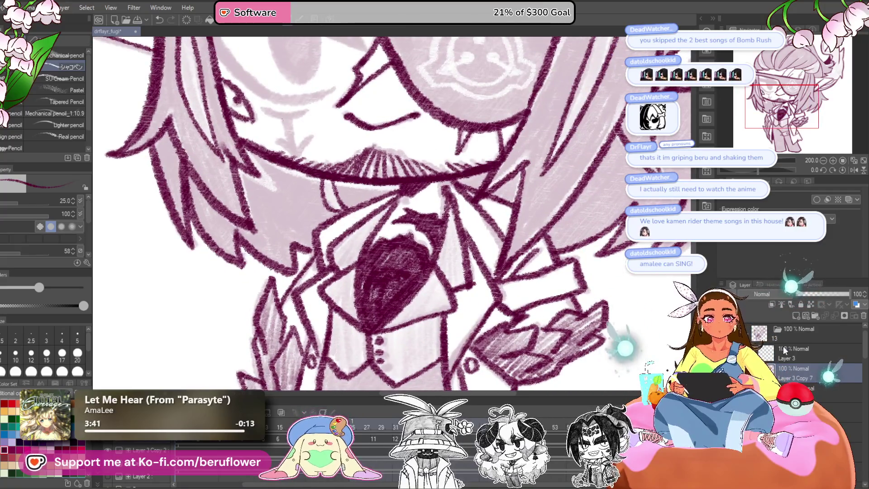
{"action": "left_click", "coordinate": [784, 349]}
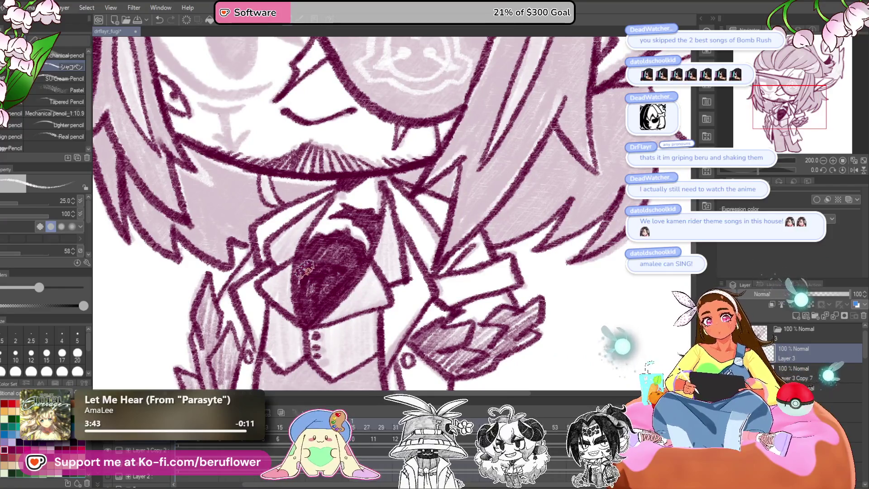
{"action": "left_click", "coordinate": [797, 371]}
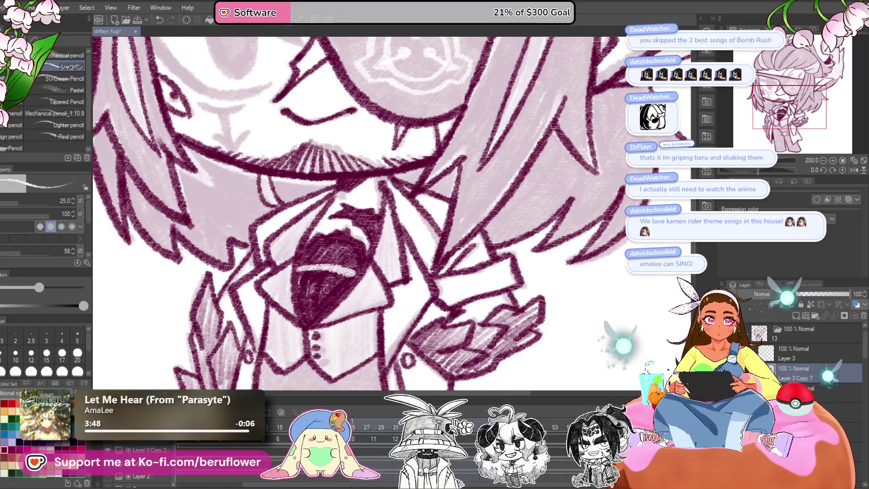
{"action": "key", "text": "ctrl+0"}
{"action": "scroll", "coordinate": [349, 306], "scroll_direction": "up", "scroll_amount": 3}
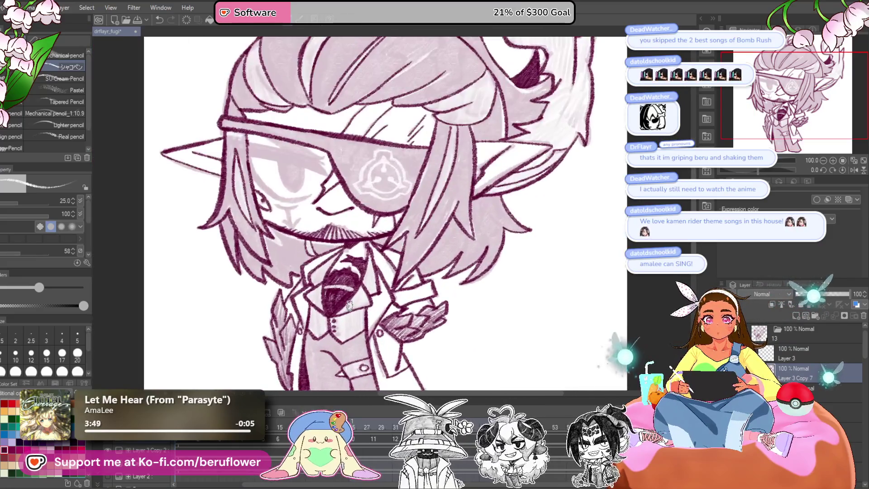
- Shade a thick, densely hatched maroon upper lid over the character's visible eye
{"action": "mouse_move", "coordinate": [752, 164]}
{"action": "left_mouse_down"}
{"action": "mouse_move", "coordinate": [774, 189]}
{"action": "mouse_move", "coordinate": [748, 169]}
{"action": "left_mouse_up"}
{"action": "scroll", "coordinate": [453, 225], "scroll_direction": "up", "scroll_amount": 4}
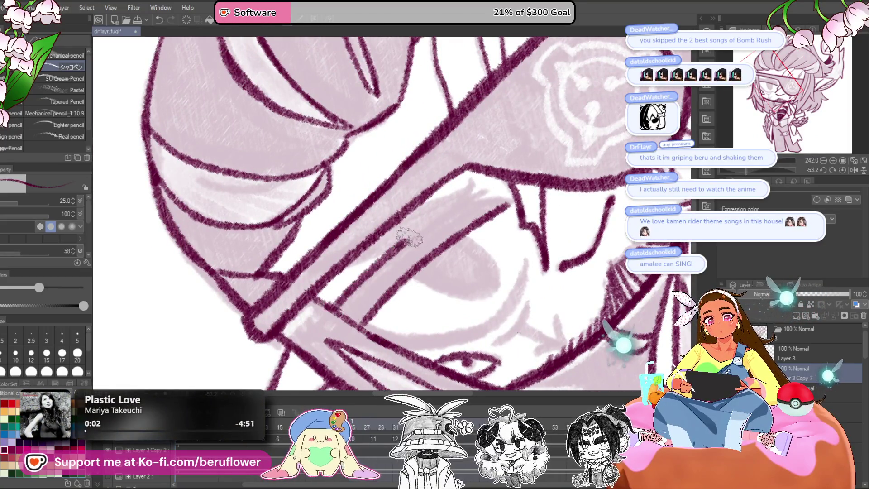
{"action": "left_click_drag", "start_coordinate": [471, 226], "coordinate": [499, 250]}
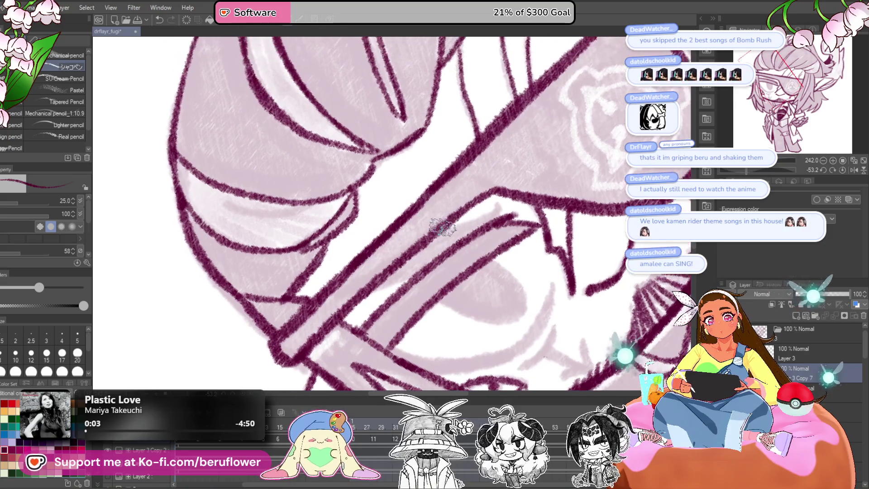
{"action": "left_click_drag", "start_coordinate": [497, 206], "coordinate": [525, 193]}
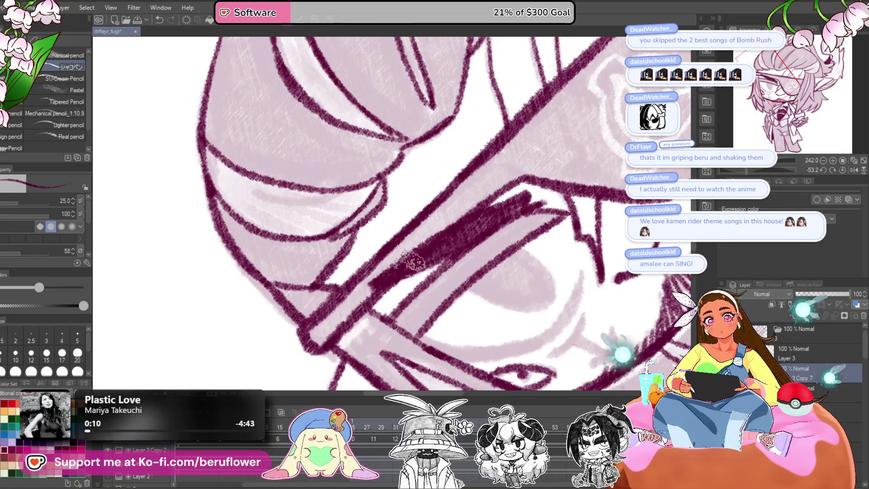
{"action": "left_click_drag", "start_coordinate": [531, 225], "coordinate": [503, 240]}
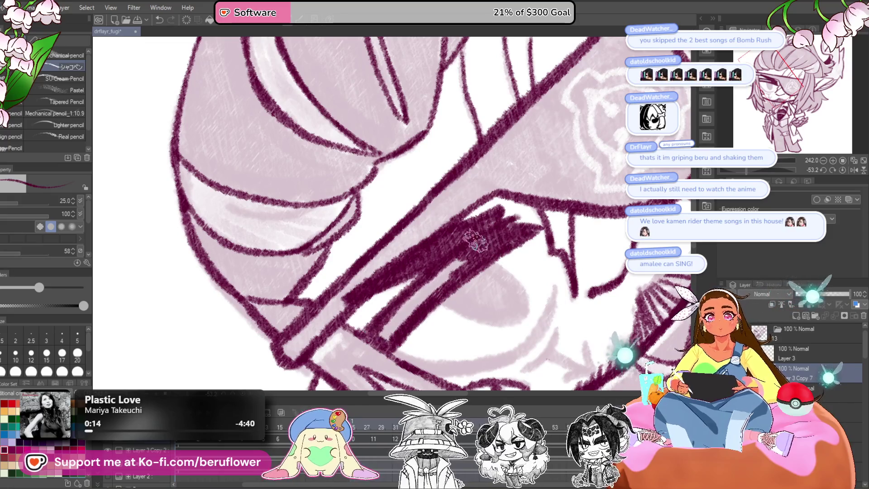
{"action": "left_click_drag", "start_coordinate": [475, 240], "coordinate": [511, 217]}
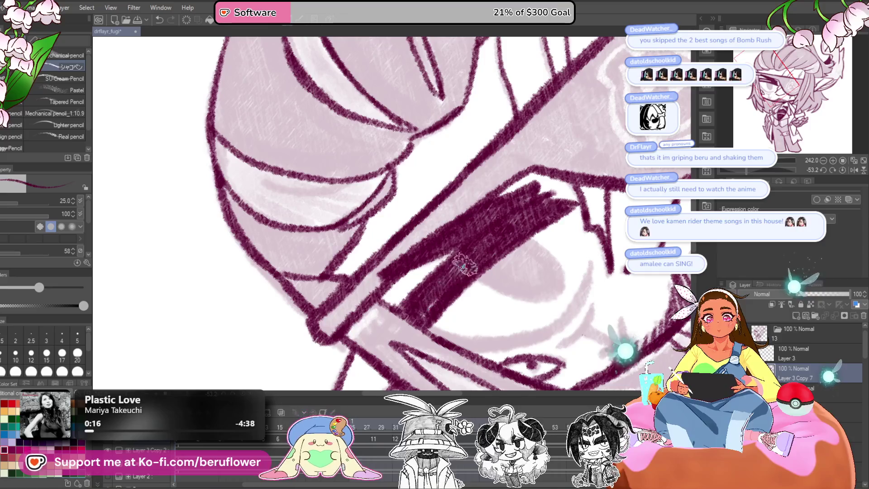
{"action": "scroll", "coordinate": [448, 276], "scroll_direction": "down", "scroll_amount": 3}
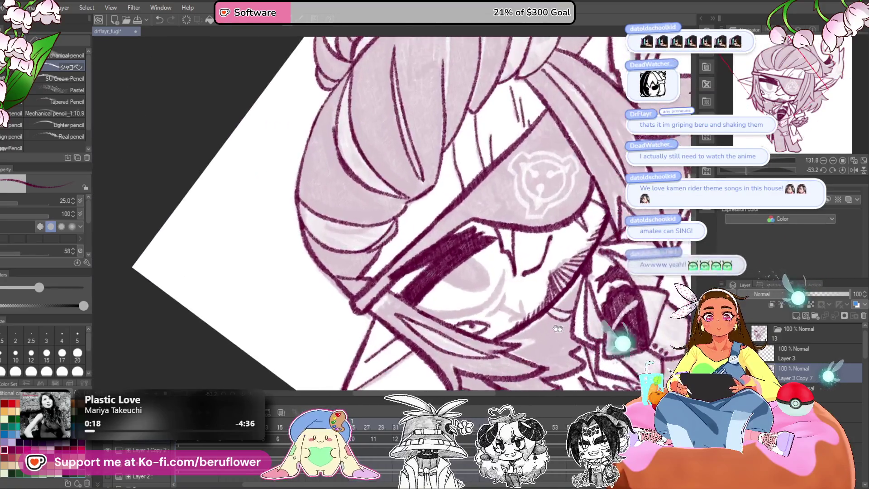
{"action": "scroll", "coordinate": [340, 219], "scroll_direction": "up", "scroll_amount": 5}
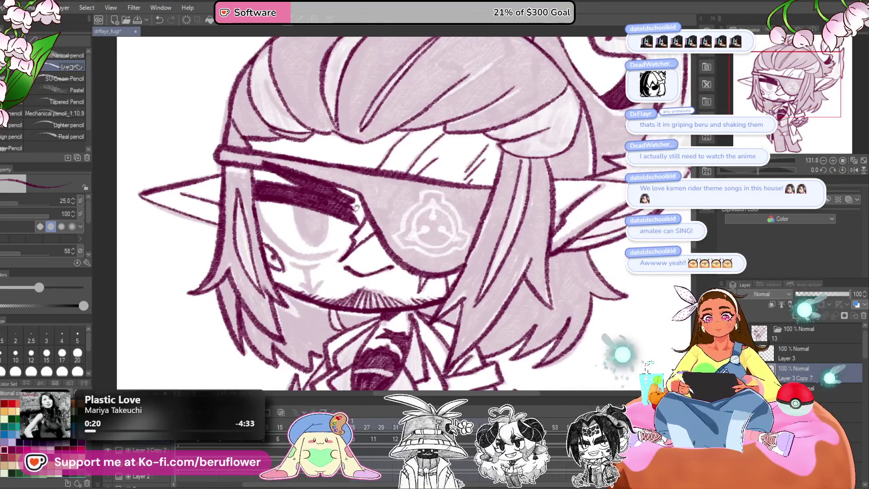
- With the canvas tilted, draw thick dark pencil strokes along the visible eye's lid edge
{"action": "scroll", "coordinate": [340, 219], "scroll_direction": "up", "scroll_amount": 5}
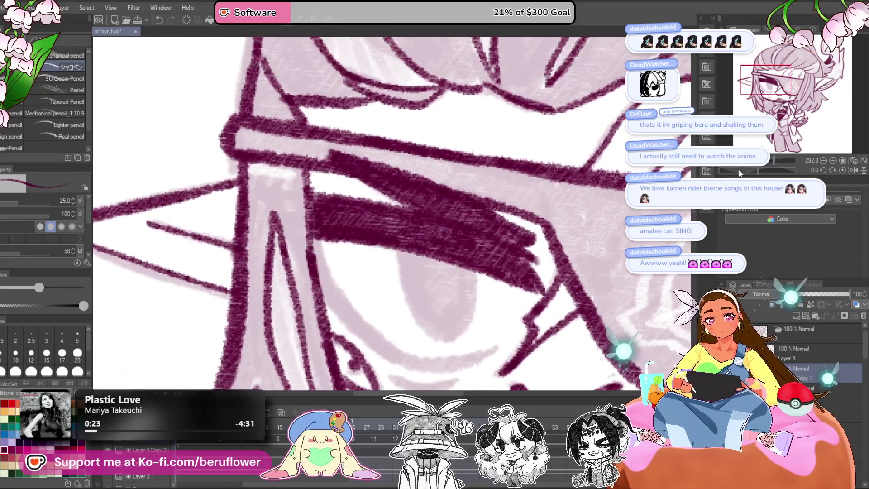
{"action": "left_click_drag", "start_coordinate": [765, 170], "coordinate": [742, 170]}
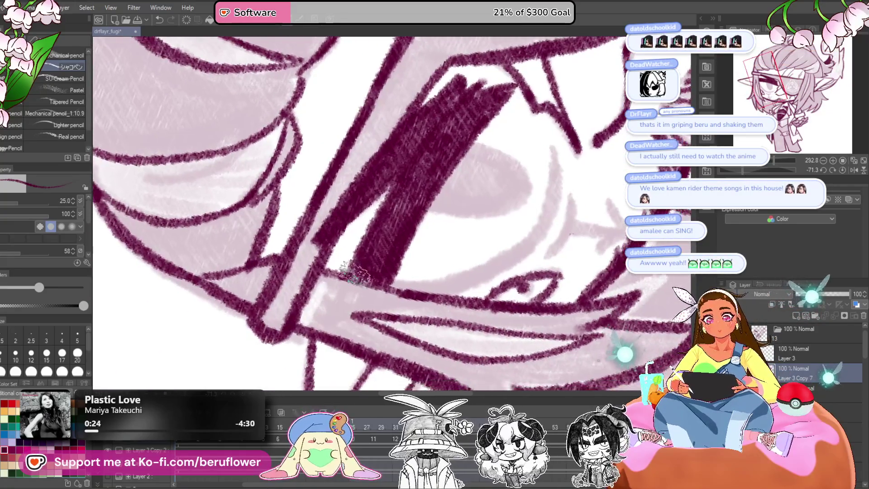
{"action": "left_click_drag", "start_coordinate": [374, 293], "coordinate": [351, 310]}
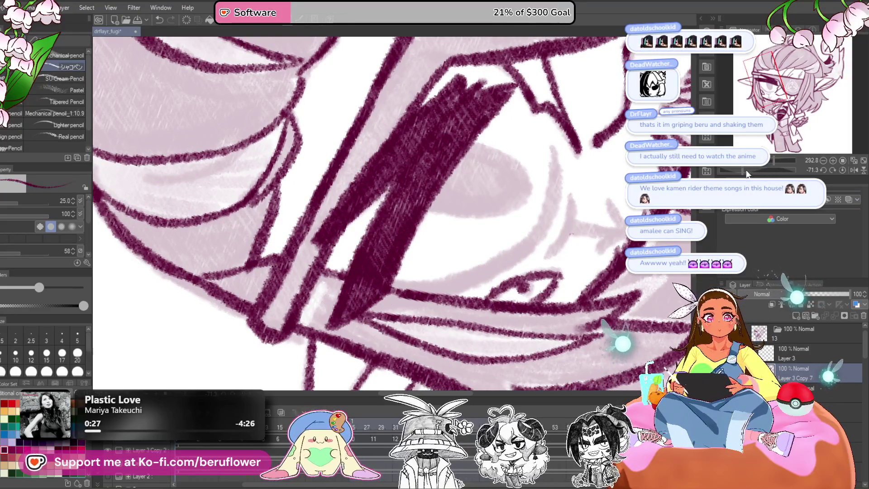
{"action": "left_click_drag", "start_coordinate": [747, 172], "coordinate": [767, 167]}
{"action": "left_click_drag", "start_coordinate": [308, 167], "coordinate": [298, 243]}
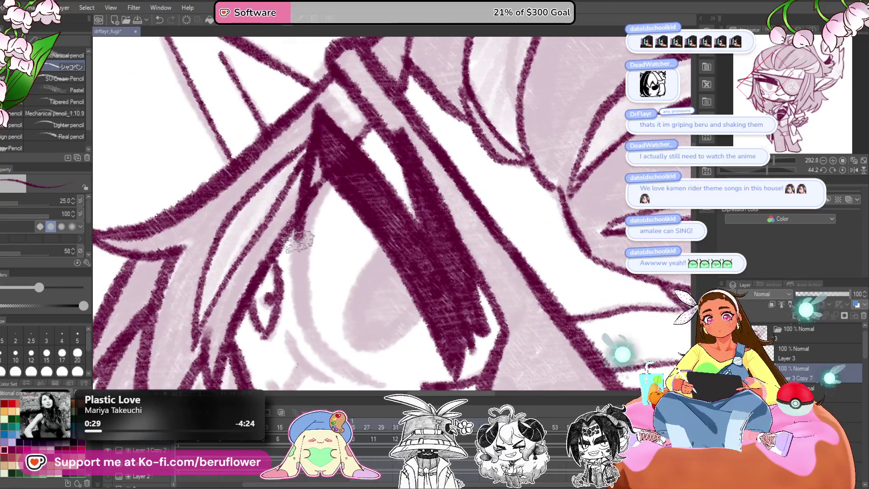
{"action": "mouse_move", "coordinate": [343, 156]}
{"action": "left_mouse_down"}
{"action": "mouse_move", "coordinate": [314, 180]}
{"action": "mouse_move", "coordinate": [295, 300]}
{"action": "mouse_move", "coordinate": [312, 325]}
{"action": "mouse_move", "coordinate": [310, 265]}
{"action": "left_mouse_up"}
{"action": "left_click_drag", "start_coordinate": [294, 199], "coordinate": [315, 283]}
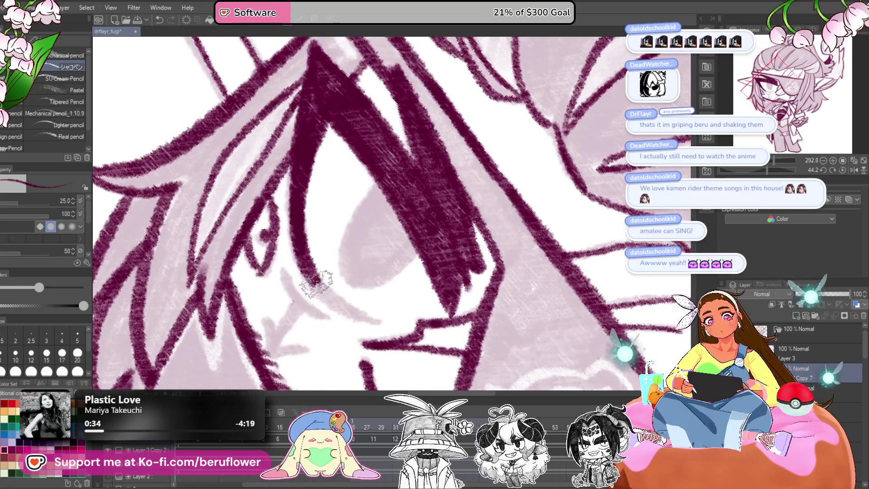
- Reset the canvas rotation to 0 and zoom out to the lower face
{"action": "left_click", "coordinate": [842, 171]}
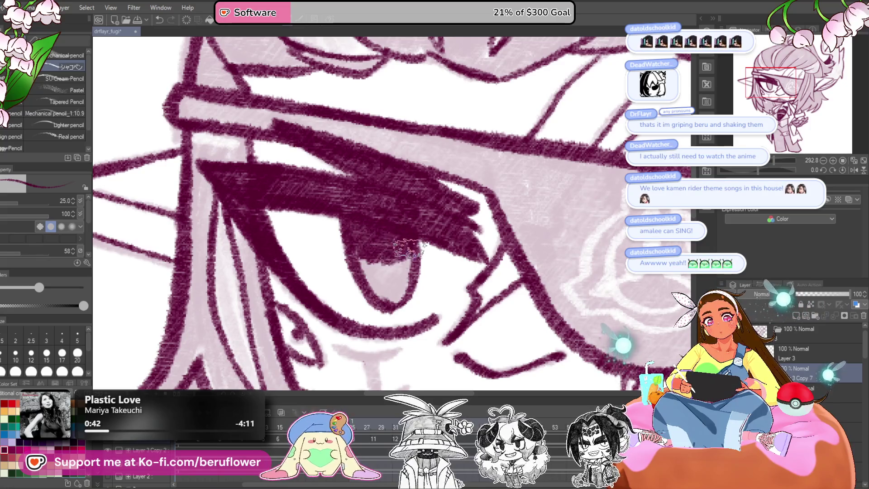
{"action": "left_click_drag", "start_coordinate": [362, 355], "coordinate": [354, 256]}
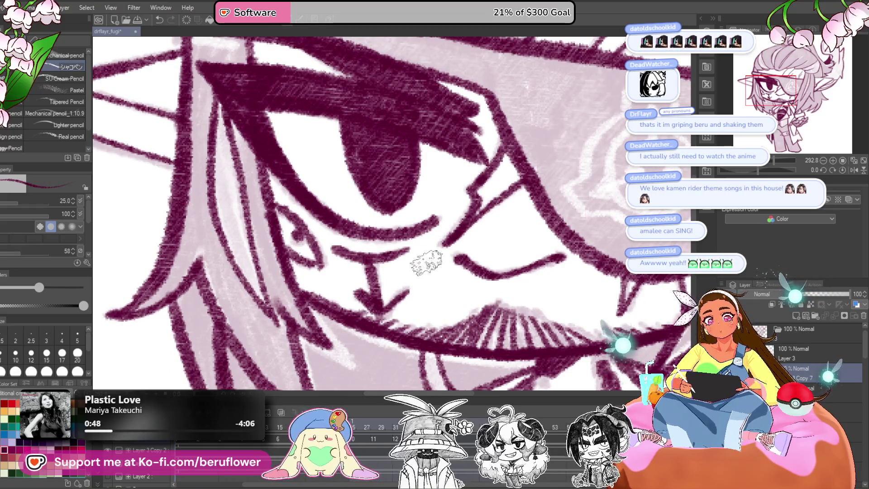
{"action": "scroll", "coordinate": [426, 263], "scroll_direction": "down", "scroll_amount": 5}
{"action": "scroll", "coordinate": [492, 286], "scroll_direction": "up", "scroll_amount": 2}
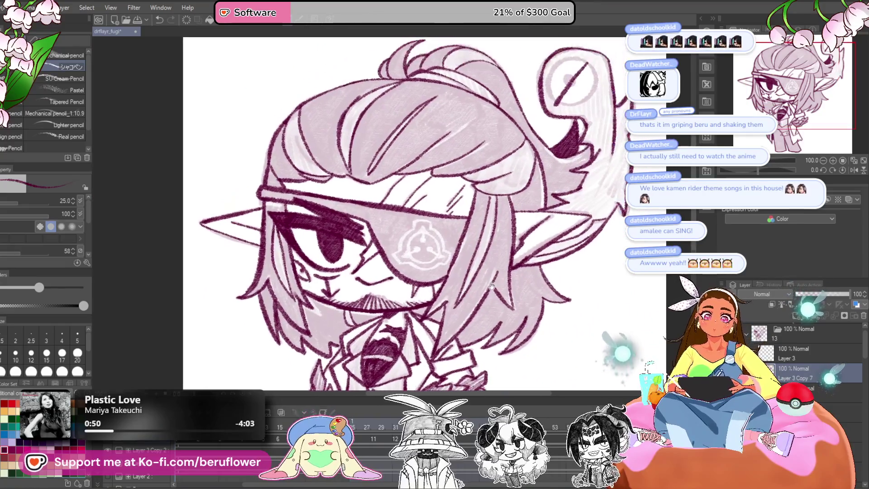
- Zoom in on the tie and fill in the lower part and pupil of its eye
{"action": "scroll", "coordinate": [520, 237], "scroll_direction": "down", "scroll_amount": 2}
{"action": "scroll", "coordinate": [428, 272], "scroll_direction": "up", "scroll_amount": 2}
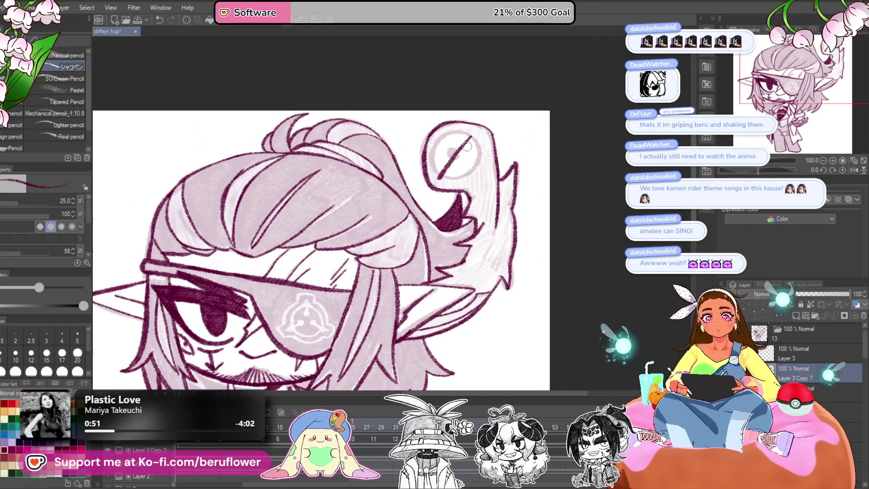
{"action": "scroll", "coordinate": [455, 161], "scroll_direction": "down", "scroll_amount": 2}
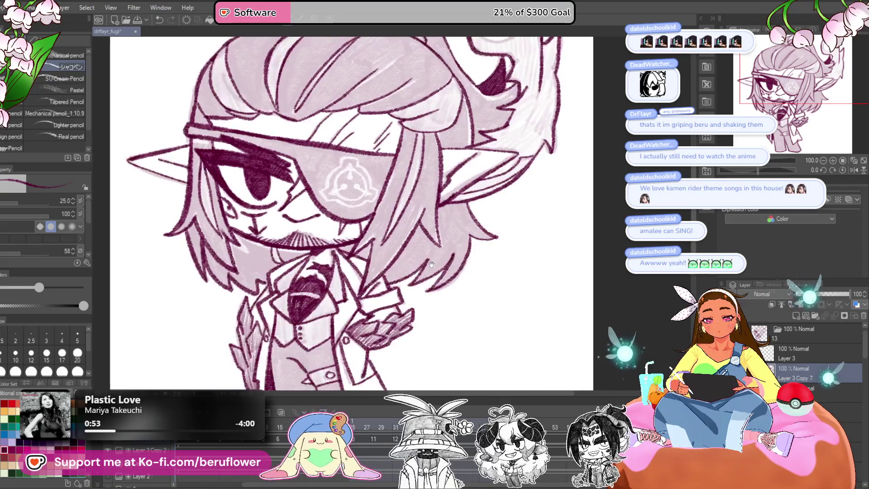
{"action": "scroll", "coordinate": [374, 362], "scroll_direction": "up", "scroll_amount": 2}
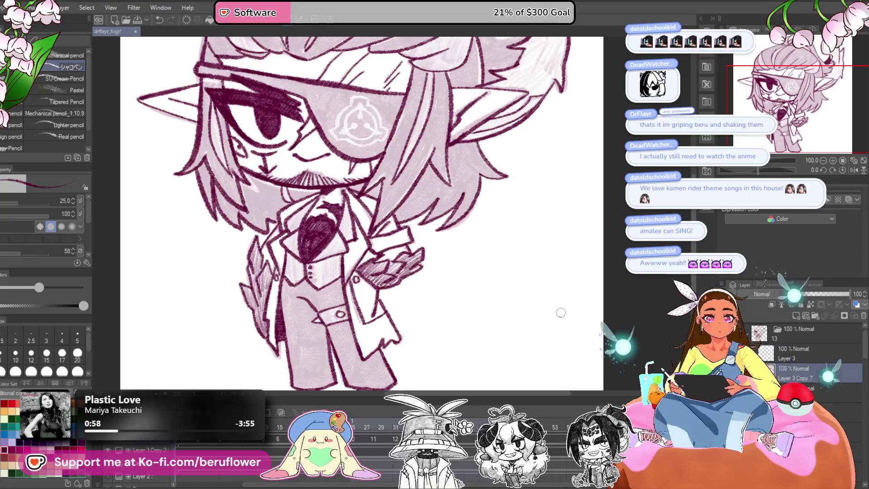
{"action": "scroll", "coordinate": [345, 243], "scroll_direction": "up", "scroll_amount": 3}
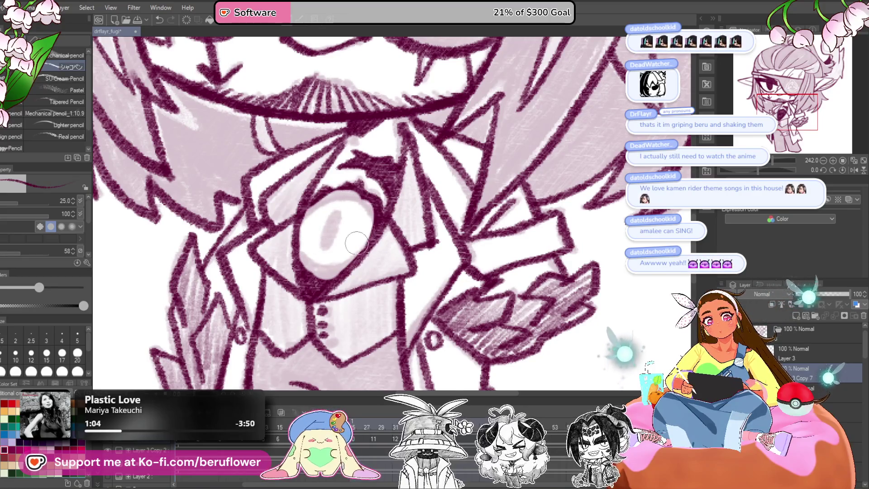
{"action": "left_click_drag", "start_coordinate": [364, 204], "coordinate": [390, 220]}
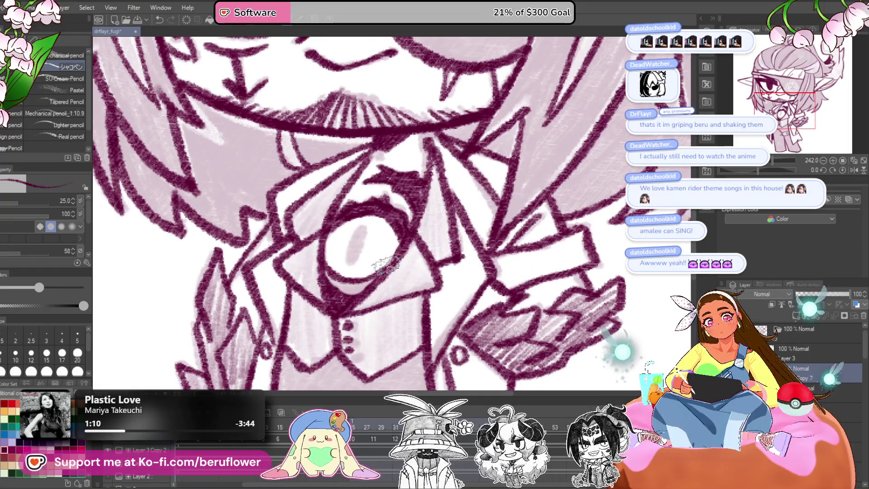
{"action": "mouse_move", "coordinate": [367, 282]}
{"action": "left_mouse_down"}
{"action": "mouse_move", "coordinate": [338, 290]}
{"action": "mouse_move", "coordinate": [326, 278]}
{"action": "left_mouse_up"}
{"action": "left_click_drag", "start_coordinate": [360, 229], "coordinate": [351, 252]}
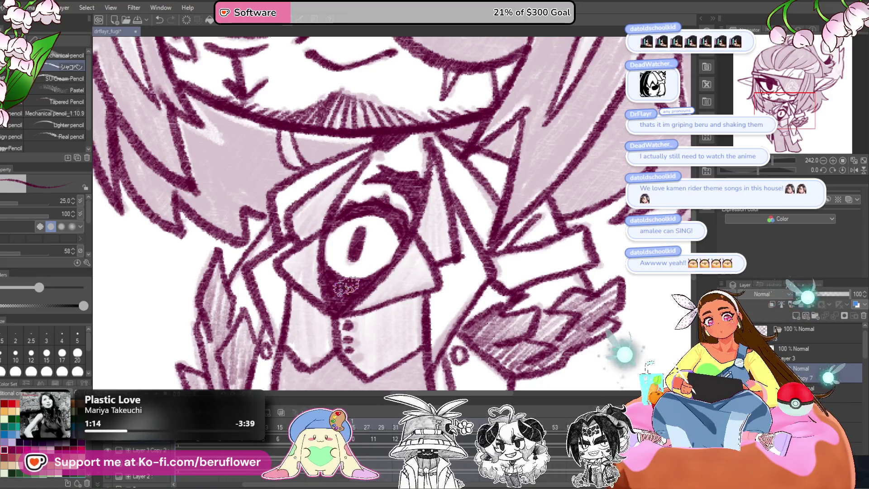
- Make the tie eye's pupil solid, darken its outline, then view the whole character
{"action": "scroll", "coordinate": [346, 285], "scroll_direction": "down", "scroll_amount": 2}
{"action": "scroll", "coordinate": [347, 285], "scroll_direction": "down", "scroll_amount": 3}
{"action": "scroll", "coordinate": [485, 240], "scroll_direction": "up", "scroll_amount": 3}
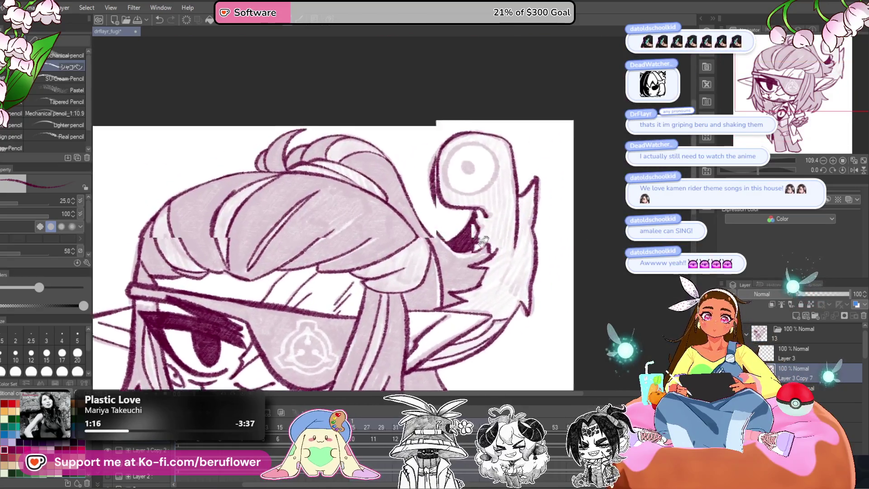
{"action": "scroll", "coordinate": [491, 156], "scroll_direction": "up", "scroll_amount": 5}
{"action": "mouse_move", "coordinate": [409, 190]}
{"action": "left_mouse_down"}
{"action": "mouse_move", "coordinate": [413, 209]}
{"action": "mouse_move", "coordinate": [408, 181]}
{"action": "mouse_move", "coordinate": [409, 199]}
{"action": "mouse_move", "coordinate": [441, 206]}
{"action": "left_mouse_up"}
{"action": "mouse_move", "coordinate": [384, 223]}
{"action": "left_mouse_down"}
{"action": "mouse_move", "coordinate": [398, 136]}
{"action": "mouse_move", "coordinate": [509, 136]}
{"action": "mouse_move", "coordinate": [549, 214]}
{"action": "mouse_move", "coordinate": [465, 300]}
{"action": "mouse_move", "coordinate": [368, 253]}
{"action": "mouse_move", "coordinate": [403, 143]}
{"action": "left_mouse_up"}
{"action": "scroll", "coordinate": [435, 226], "scroll_direction": "down", "scroll_amount": 6}
{"action": "left_click_drag", "start_coordinate": [506, 314], "coordinate": [536, 337]}
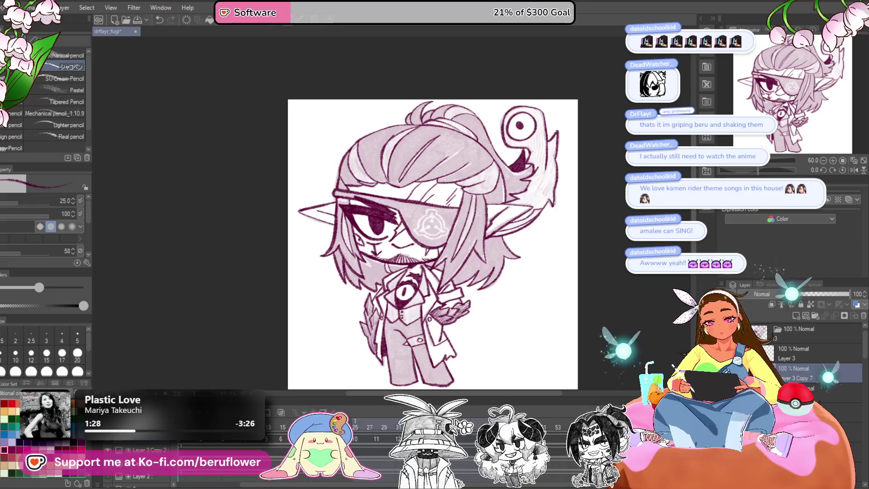
- Browse the timeline frames and set frame 15's cel as the last displayed frame
{"action": "left_click", "coordinate": [385, 428]}
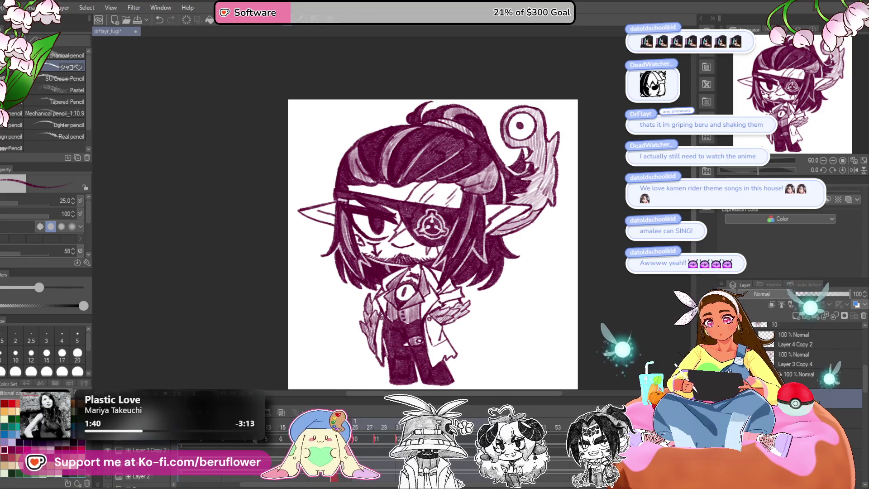
{"action": "left_click", "coordinate": [252, 447]}
{"action": "left_click", "coordinate": [281, 439]}
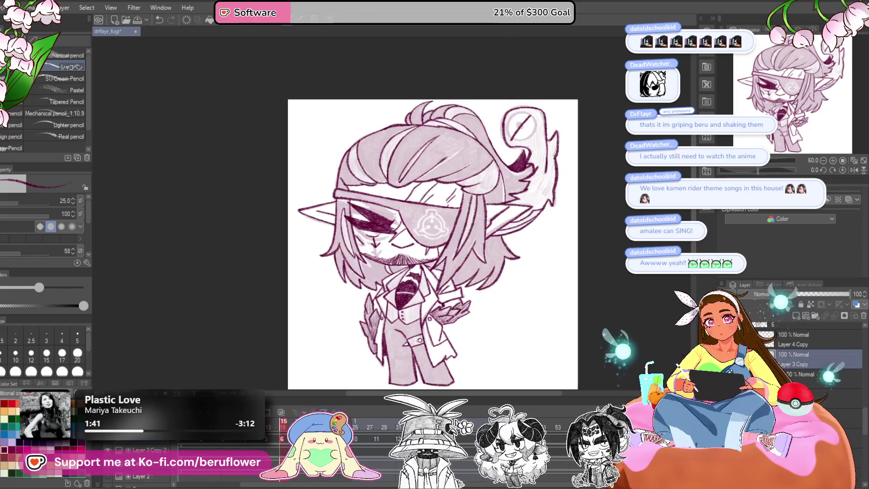
{"action": "left_click", "coordinate": [296, 439]}
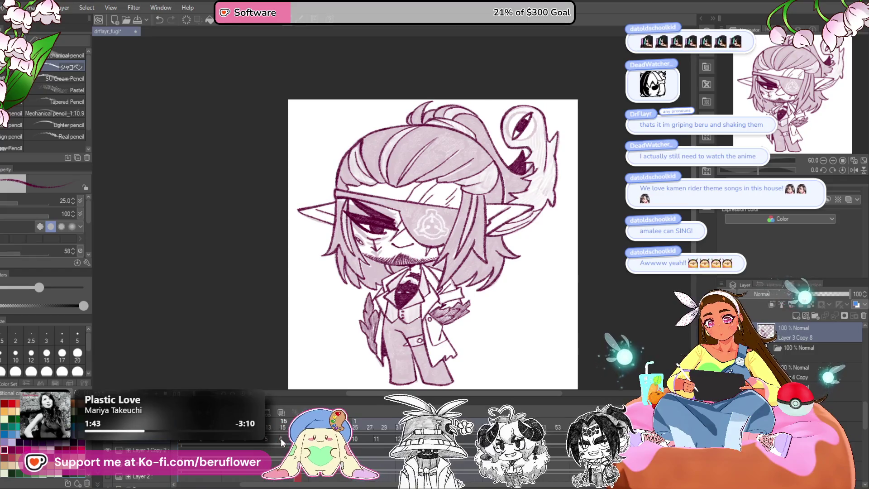
{"action": "left_click", "coordinate": [283, 442]}
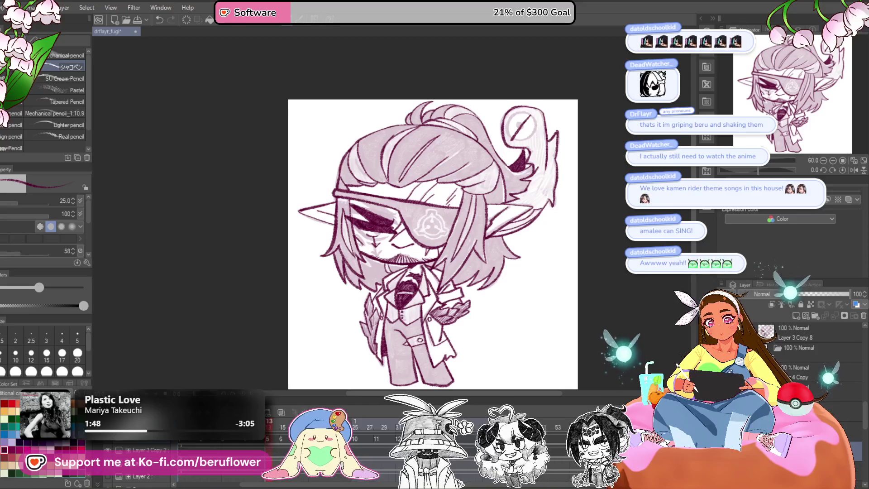
{"action": "left_click", "coordinate": [269, 444]}
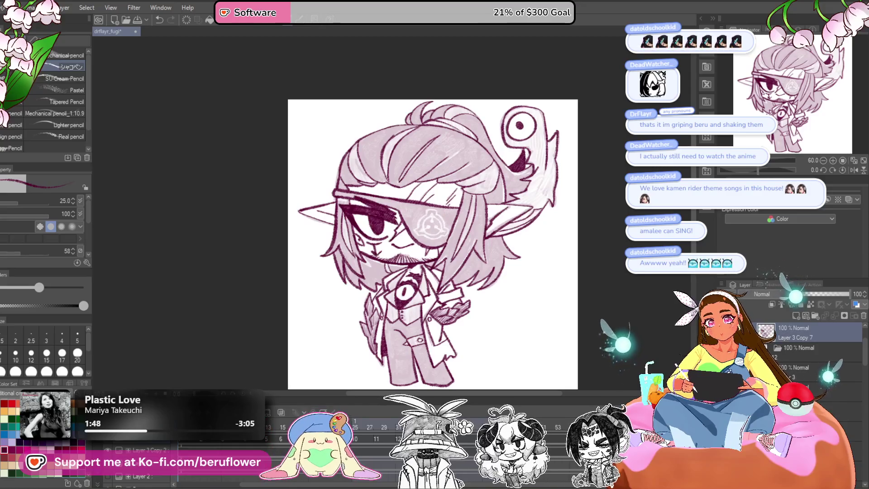
{"action": "left_click", "coordinate": [281, 439]}
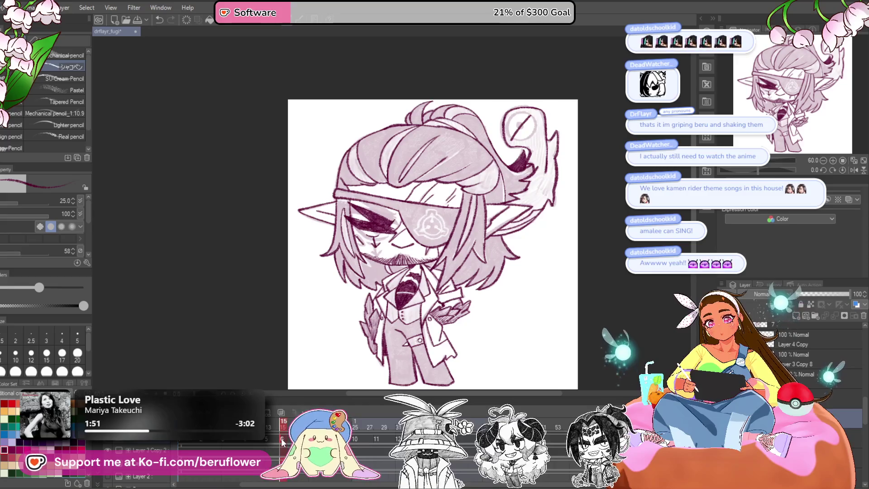
{"action": "right_click", "coordinate": [282, 441]}
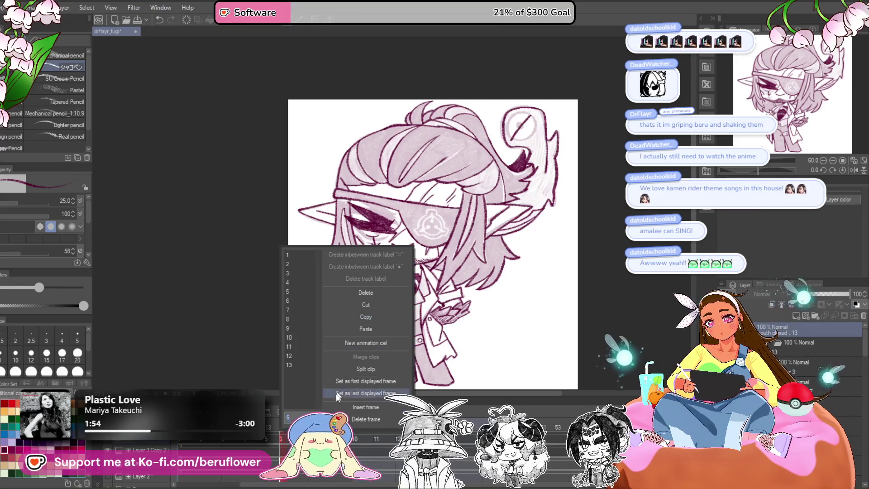
{"action": "left_click", "coordinate": [366, 393]}
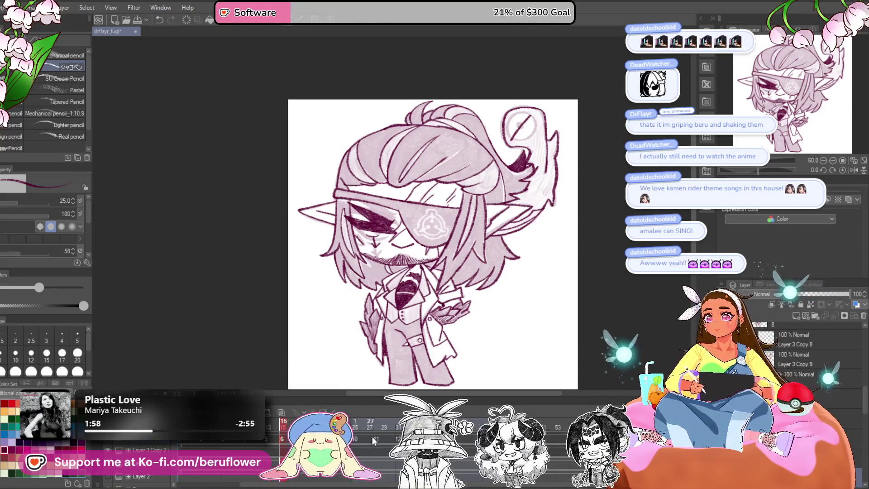
- Create new animation cel 14 and paste the copied drawing into it
{"action": "key", "text": "Left"}
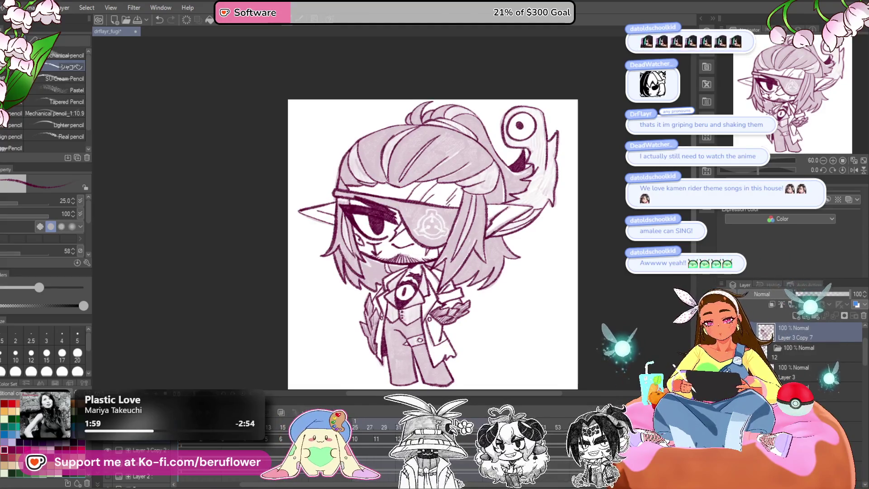
{"action": "left_click", "coordinate": [461, 472]}
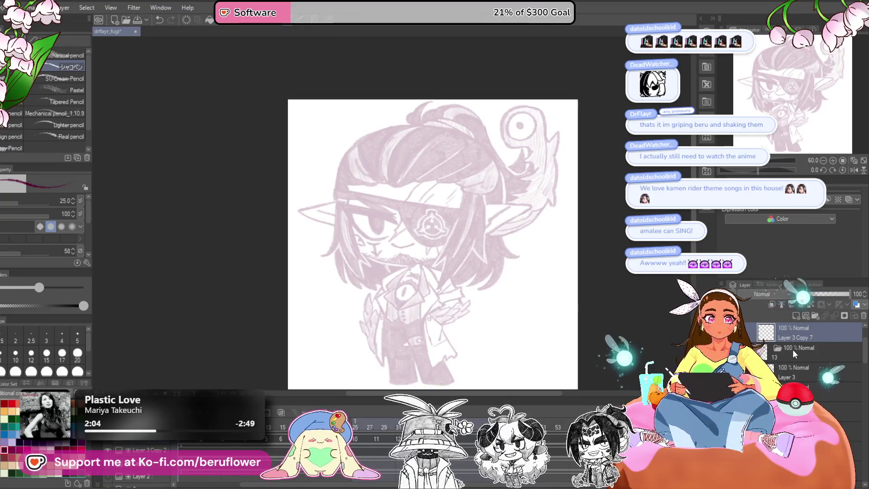
{"action": "key", "text": "Right"}
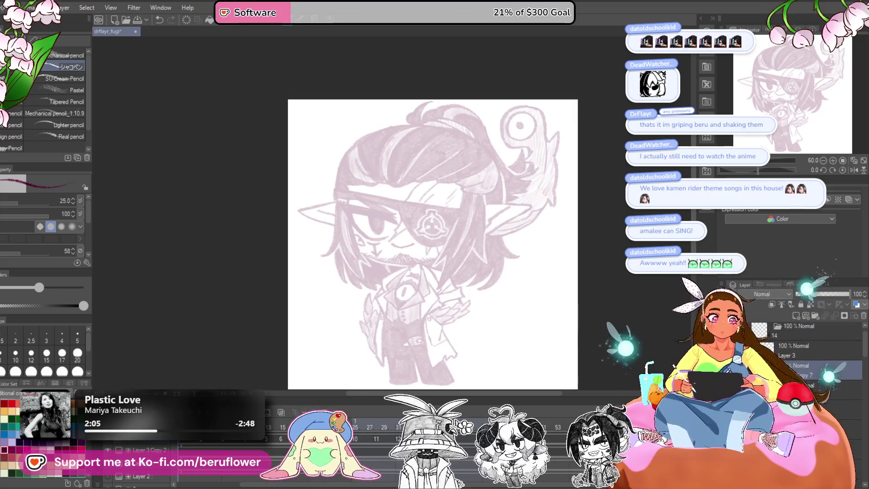
{"action": "key", "text": "Right"}
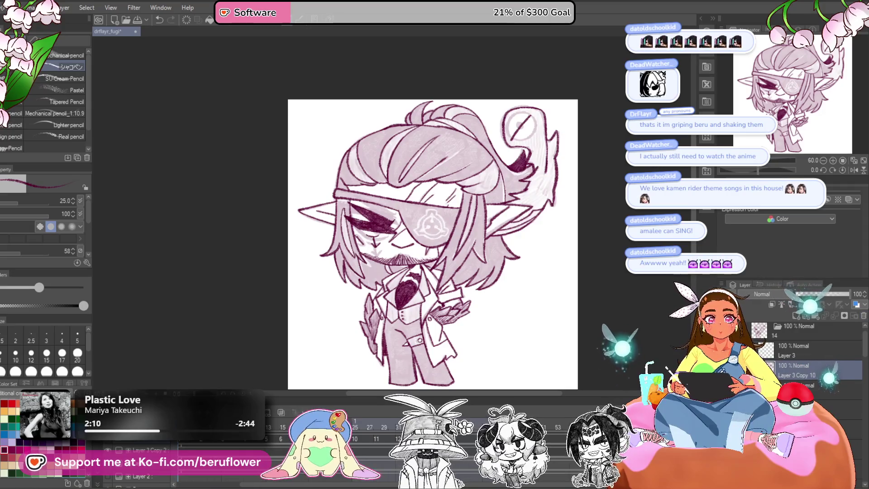
- Lighten the tie eye's interior, ink its top edge darker, and shade below the pupil
{"action": "scroll", "coordinate": [390, 307], "scroll_direction": "up", "scroll_amount": 5}
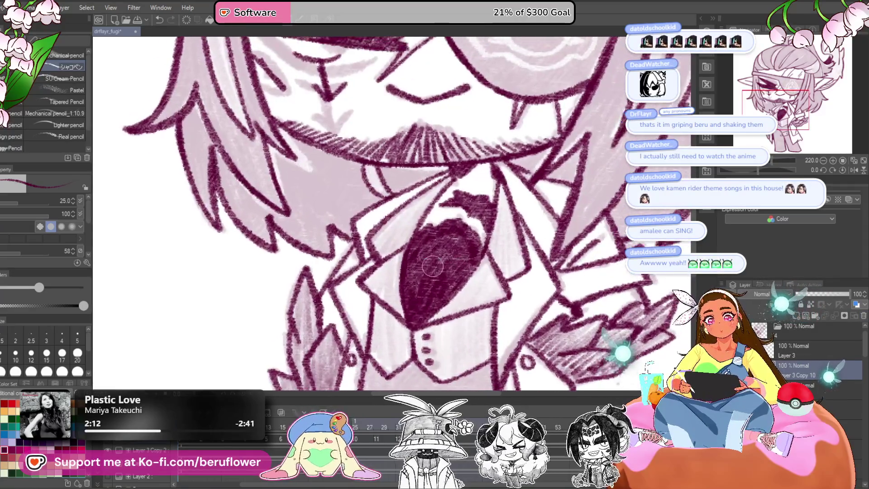
{"action": "mouse_move", "coordinate": [462, 255]}
{"action": "left_mouse_down"}
{"action": "mouse_move", "coordinate": [453, 276]}
{"action": "mouse_move", "coordinate": [421, 267]}
{"action": "mouse_move", "coordinate": [412, 289]}
{"action": "mouse_move", "coordinate": [430, 303]}
{"action": "mouse_move", "coordinate": [416, 266]}
{"action": "left_mouse_up"}
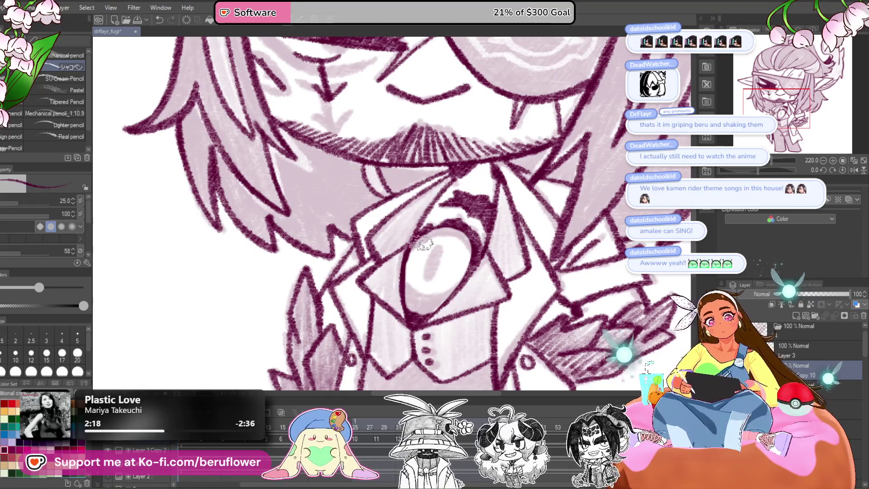
{"action": "mouse_move", "coordinate": [441, 233]}
{"action": "left_mouse_down"}
{"action": "mouse_move", "coordinate": [471, 240]}
{"action": "mouse_move", "coordinate": [453, 231]}
{"action": "mouse_move", "coordinate": [421, 235]}
{"action": "mouse_move", "coordinate": [431, 272]}
{"action": "mouse_move", "coordinate": [437, 254]}
{"action": "left_mouse_up"}
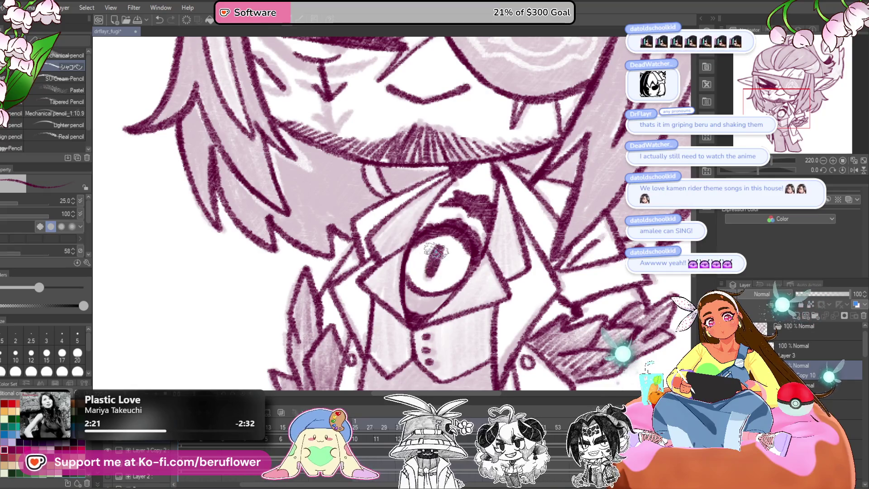
{"action": "mouse_move", "coordinate": [410, 287]}
{"action": "left_mouse_down"}
{"action": "mouse_move", "coordinate": [414, 304]}
{"action": "mouse_move", "coordinate": [446, 296]}
{"action": "mouse_move", "coordinate": [435, 301]}
{"action": "left_mouse_up"}
- Fit the drawing, zoom in on the face, and begin lightening the dark eye beside the eyepatch
{"action": "key", "text": "ctrl+0"}
{"action": "scroll", "coordinate": [564, 272], "scroll_direction": "up", "scroll_amount": 3}
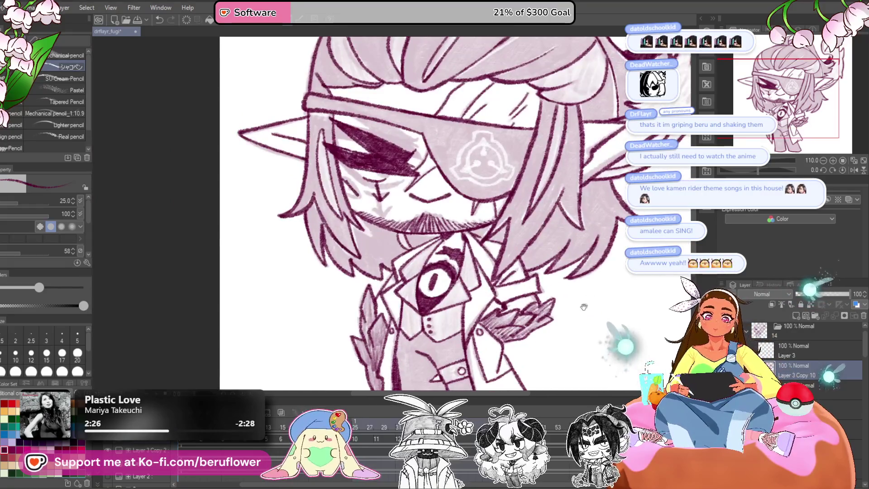
{"action": "left_click_drag", "start_coordinate": [567, 272], "coordinate": [563, 285]}
{"action": "scroll", "coordinate": [564, 285], "scroll_direction": "up", "scroll_amount": 2}
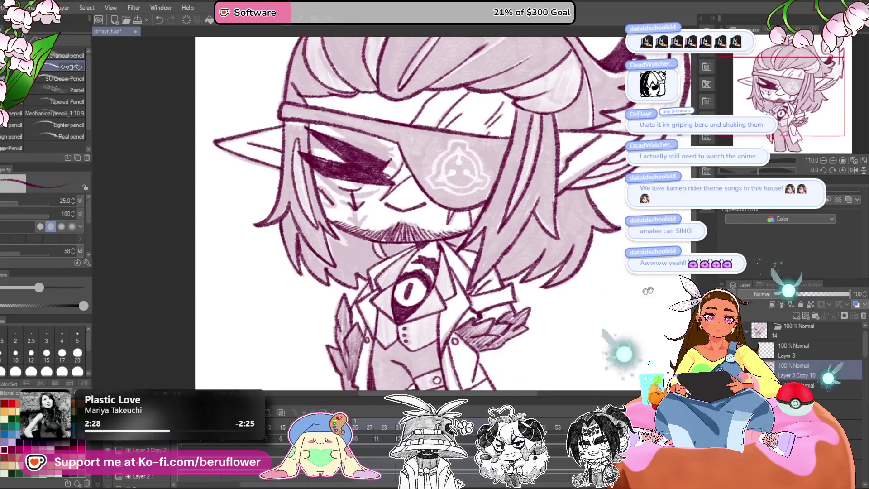
{"action": "scroll", "coordinate": [474, 329], "scroll_direction": "down", "scroll_amount": 4}
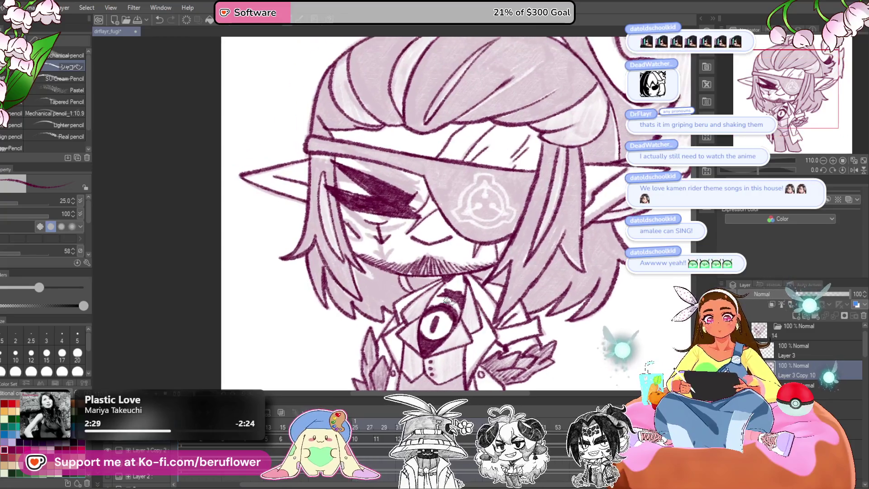
{"action": "scroll", "coordinate": [442, 228], "scroll_direction": "up", "scroll_amount": 5}
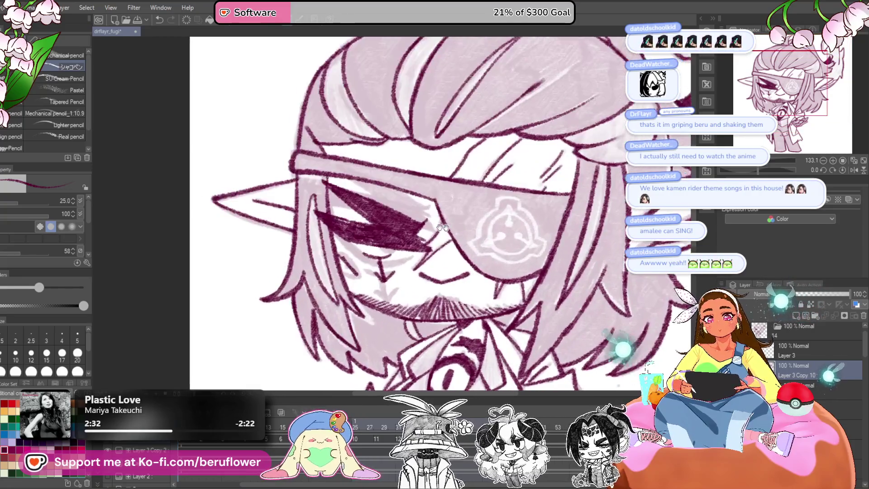
{"action": "mouse_move", "coordinate": [442, 228]}
{"action": "left_mouse_down"}
{"action": "mouse_move", "coordinate": [399, 253]}
{"action": "mouse_move", "coordinate": [371, 241]}
{"action": "mouse_move", "coordinate": [373, 268]}
{"action": "mouse_move", "coordinate": [371, 241]}
{"action": "left_mouse_up"}
- Erase the eye's upper eyelash to a faint sketch, then zoom to the floating eye near the ear
{"action": "mouse_move", "coordinate": [391, 216]}
{"action": "left_mouse_down"}
{"action": "mouse_move", "coordinate": [364, 207]}
{"action": "mouse_move", "coordinate": [370, 231]}
{"action": "left_mouse_up"}
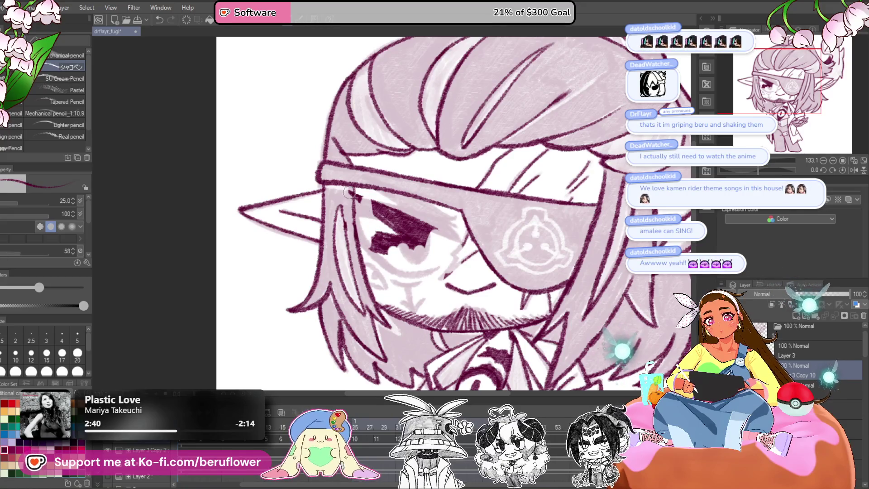
{"action": "left_click_drag", "start_coordinate": [372, 230], "coordinate": [373, 252]}
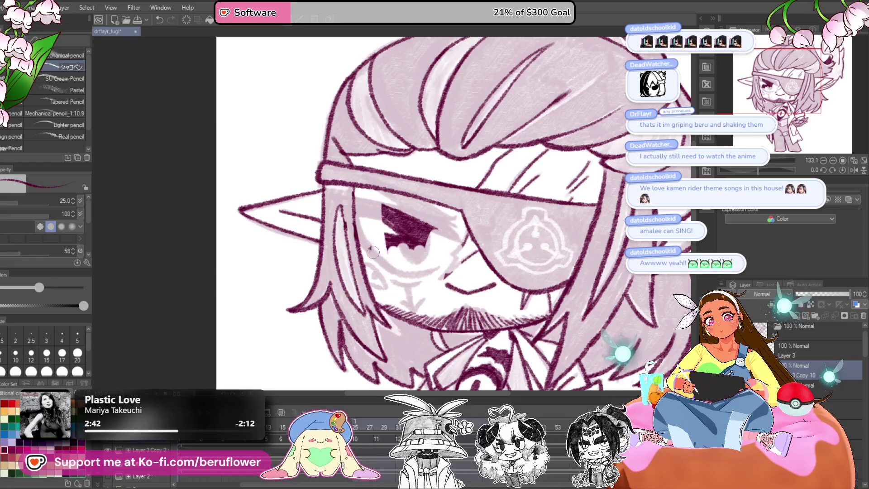
{"action": "scroll", "coordinate": [434, 220], "scroll_direction": "down", "scroll_amount": 5}
{"action": "scroll", "coordinate": [465, 247], "scroll_direction": "up", "scroll_amount": 6}
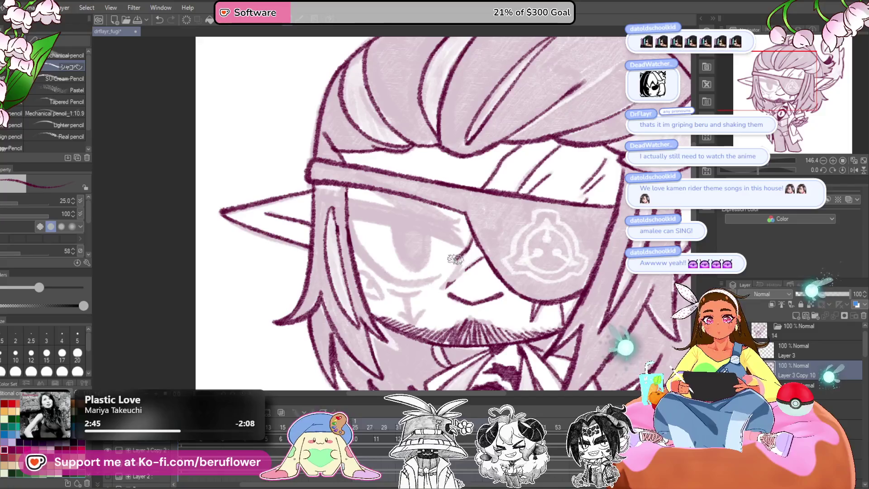
{"action": "scroll", "coordinate": [532, 230], "scroll_direction": "down", "scroll_amount": 5}
{"action": "mouse_move", "coordinate": [586, 363]}
{"action": "left_mouse_down"}
{"action": "mouse_move", "coordinate": [465, 345]}
{"action": "mouse_move", "coordinate": [463, 330]}
{"action": "left_mouse_up"}
{"action": "mouse_move", "coordinate": [607, 150]}
{"action": "left_mouse_down"}
{"action": "mouse_move", "coordinate": [552, 176]}
{"action": "mouse_move", "coordinate": [495, 231]}
{"action": "mouse_move", "coordinate": [489, 260]}
{"action": "left_mouse_up"}
{"action": "scroll", "coordinate": [495, 232], "scroll_direction": "up", "scroll_amount": 5}
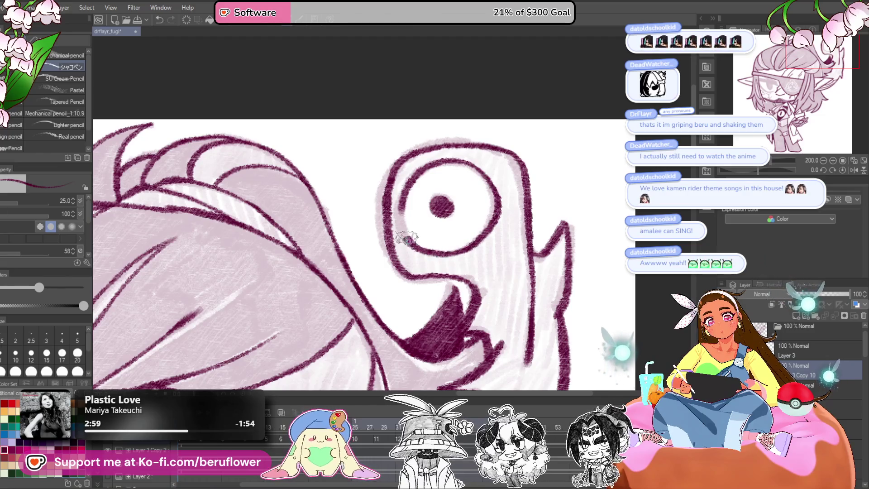
{"action": "scroll", "coordinate": [418, 160], "scroll_direction": "down", "scroll_amount": 5}
- Zoom in on the visible eye and darken the diagonal upper-lid line with thick maroon hatching
{"action": "scroll", "coordinate": [418, 160], "scroll_direction": "up", "scroll_amount": 2}
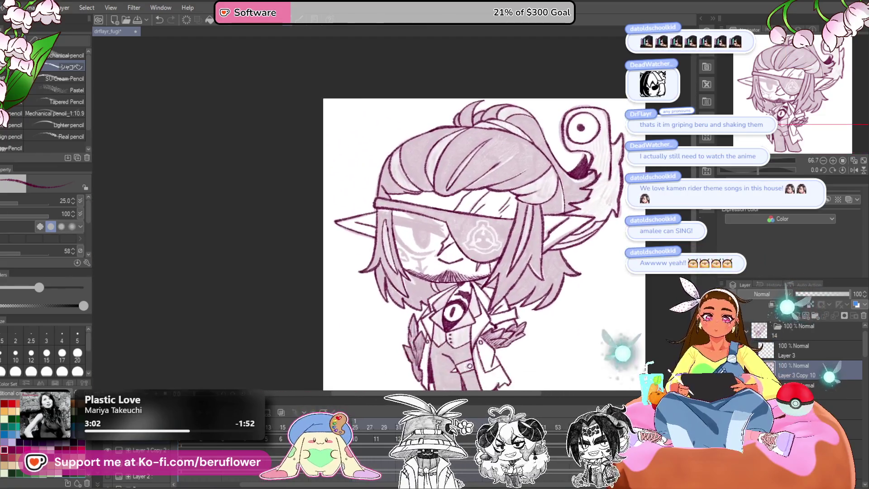
{"action": "left_click_drag", "start_coordinate": [749, 173], "coordinate": [744, 172]}
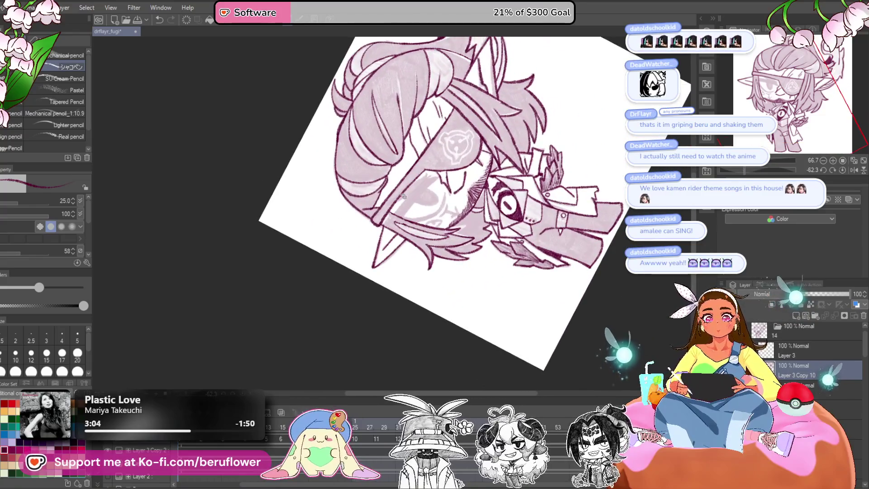
{"action": "scroll", "coordinate": [402, 196], "scroll_direction": "up", "scroll_amount": 5}
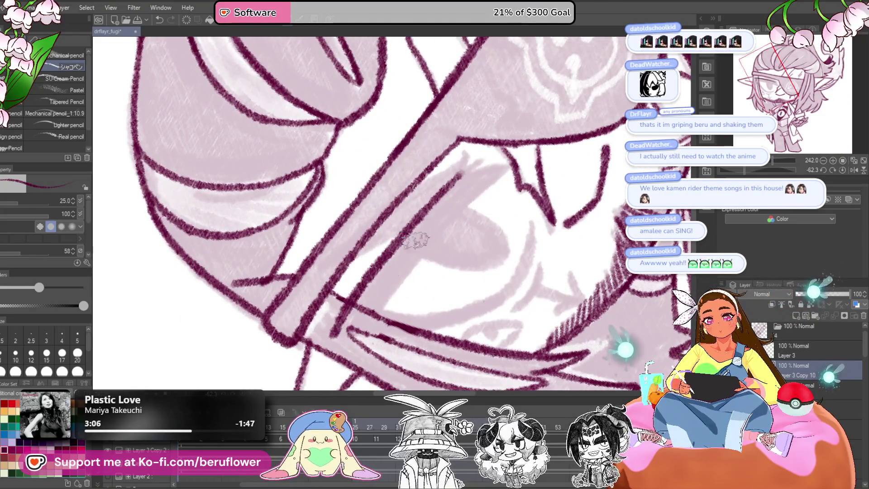
{"action": "left_click_drag", "start_coordinate": [483, 190], "coordinate": [379, 309]}
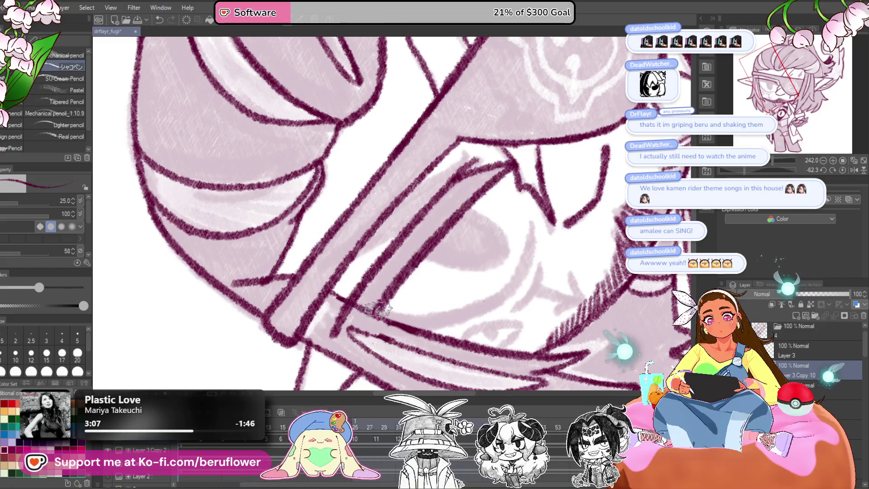
{"action": "mouse_move", "coordinate": [336, 334]}
{"action": "left_mouse_down"}
{"action": "mouse_move", "coordinate": [487, 170]}
{"action": "mouse_move", "coordinate": [411, 237]}
{"action": "left_mouse_up"}
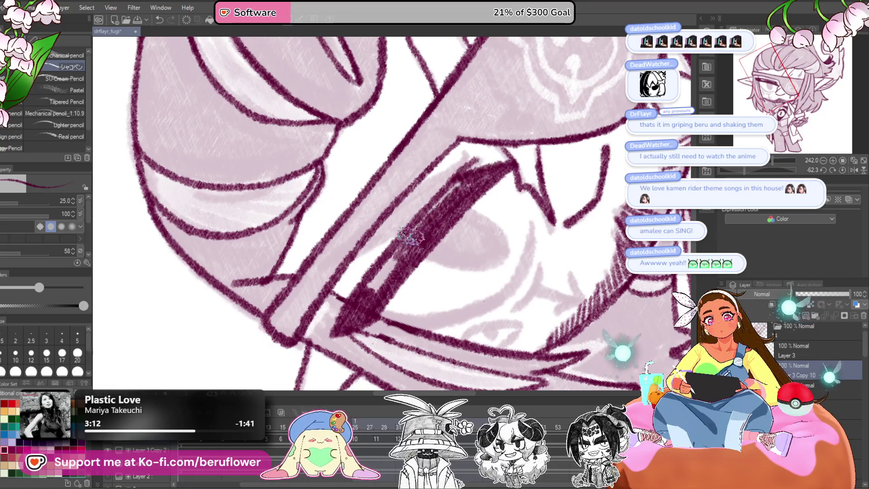
{"action": "left_click_drag", "start_coordinate": [469, 175], "coordinate": [365, 299]}
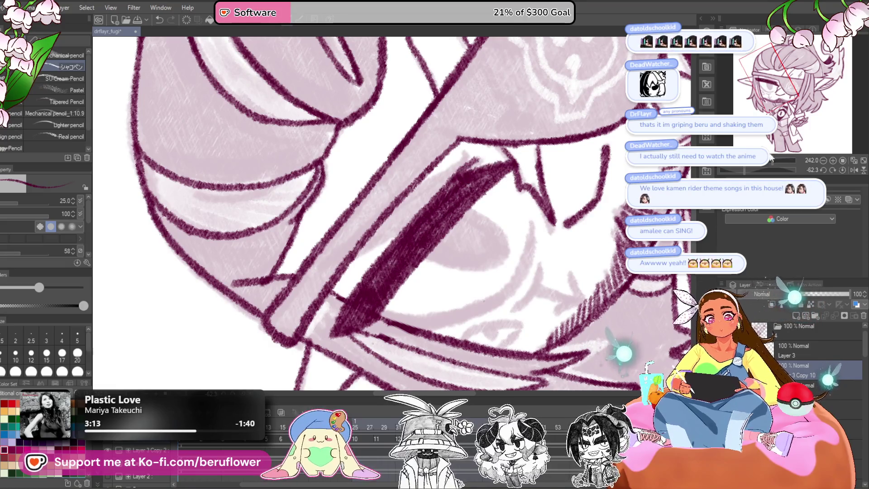
{"action": "left_click", "coordinate": [842, 170]}
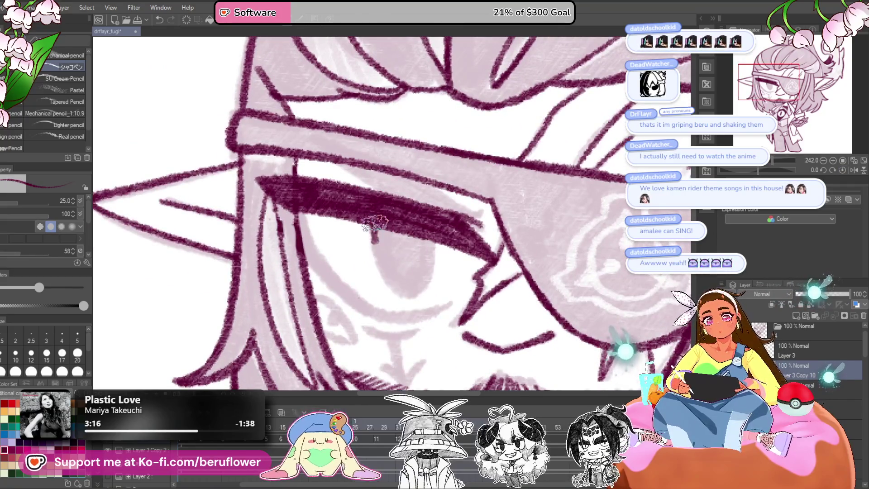
{"action": "scroll", "coordinate": [430, 249], "scroll_direction": "down", "scroll_amount": 2}
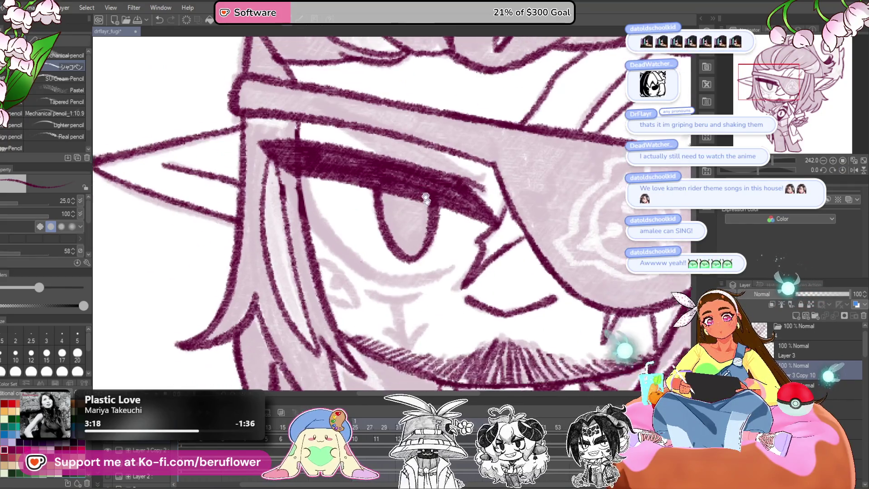
- Shade the iris with darker pencil hatching, redrawing its left edge
{"action": "mouse_move", "coordinate": [402, 240]}
{"action": "left_mouse_down"}
{"action": "mouse_move", "coordinate": [414, 199]}
{"action": "mouse_move", "coordinate": [419, 233]}
{"action": "left_mouse_up"}
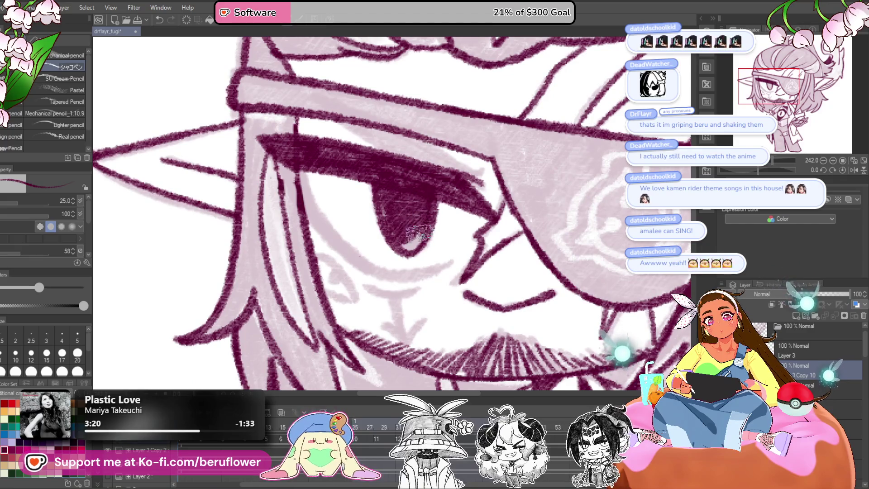
{"action": "mouse_move", "coordinate": [314, 129]}
{"action": "left_mouse_down"}
{"action": "mouse_move", "coordinate": [386, 100]}
{"action": "mouse_move", "coordinate": [460, 123]}
{"action": "mouse_move", "coordinate": [476, 135]}
{"action": "mouse_move", "coordinate": [371, 226]}
{"action": "mouse_move", "coordinate": [360, 317]}
{"action": "mouse_move", "coordinate": [361, 285]}
{"action": "mouse_move", "coordinate": [425, 172]}
{"action": "mouse_move", "coordinate": [475, 136]}
{"action": "left_mouse_up"}
{"action": "key", "text": "ctrl+z"}
{"action": "mouse_move", "coordinate": [380, 227]}
{"action": "left_mouse_down"}
{"action": "mouse_move", "coordinate": [452, 163]}
{"action": "mouse_move", "coordinate": [427, 177]}
{"action": "left_mouse_up"}
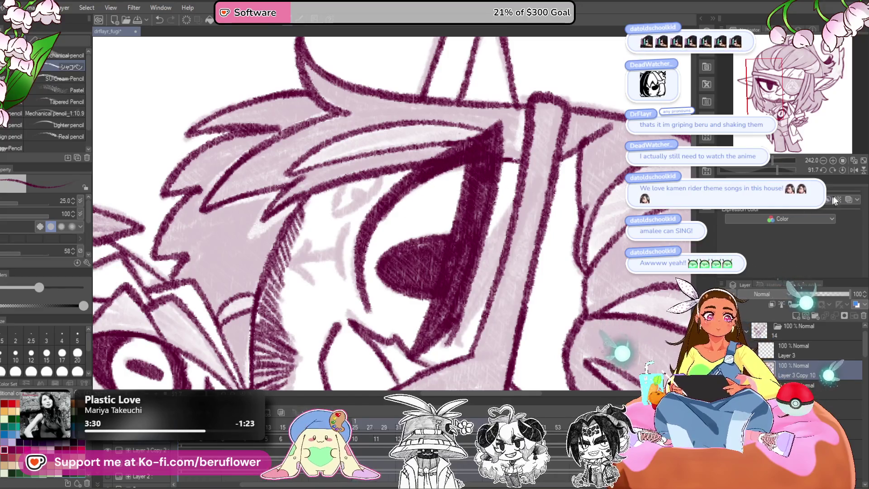
{"action": "left_click", "coordinate": [843, 170]}
- Hatch darker shading along the outer upper eyelid, then zoom out to view the character
{"action": "left_click_drag", "start_coordinate": [545, 197], "coordinate": [546, 296]}
{"action": "left_click_drag", "start_coordinate": [452, 211], "coordinate": [507, 246]}
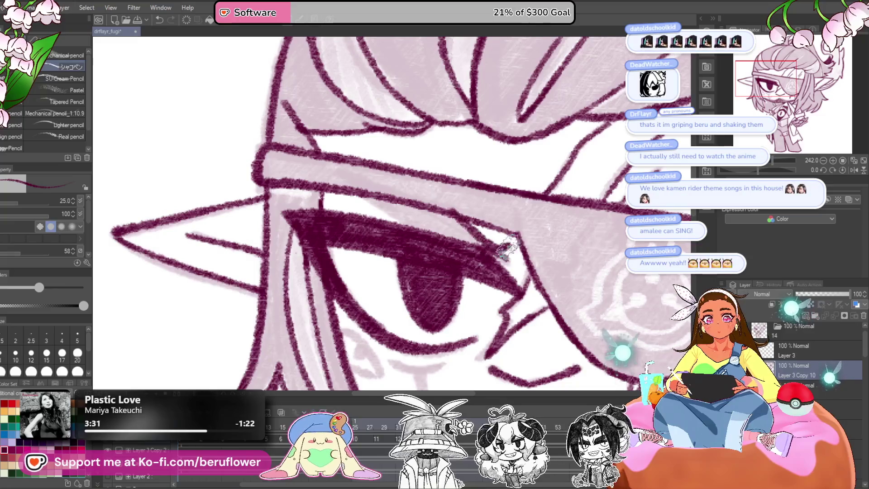
{"action": "left_click_drag", "start_coordinate": [759, 172], "coordinate": [745, 170]}
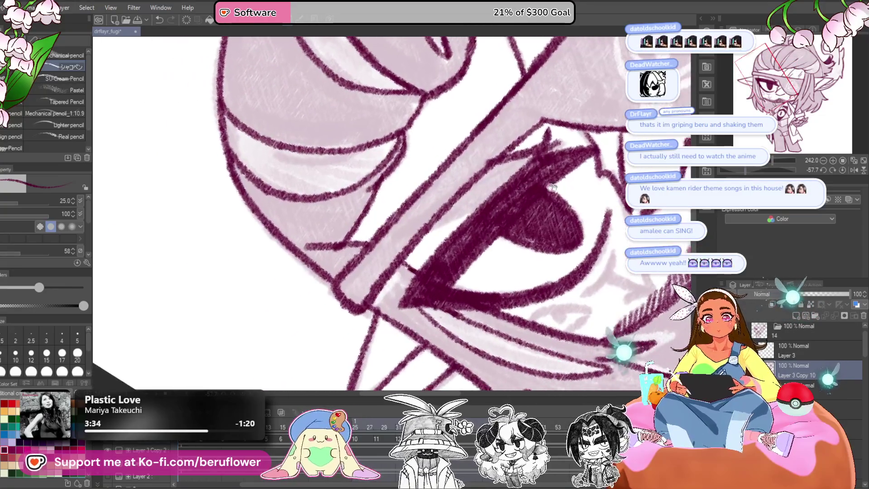
{"action": "left_click_drag", "start_coordinate": [468, 210], "coordinate": [403, 249]}
{"action": "mouse_move", "coordinate": [521, 150]}
{"action": "left_mouse_down"}
{"action": "mouse_move", "coordinate": [433, 210]}
{"action": "mouse_move", "coordinate": [461, 194]}
{"action": "left_mouse_up"}
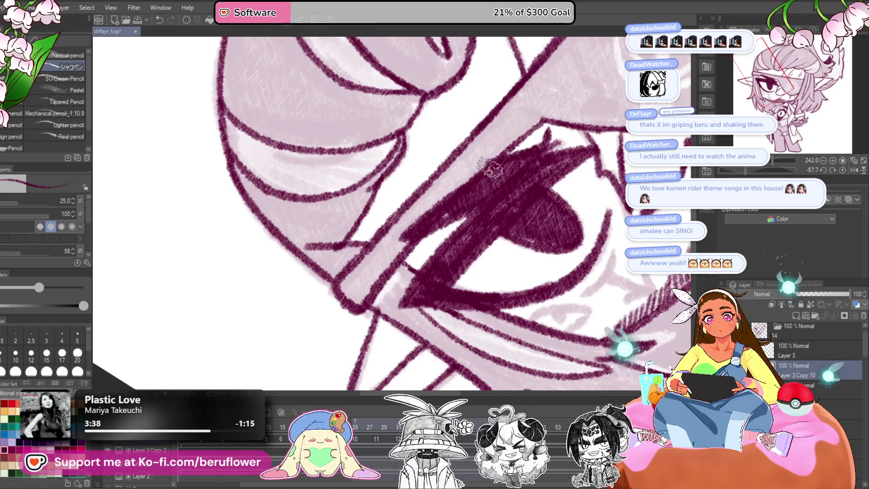
{"action": "left_click_drag", "start_coordinate": [433, 219], "coordinate": [434, 220]}
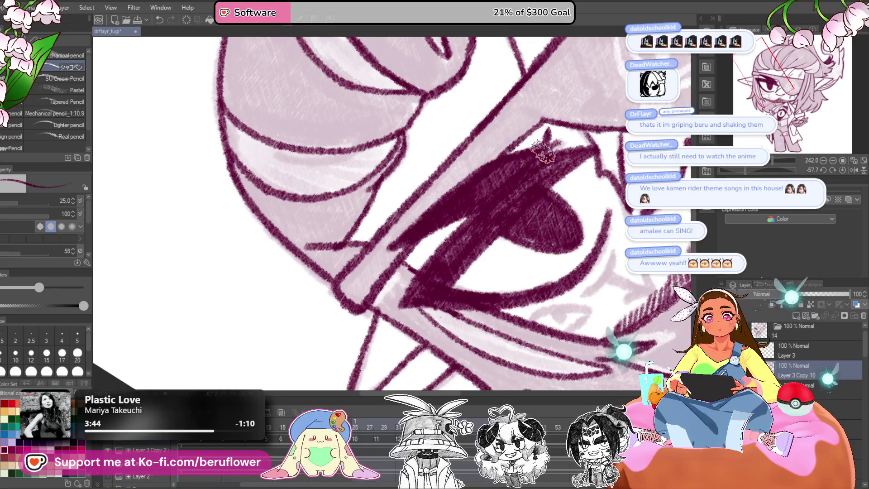
{"action": "key", "text": "ctrl+alt+0"}
{"action": "left_click_drag", "start_coordinate": [698, 208], "coordinate": [611, 246]}
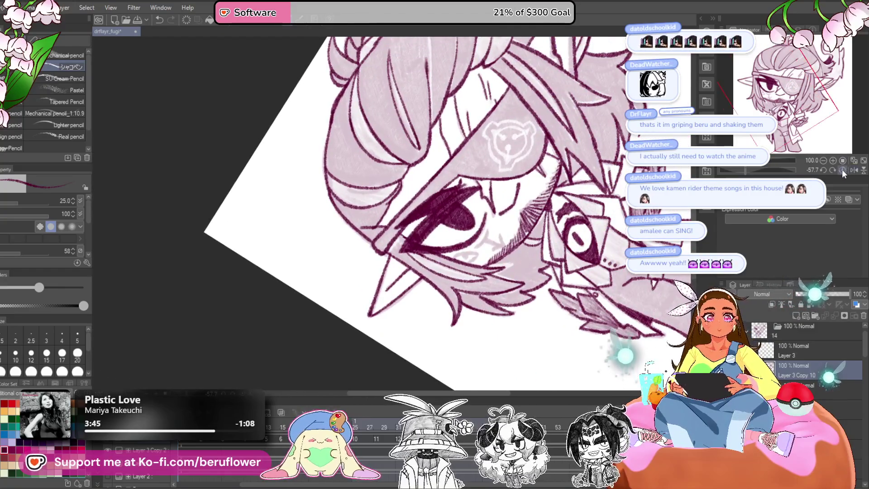
- Draw a short maroon pencil mark on the cheek beside the mustache and zoom out to check it
{"action": "left_click", "coordinate": [843, 170]}
{"action": "scroll", "coordinate": [344, 222], "scroll_direction": "up", "scroll_amount": 5}
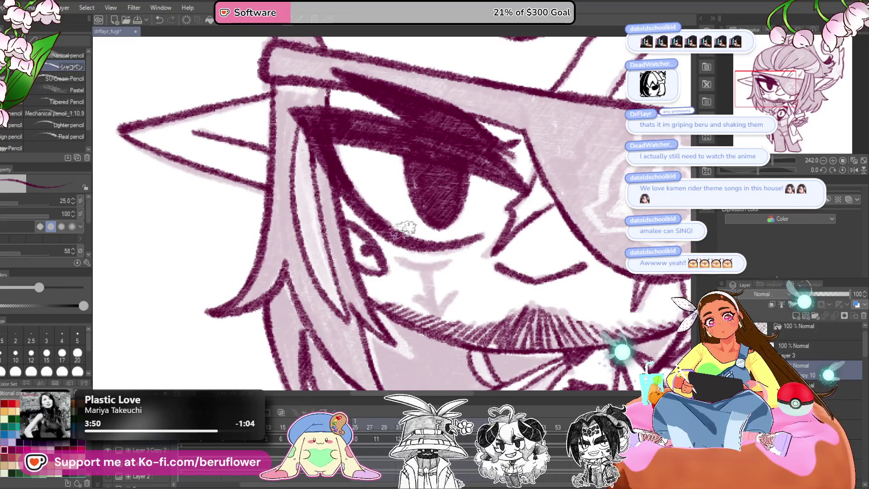
{"action": "left_click_drag", "start_coordinate": [425, 272], "coordinate": [434, 309]}
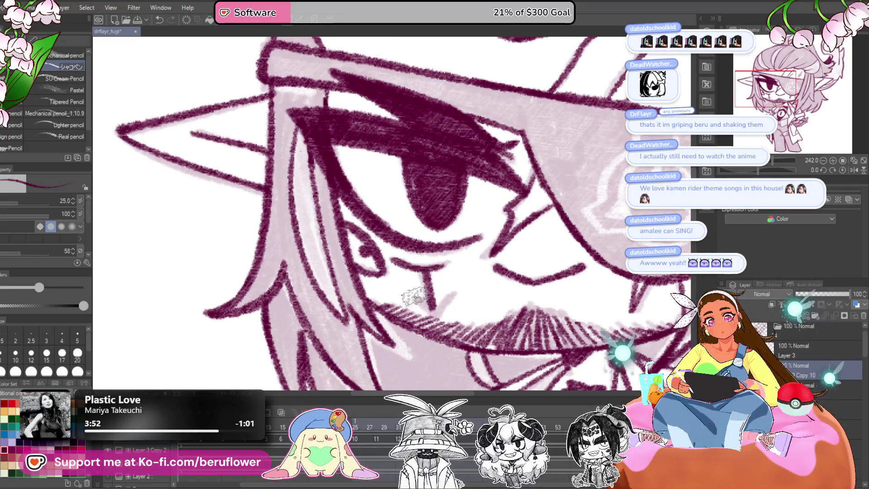
{"action": "scroll", "coordinate": [457, 290], "scroll_direction": "down", "scroll_amount": 5}
{"action": "scroll", "coordinate": [534, 338], "scroll_direction": "up", "scroll_amount": 3}
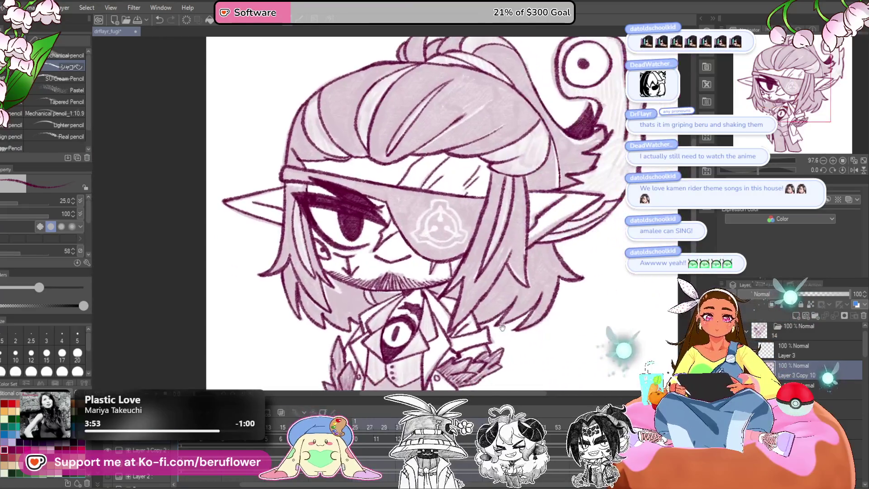
{"action": "scroll", "coordinate": [488, 278], "scroll_direction": "down", "scroll_amount": 5}
{"action": "scroll", "coordinate": [489, 279], "scroll_direction": "up", "scroll_amount": 6}
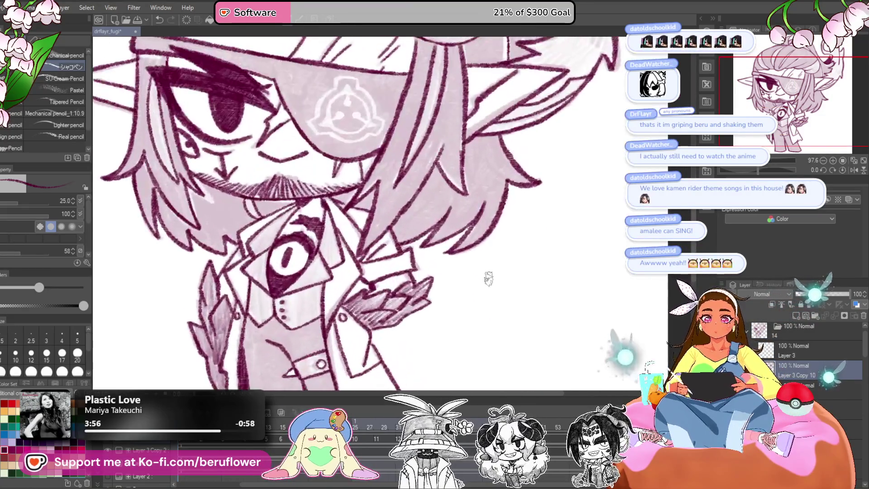
{"action": "scroll", "coordinate": [374, 288], "scroll_direction": "down", "scroll_amount": 3}
{"action": "scroll", "coordinate": [565, 324], "scroll_direction": "down", "scroll_amount": 2}
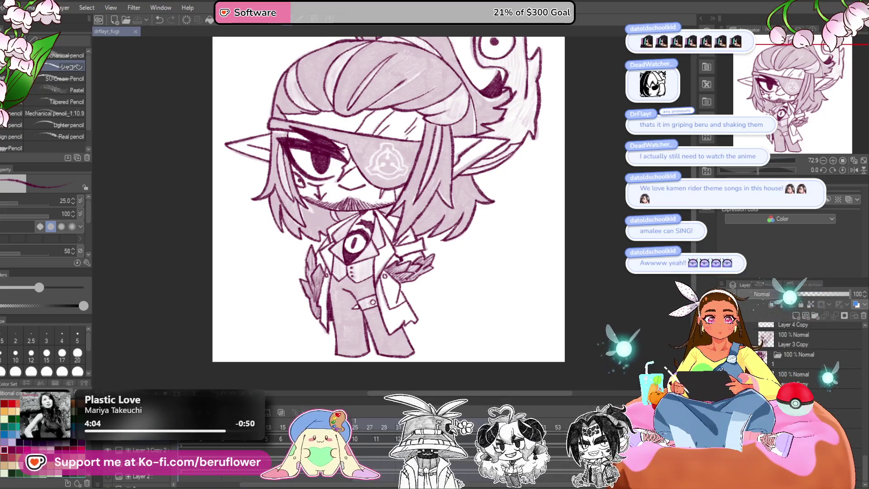
{"action": "key", "text": "ctrl+z"}
- Zoom in on the chest and hatch maroon shading on the vest beside the buttons
{"action": "left_click_drag", "start_coordinate": [503, 330], "coordinate": [527, 346]}
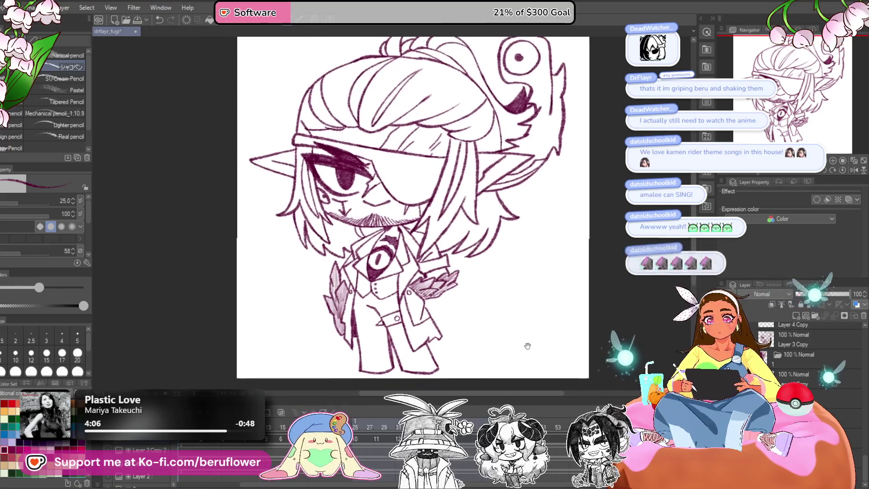
{"action": "scroll", "coordinate": [368, 276], "scroll_direction": "up", "scroll_amount": 4}
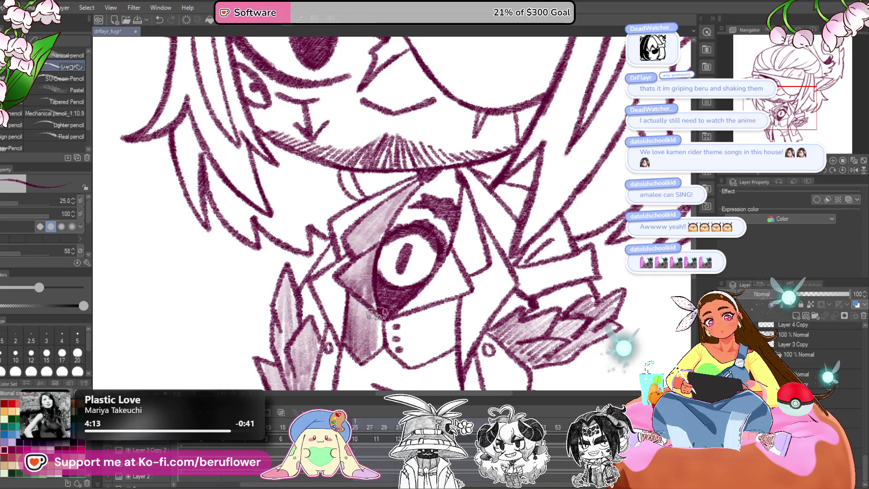
{"action": "left_click_drag", "start_coordinate": [412, 364], "coordinate": [424, 320]}
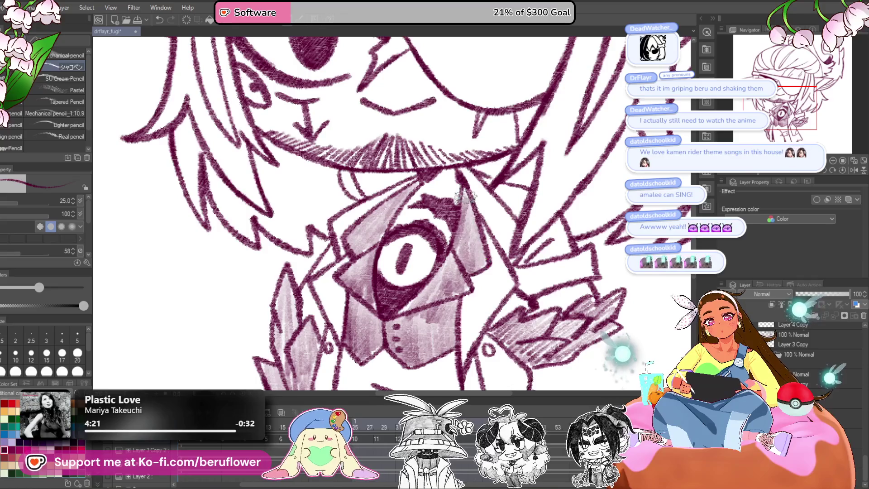
{"action": "key", "text": "ctrl+minus"}
{"action": "key", "text": "ctrl+minus"}
{"action": "key", "text": "ctrl+minus"}
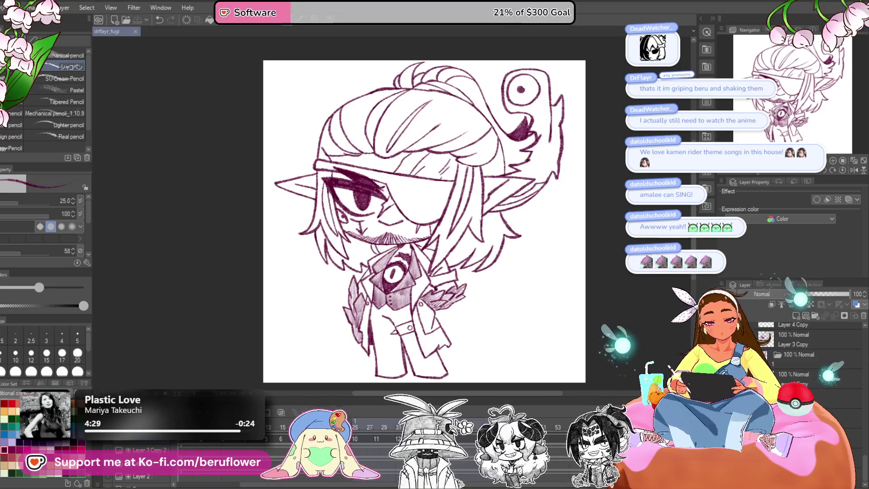
- Flip between neighbouring cels, checking a cel's options before returning to a line-art frame
{"action": "left_click", "coordinate": [379, 445]}
{"action": "left_click", "coordinate": [379, 445]}
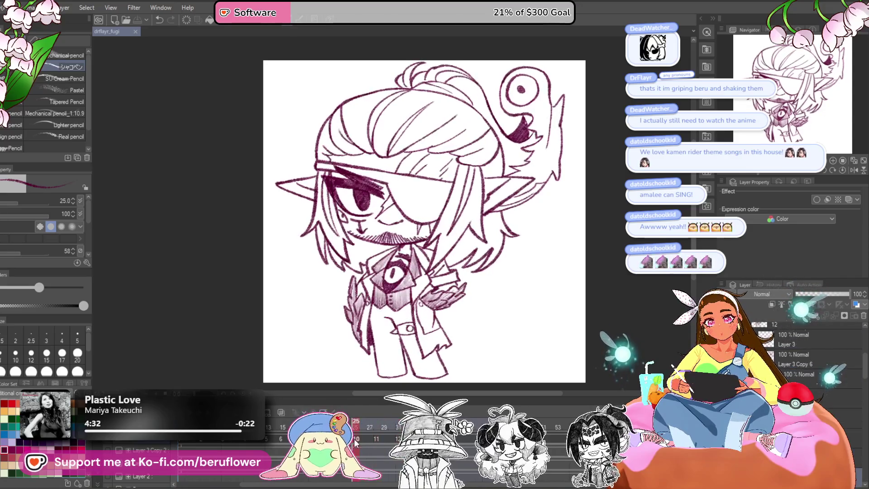
{"action": "left_click", "coordinate": [384, 445]}
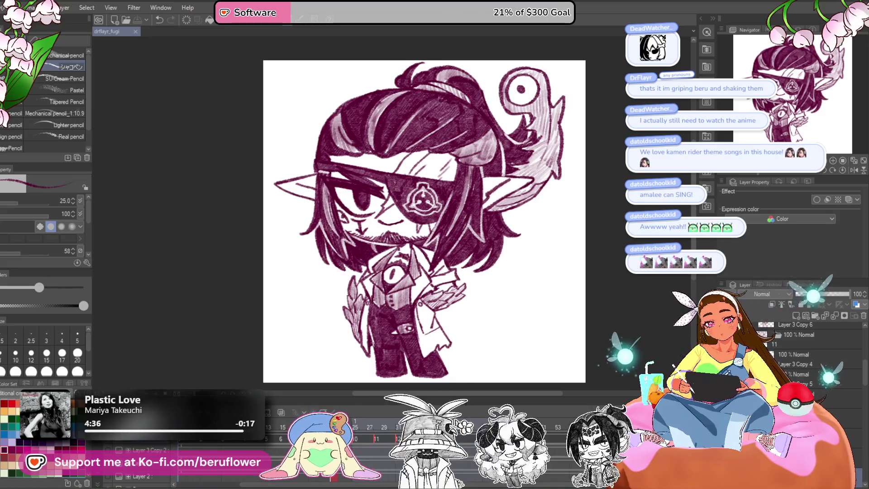
{"action": "right_click", "coordinate": [468, 446]}
{"action": "key", "text": "Escape"}
{"action": "left_click", "coordinate": [468, 445]}
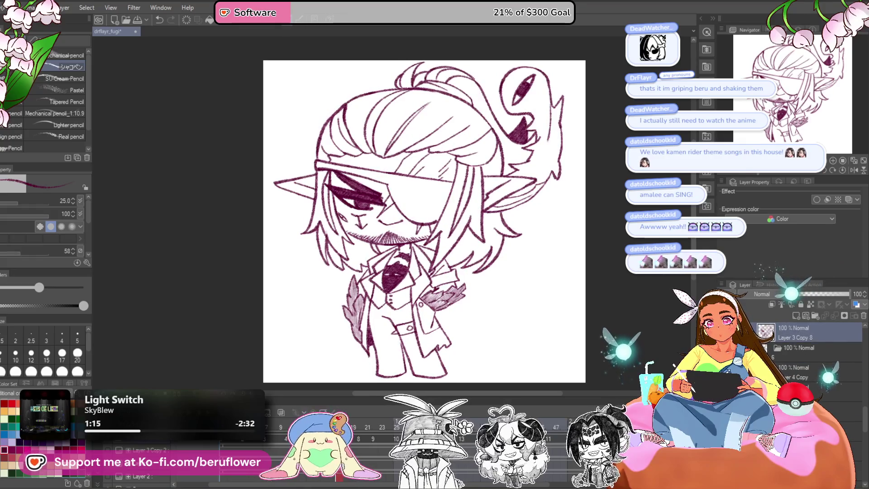
- Step through frames 19, 20 and 22 to compare line-art and shaded drawings
{"action": "left_click", "coordinate": [360, 439]}
{"action": "left_click", "coordinate": [374, 439]}
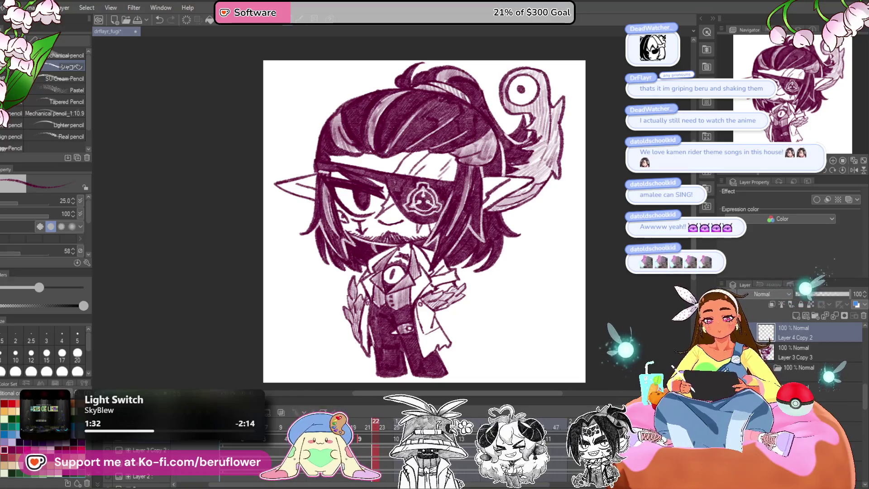
{"action": "left_click", "coordinate": [368, 439]}
{"action": "left_click", "coordinate": [356, 435]}
{"action": "left_click", "coordinate": [353, 437]}
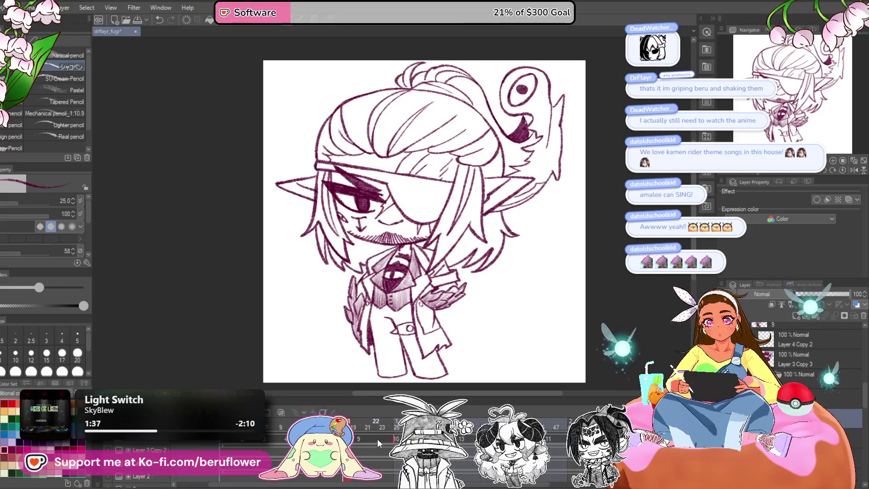
{"action": "left_click", "coordinate": [362, 430]}
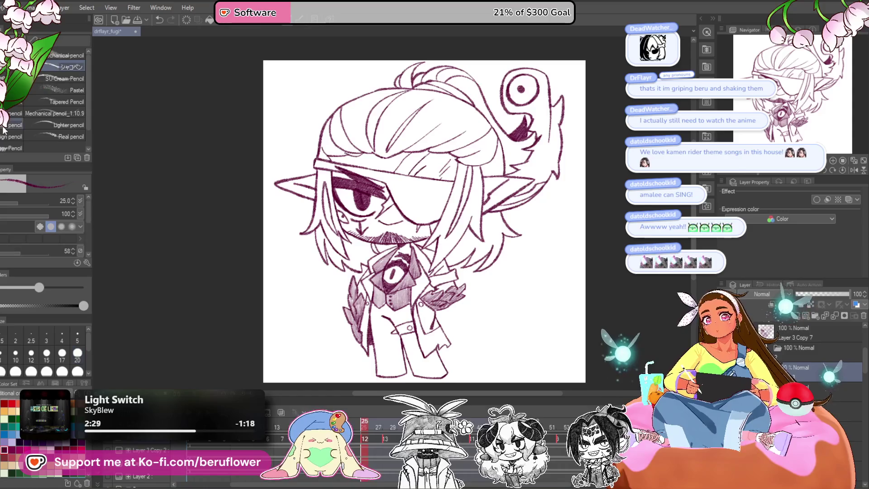
{"action": "scroll", "coordinate": [346, 195], "scroll_direction": "up", "scroll_amount": 5}
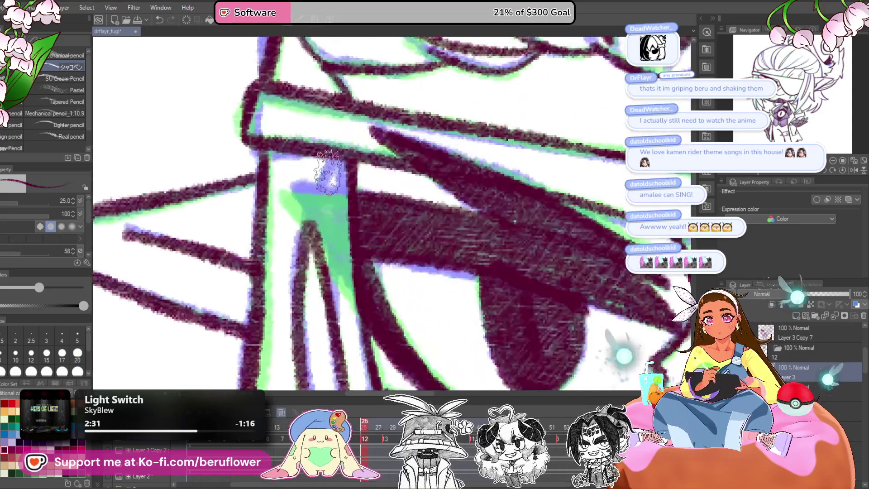
- Fill the white gap beside the eyepatch with dark maroon pencil, then frame the whole character
{"action": "left_click_drag", "start_coordinate": [346, 196], "coordinate": [349, 203]}
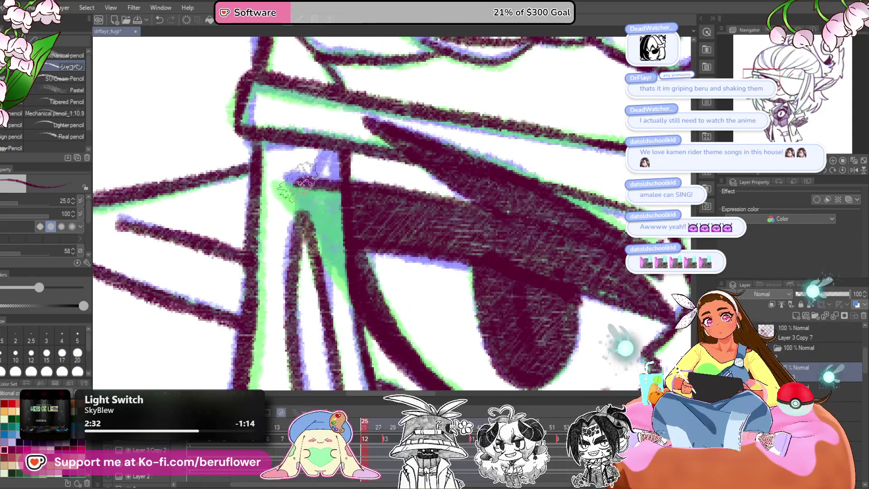
{"action": "mouse_move", "coordinate": [275, 181]}
{"action": "left_mouse_down"}
{"action": "mouse_move", "coordinate": [308, 204]}
{"action": "mouse_move", "coordinate": [320, 199]}
{"action": "left_mouse_up"}
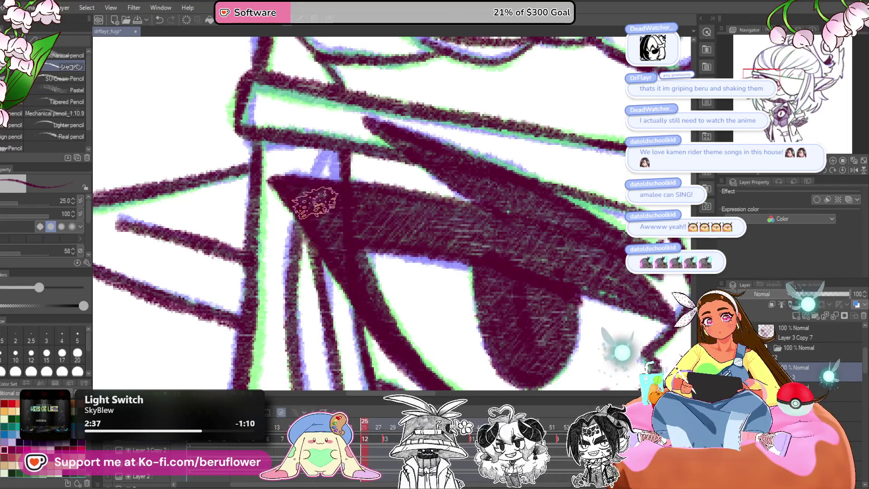
{"action": "scroll", "coordinate": [352, 271], "scroll_direction": "down", "scroll_amount": 5}
{"action": "scroll", "coordinate": [362, 289], "scroll_direction": "up", "scroll_amount": 3}
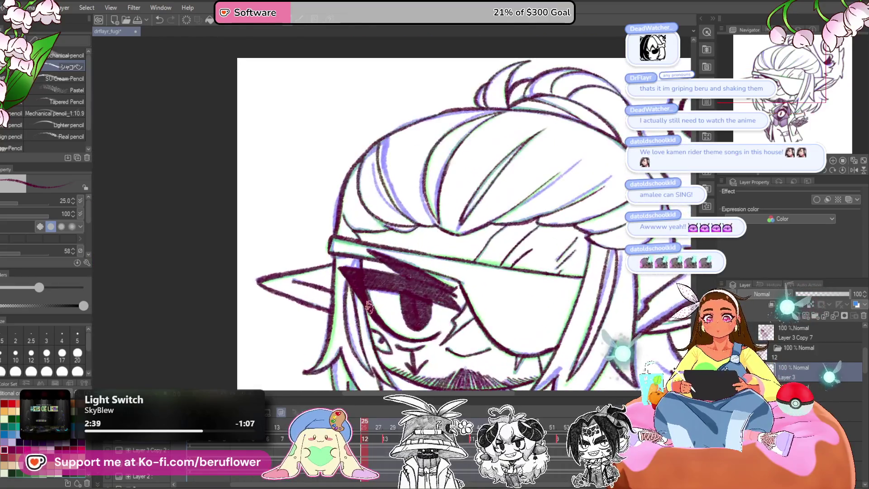
{"action": "scroll", "coordinate": [436, 272], "scroll_direction": "down", "scroll_amount": 5}
{"action": "scroll", "coordinate": [437, 271], "scroll_direction": "up", "scroll_amount": 3}
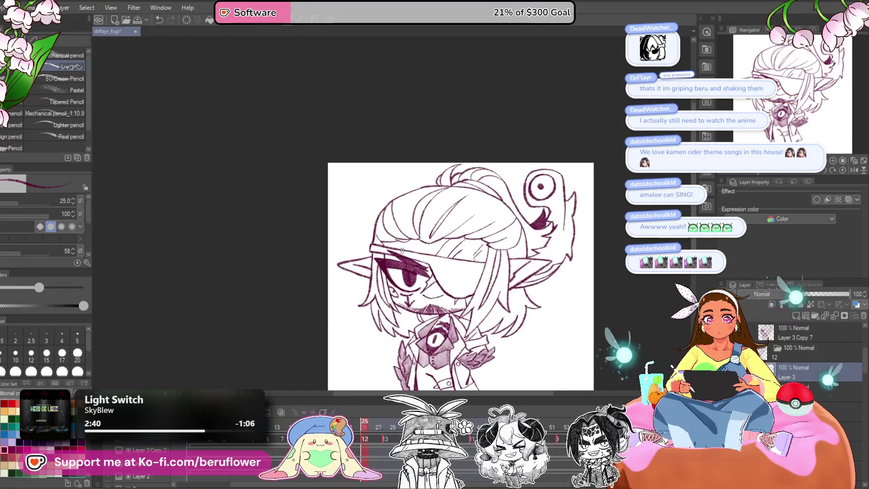
{"action": "left_click_drag", "start_coordinate": [592, 335], "coordinate": [466, 306]}
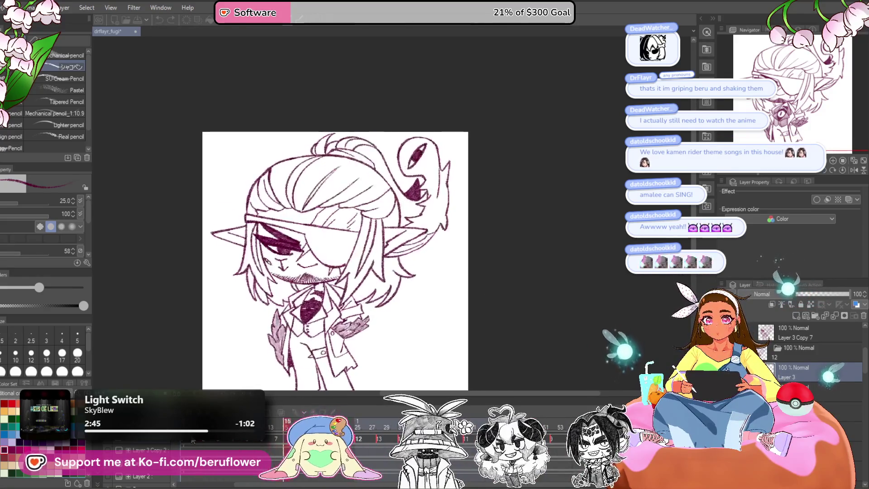
{"action": "left_click_drag", "start_coordinate": [558, 328], "coordinate": [563, 291]}
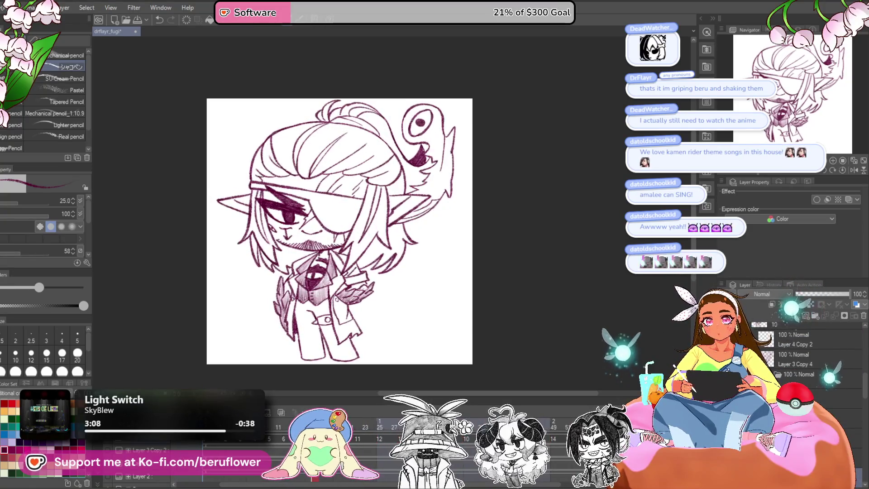
- Visit frames 10 and 12, then drag-select a run of frames and open the cel context menu
{"action": "left_click", "coordinate": [273, 438]}
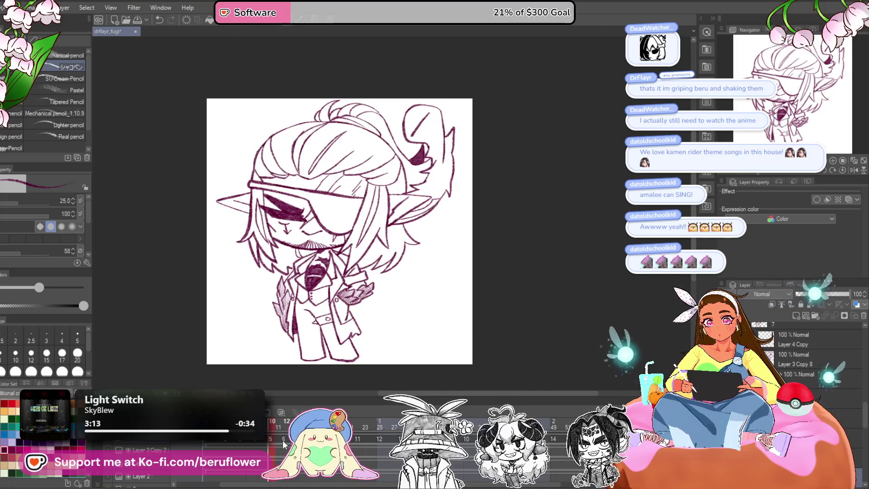
{"action": "left_click", "coordinate": [284, 438]}
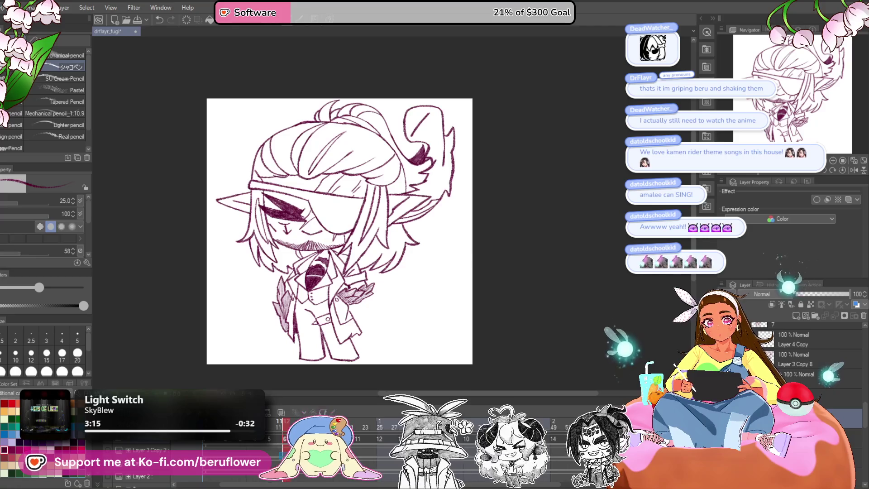
{"action": "left_click_drag", "start_coordinate": [435, 483], "coordinate": [465, 481]}
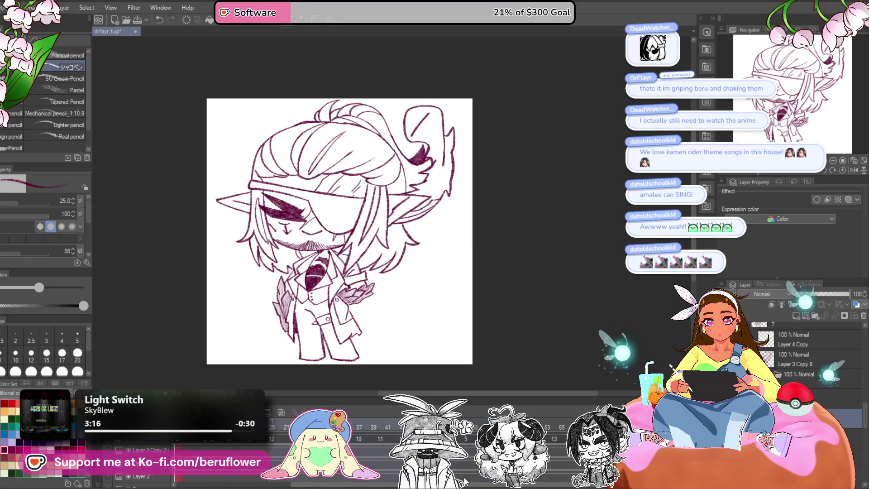
{"action": "left_click_drag", "start_coordinate": [478, 480], "coordinate": [481, 480]}
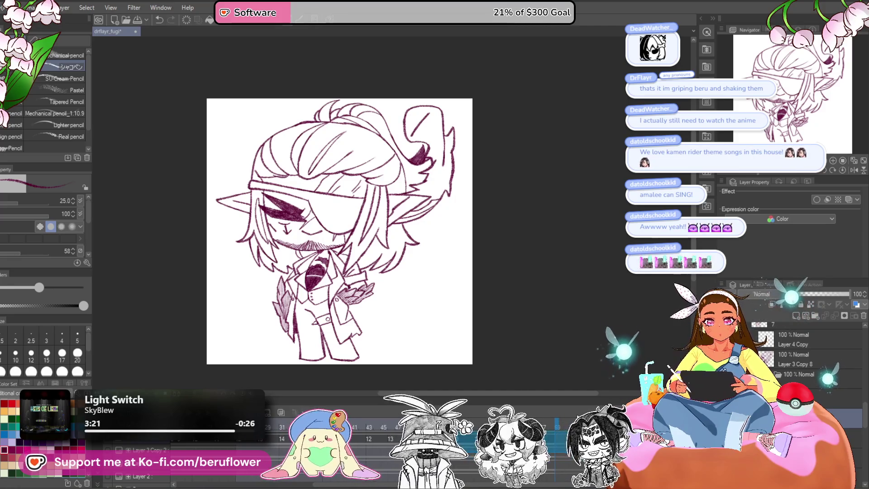
{"action": "right_click", "coordinate": [431, 246]}
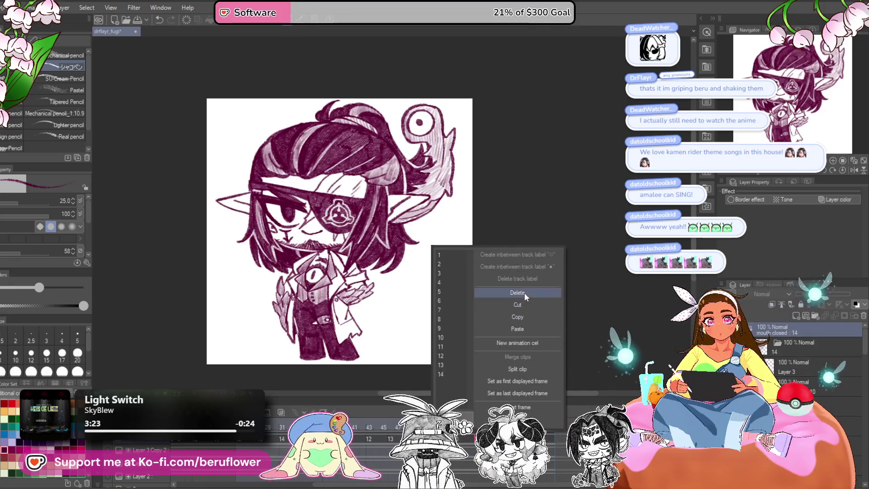
- Delete the cels in the selected frames and in frames 11–12
{"action": "left_click", "coordinate": [524, 292]}
{"action": "left_click", "coordinate": [475, 424]}
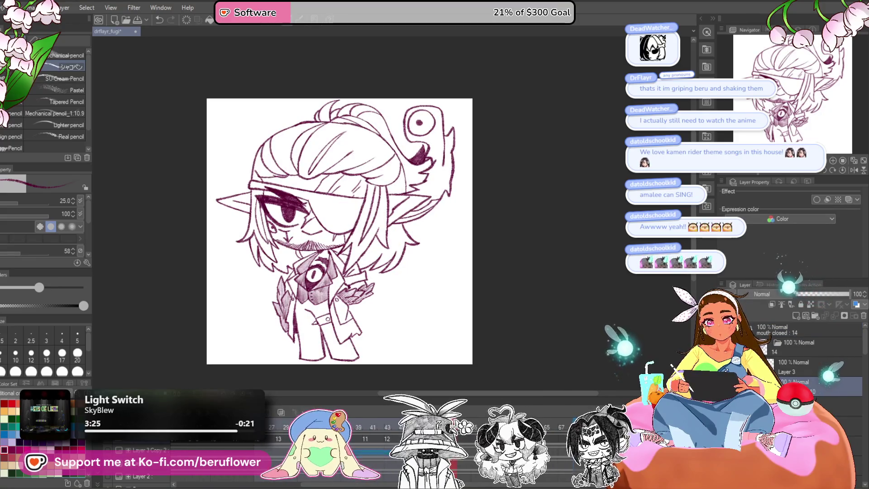
{"action": "right_click", "coordinate": [320, 251]}
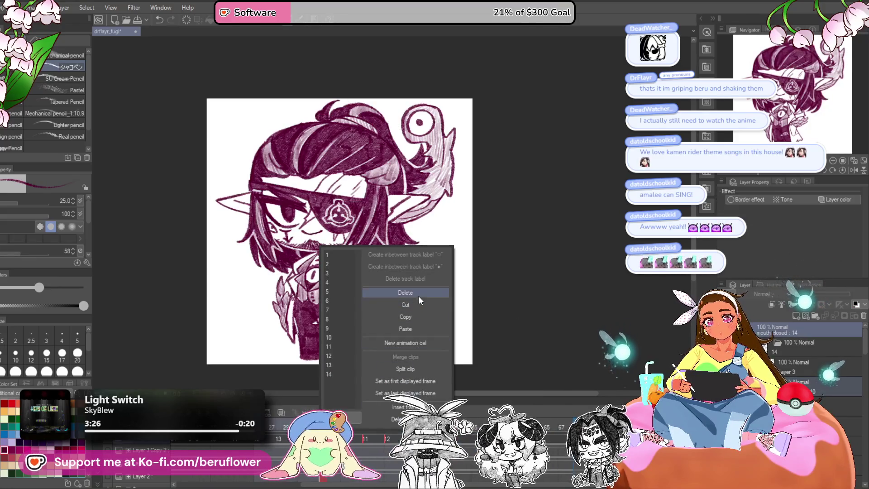
{"action": "left_click", "coordinate": [390, 292]}
- Jump to other frames, including the coloured one, to review the edited loop
{"action": "left_click_drag", "start_coordinate": [365, 485], "coordinate": [340, 483]}
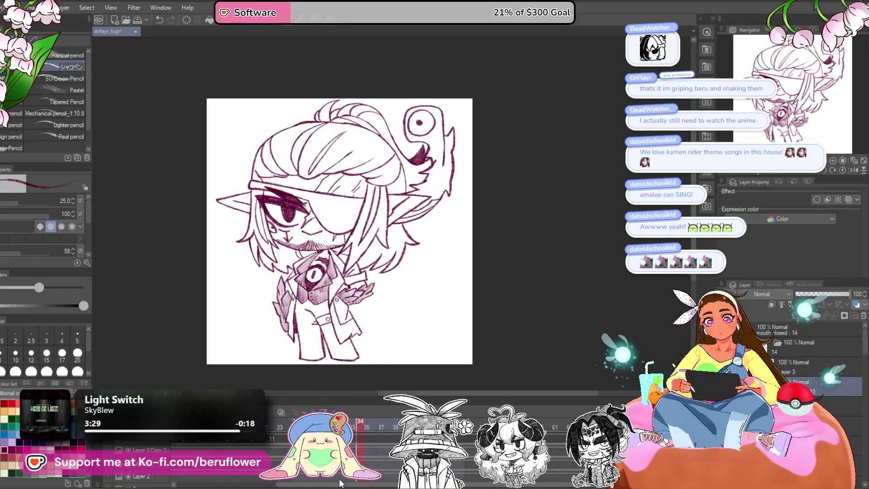
{"action": "left_click", "coordinate": [314, 478]}
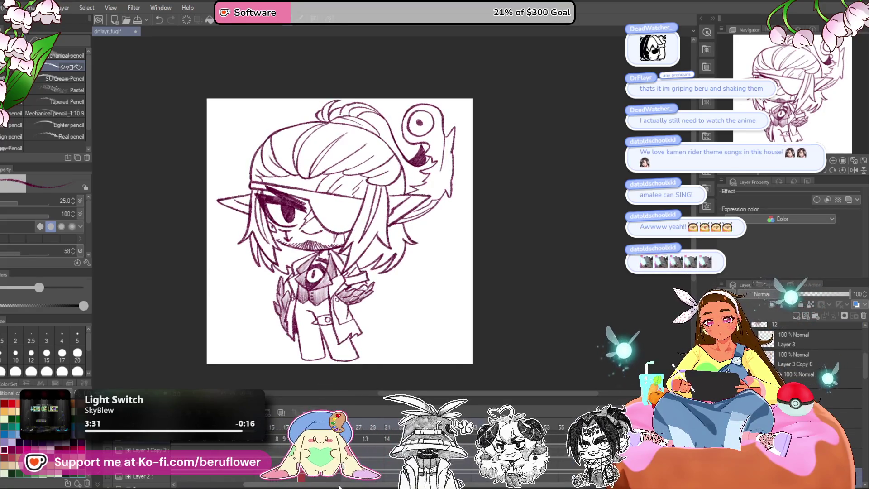
{"action": "left_click", "coordinate": [222, 475]}
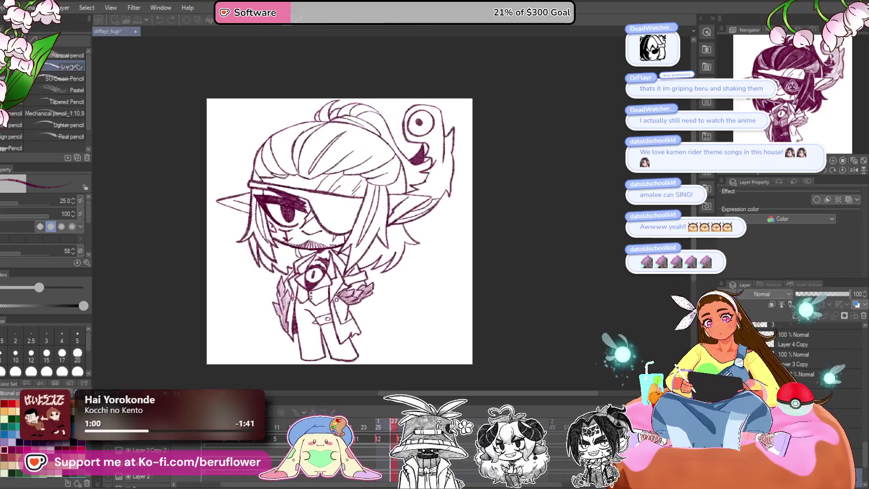
- Stop playback and click through frames 11 and 12 to compare neighbouring cels
{"action": "left_click", "coordinate": [281, 441]}
{"action": "left_click", "coordinate": [278, 440]}
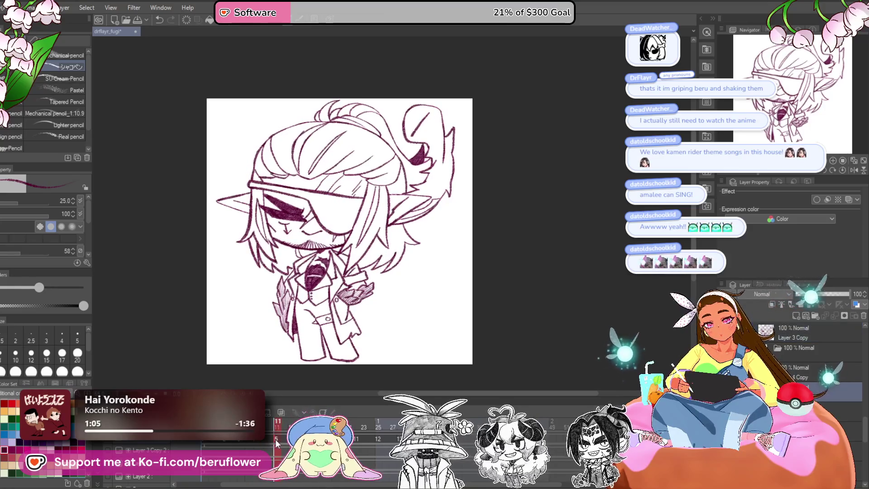
{"action": "left_click", "coordinate": [292, 440]}
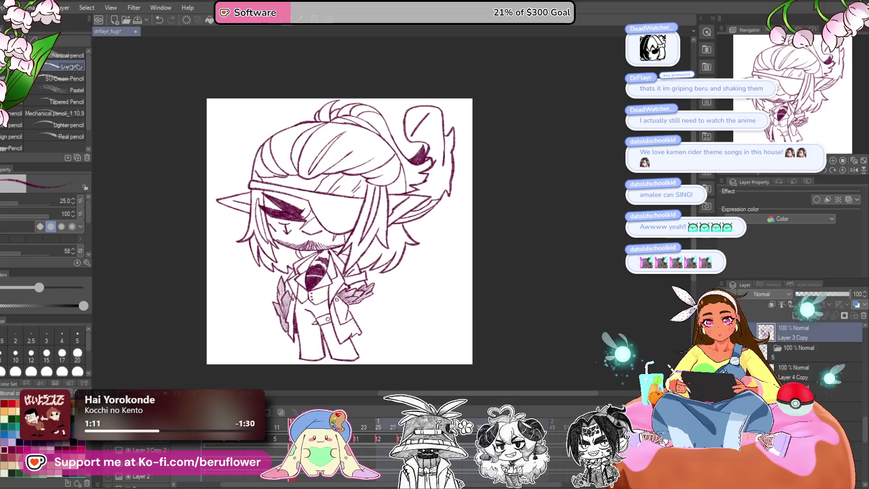
{"action": "left_click", "coordinate": [306, 440]}
{"action": "left_click", "coordinate": [278, 440]}
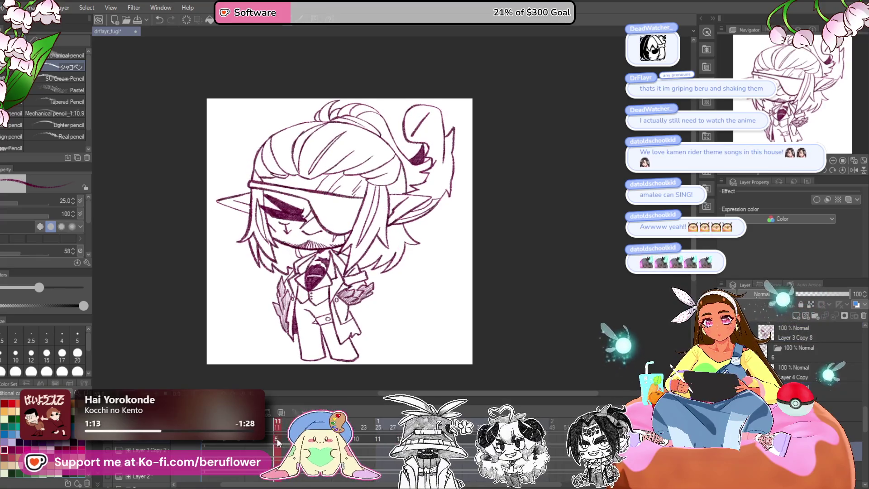
{"action": "left_click", "coordinate": [286, 440]}
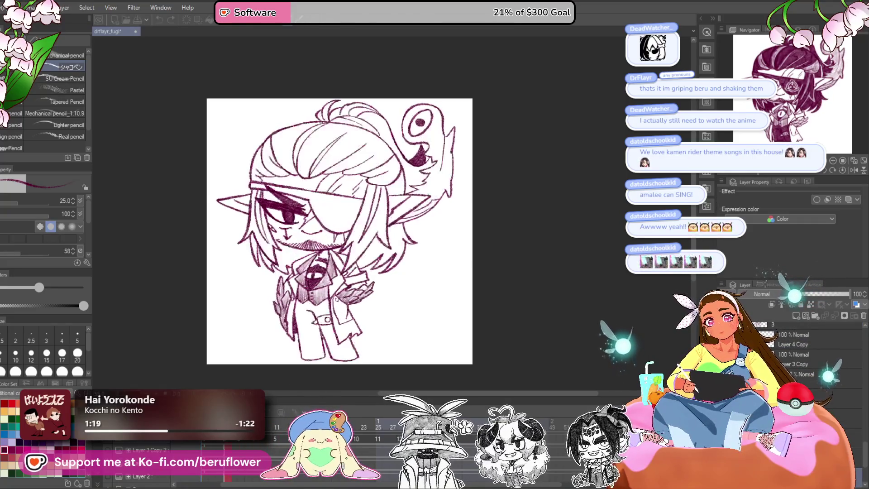
- Scrub back from frame 23 to frames 22 and 21, then jump to later frames
{"action": "mouse_move", "coordinate": [362, 423]}
{"action": "left_mouse_down"}
{"action": "mouse_move", "coordinate": [337, 425]}
{"action": "mouse_move", "coordinate": [361, 453]}
{"action": "left_mouse_up"}
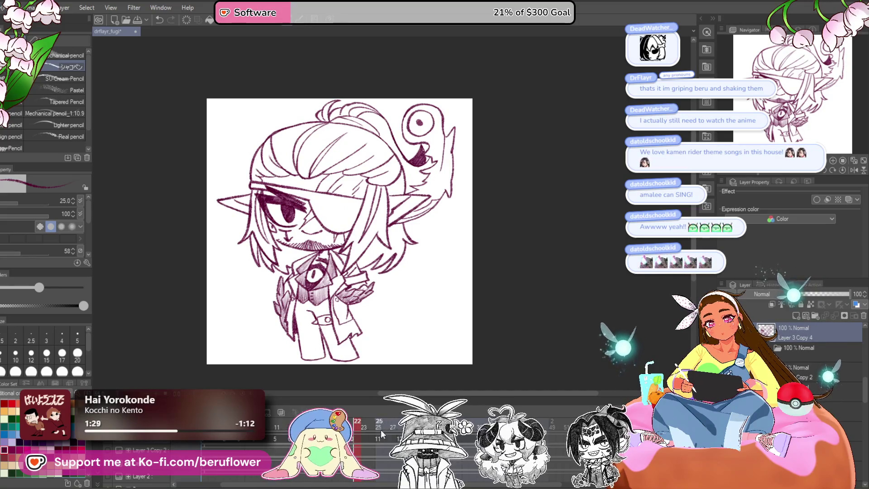
{"action": "mouse_move", "coordinate": [358, 424]}
{"action": "left_mouse_down"}
{"action": "mouse_move", "coordinate": [343, 424]}
{"action": "mouse_move", "coordinate": [386, 425]}
{"action": "mouse_move", "coordinate": [233, 444]}
{"action": "mouse_move", "coordinate": [253, 444]}
{"action": "mouse_move", "coordinate": [243, 443]}
{"action": "left_mouse_up"}
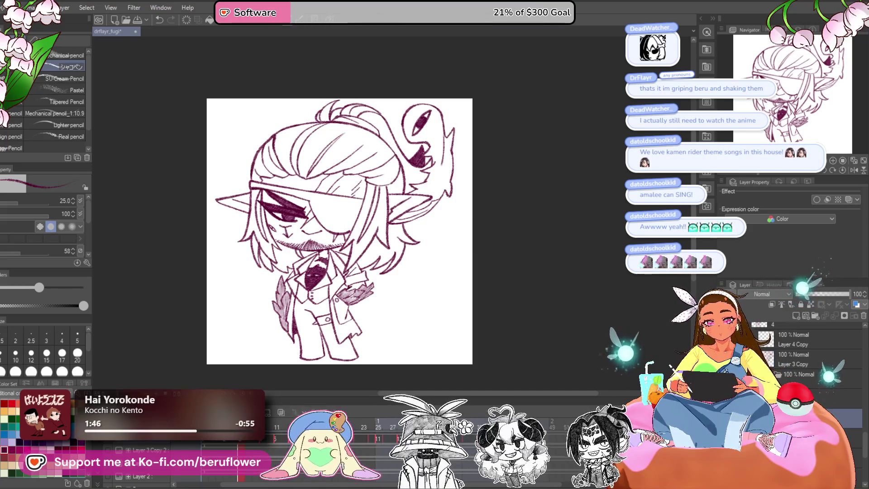
{"action": "left_click_drag", "start_coordinate": [235, 446], "coordinate": [227, 443]}
{"action": "left_click", "coordinate": [249, 447]}
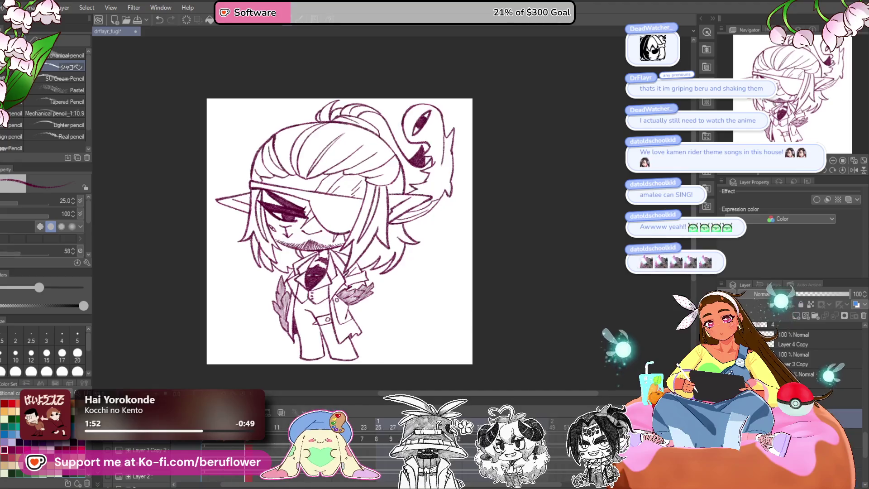
{"action": "left_click", "coordinate": [320, 475]}
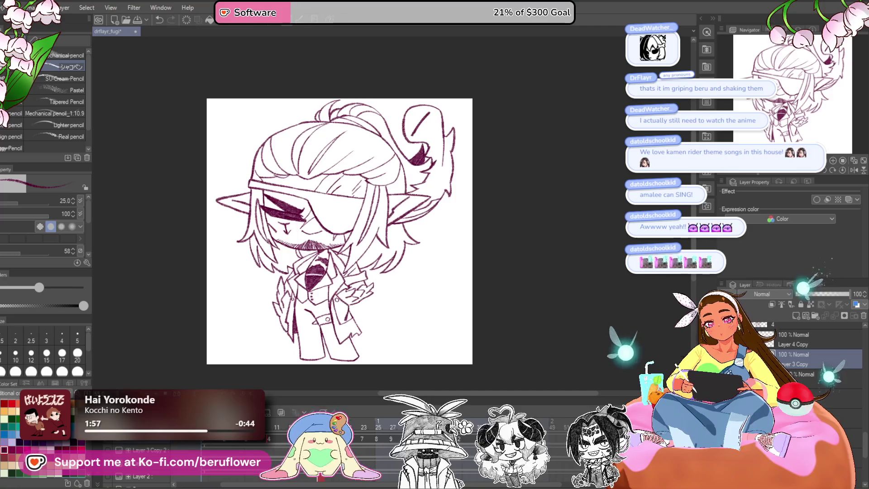
{"action": "left_click", "coordinate": [335, 448]}
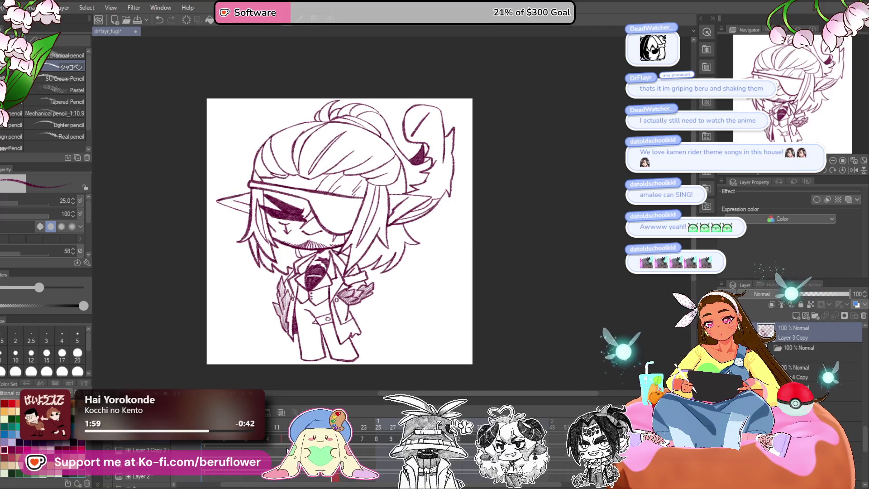
- Advance a frame and scrub through the cels, settling on frame 23
{"action": "key", "text": "ctrl+Right"}
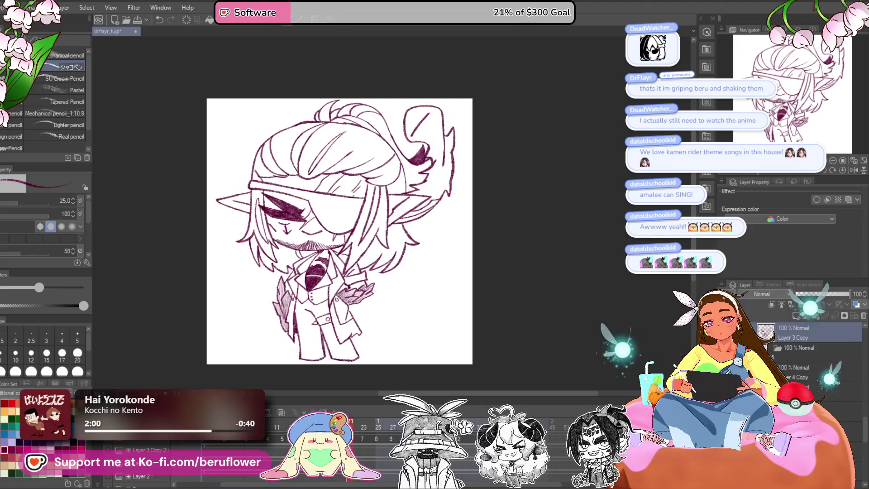
{"action": "mouse_move", "coordinate": [349, 438]}
{"action": "left_mouse_down"}
{"action": "mouse_move", "coordinate": [268, 439]}
{"action": "mouse_move", "coordinate": [285, 438]}
{"action": "left_mouse_up"}
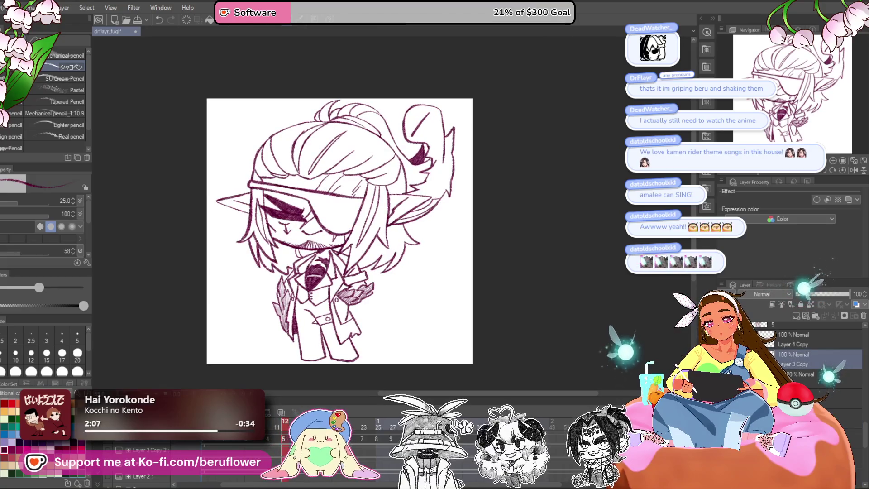
{"action": "left_click_drag", "start_coordinate": [284, 438], "coordinate": [295, 438]}
{"action": "left_click_drag", "start_coordinate": [357, 437], "coordinate": [362, 441]}
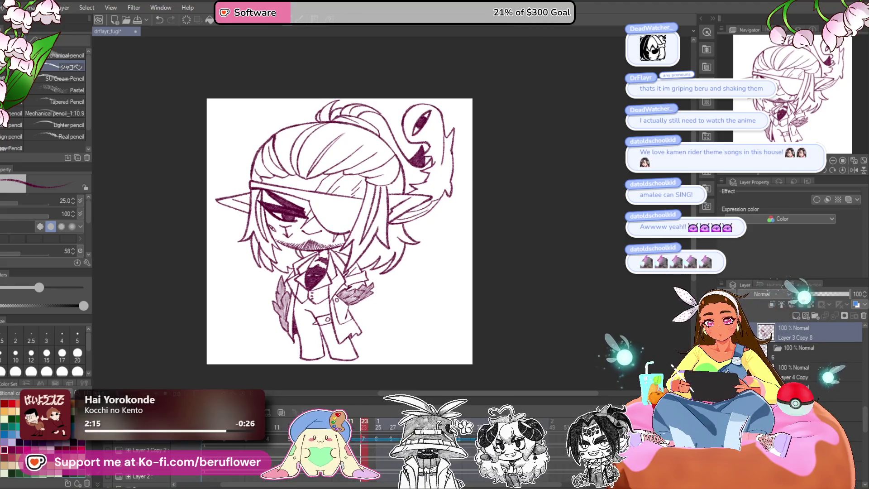
{"action": "left_click_drag", "start_coordinate": [363, 442], "coordinate": [378, 443]}
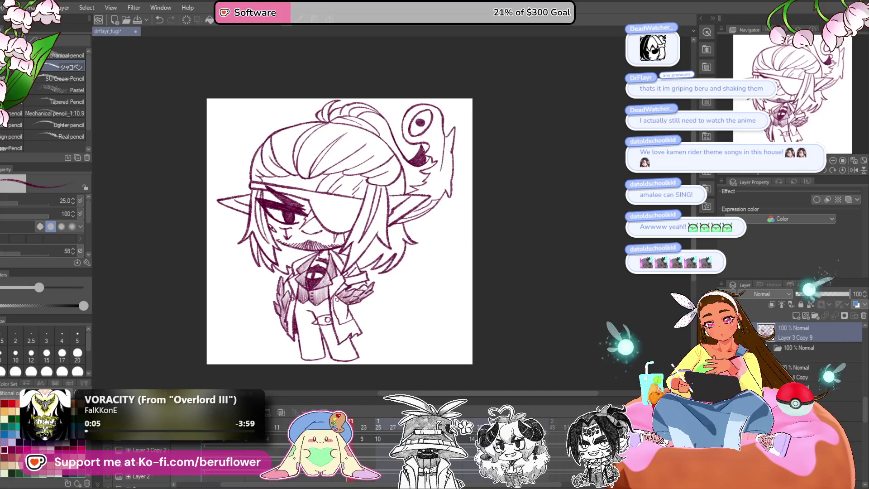
{"action": "left_click", "coordinate": [362, 440]}
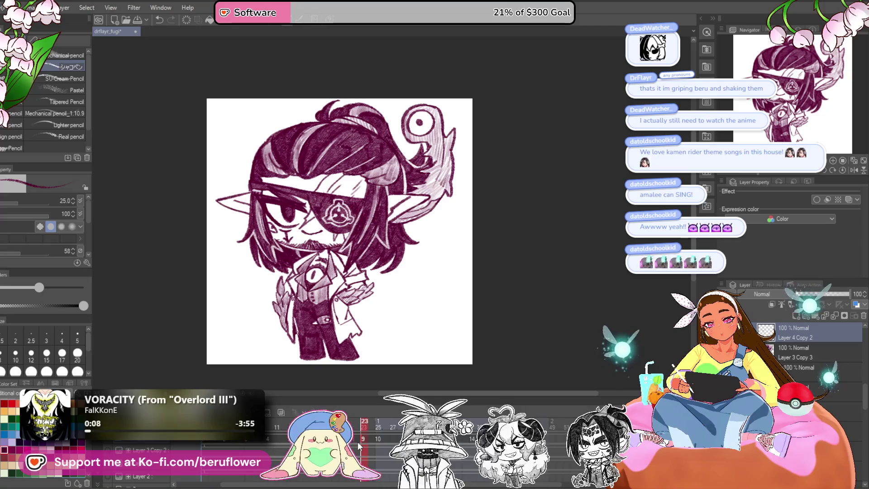
{"action": "left_click_drag", "start_coordinate": [364, 428], "coordinate": [374, 423]}
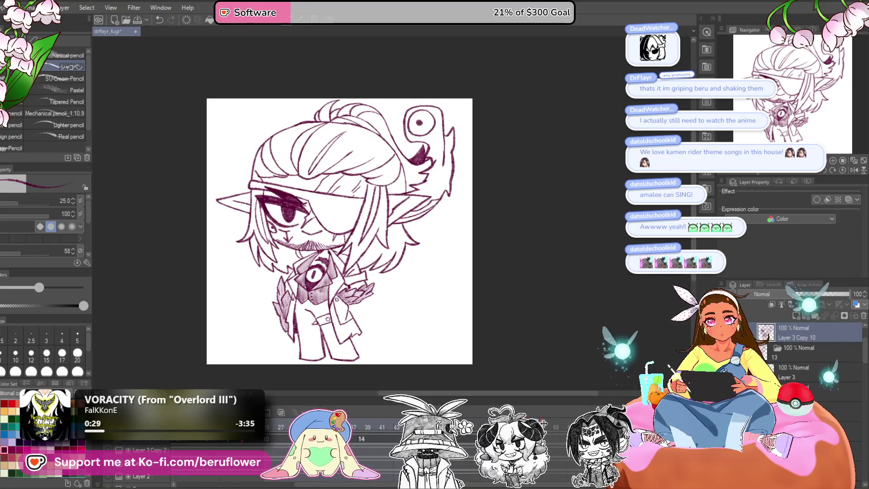
- Copy the 'mouth closed : 14' cel near frame 22
{"action": "scroll", "coordinate": [345, 482], "scroll_direction": "left", "scroll_amount": 3}
{"action": "scroll", "coordinate": [349, 452], "scroll_direction": "left", "scroll_amount": 2}
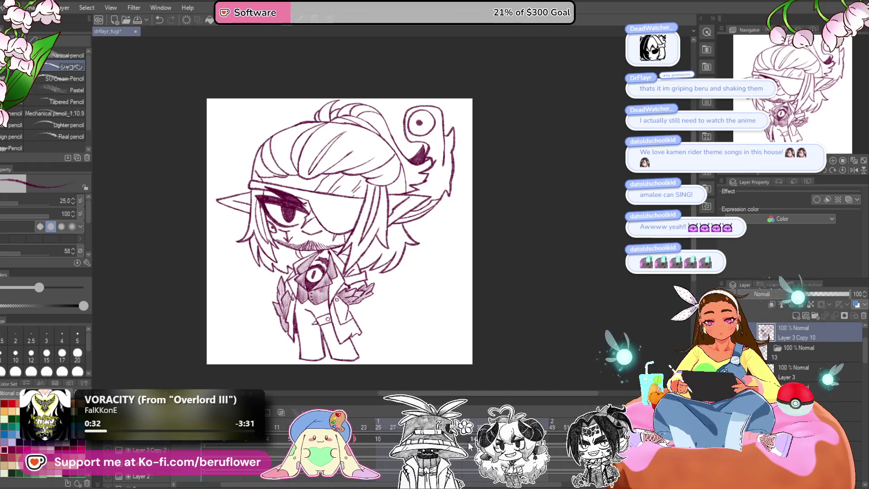
{"action": "left_click", "coordinate": [357, 422]}
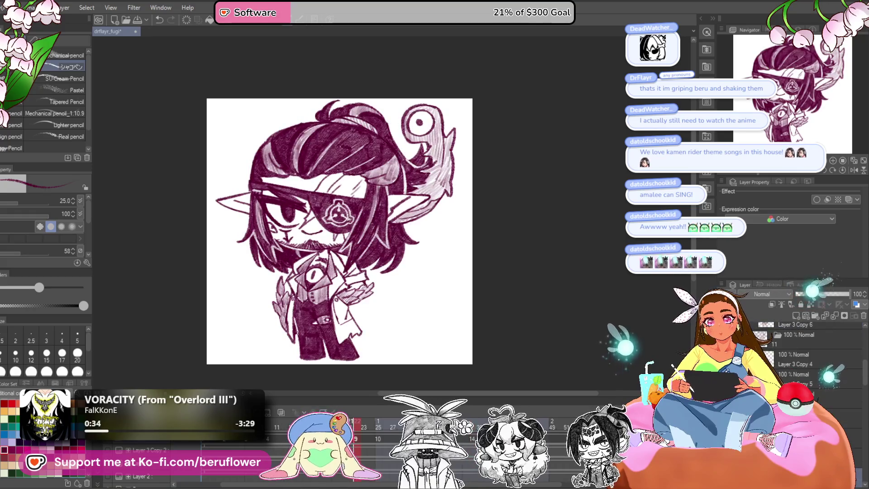
{"action": "right_click", "coordinate": [355, 438]}
{"action": "left_click", "coordinate": [452, 329]}
- Paste the closed-mouth cel into two later frames, then return to a line-art frame
{"action": "left_click", "coordinate": [796, 385]}
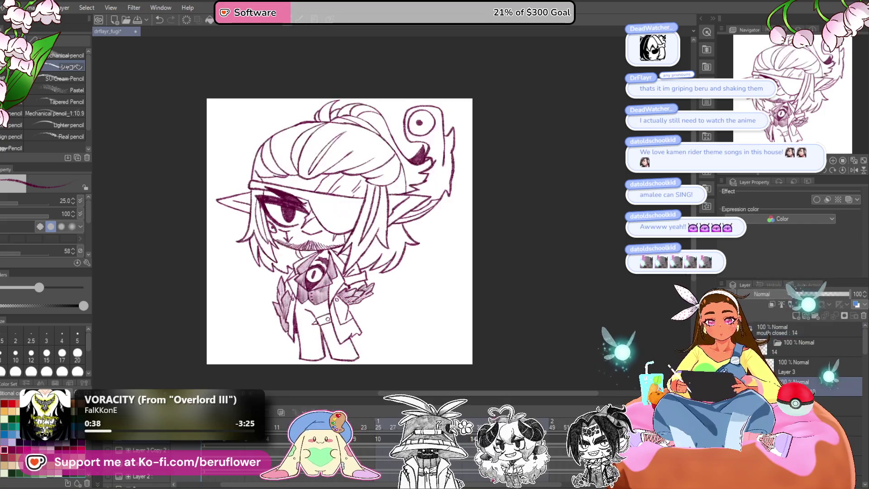
{"action": "right_click", "coordinate": [493, 438]}
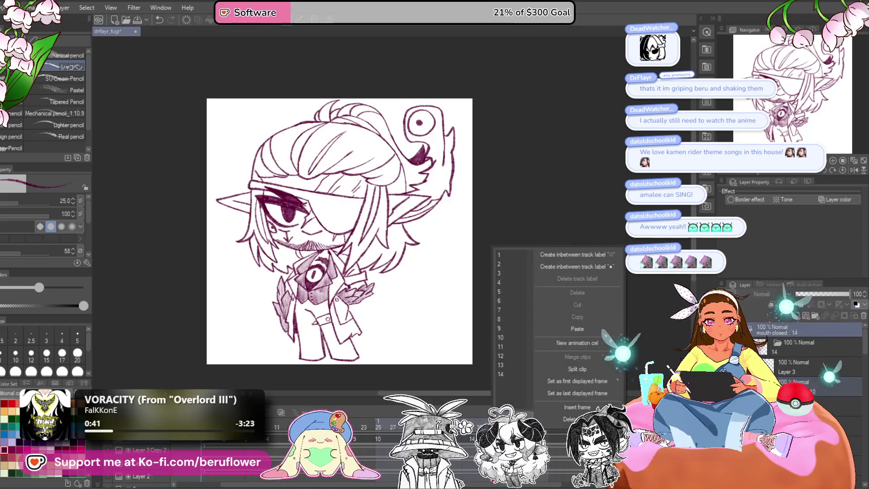
{"action": "left_click", "coordinate": [590, 327]}
{"action": "scroll", "coordinate": [472, 443], "scroll_direction": "right", "scroll_amount": 5}
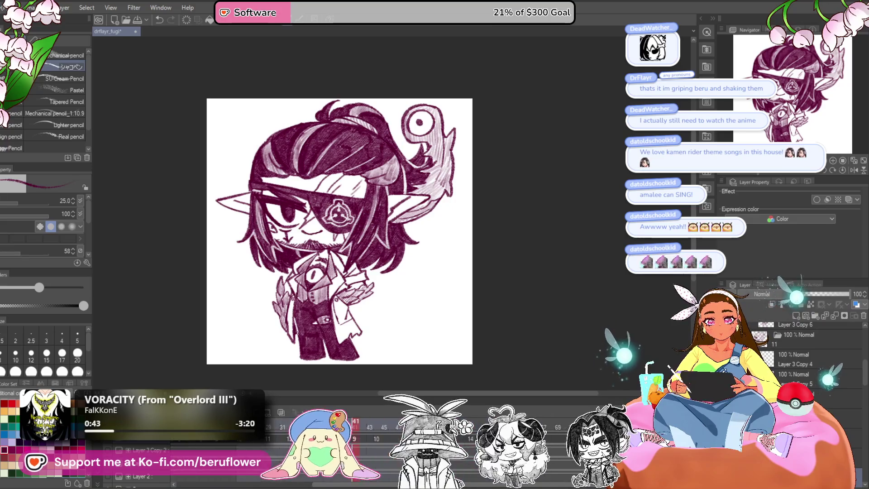
{"action": "left_click", "coordinate": [471, 442]}
{"action": "right_click", "coordinate": [471, 443]}
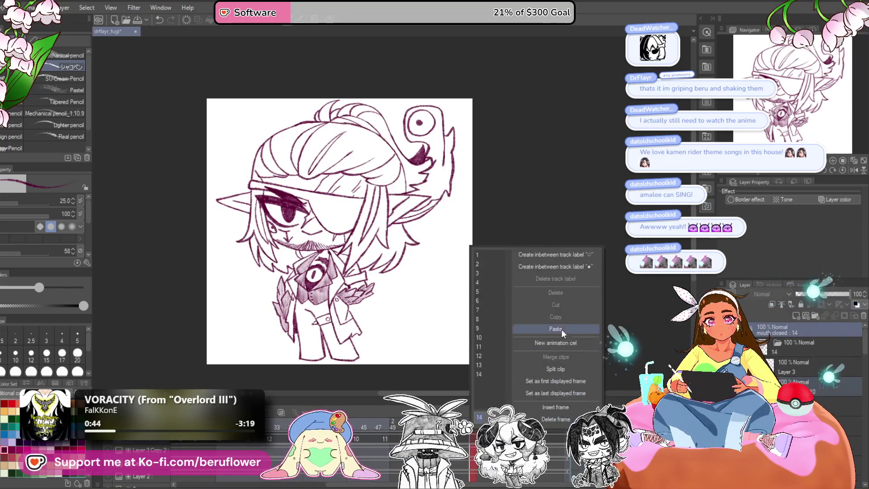
{"action": "left_click", "coordinate": [562, 329]}
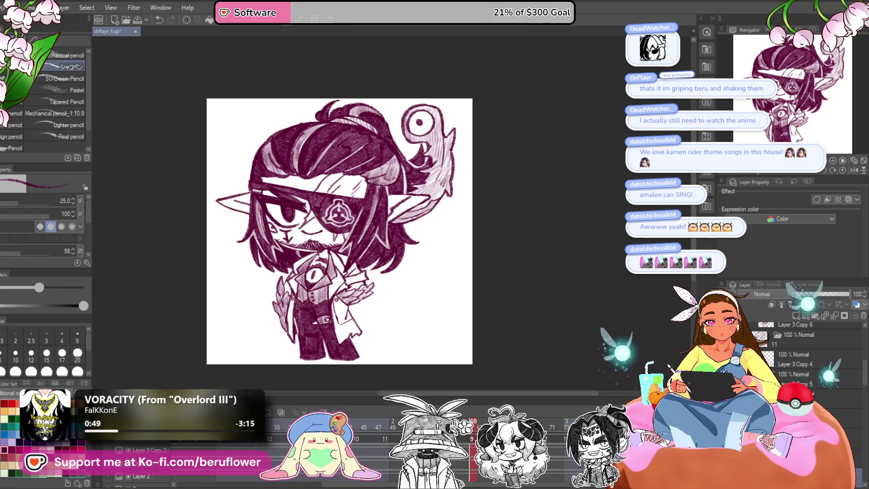
{"action": "left_click", "coordinate": [551, 446]}
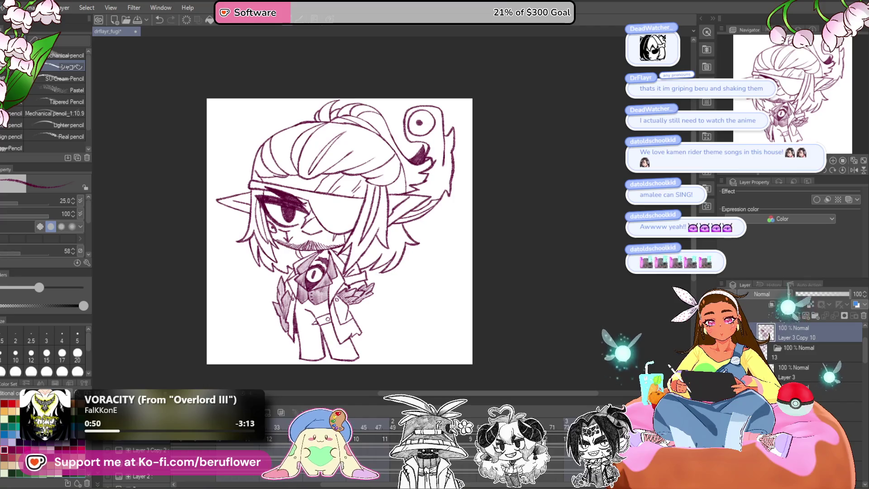
{"action": "key", "text": "space"}
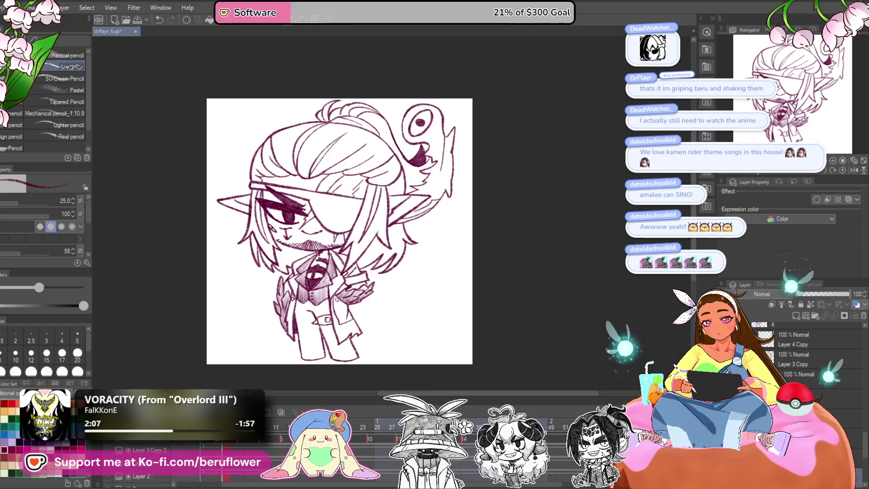
- Step back one frame and play the animation to preview the loop
{"action": "key", "text": "Left"}
{"action": "key", "text": "space"}
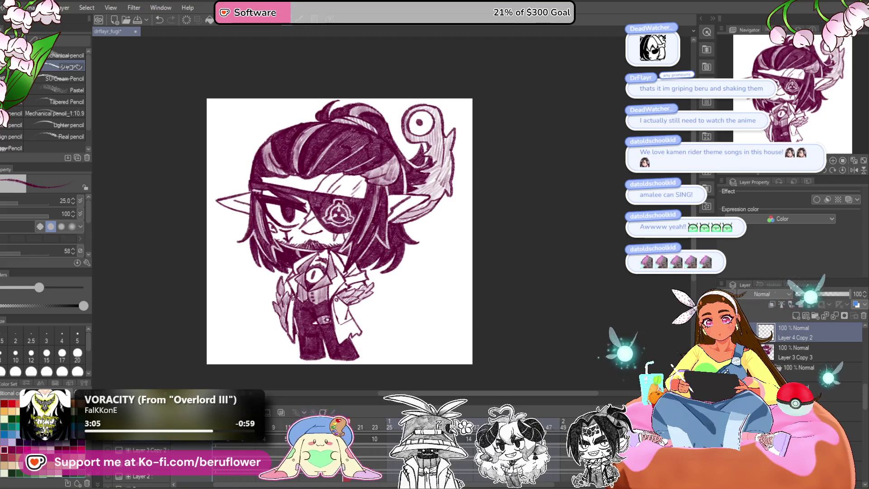
- Review frames 23 to 27 on the timeline and place cels 11 and 12
{"action": "left_click_drag", "start_coordinate": [365, 439], "coordinate": [557, 448]}
{"action": "left_click", "coordinate": [376, 439]}
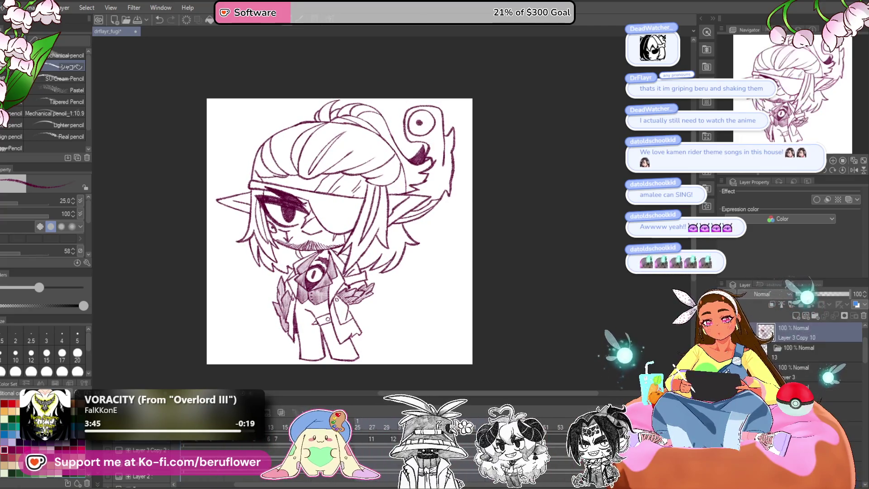
{"action": "left_click", "coordinate": [368, 439]}
{"action": "left_click", "coordinate": [363, 438]}
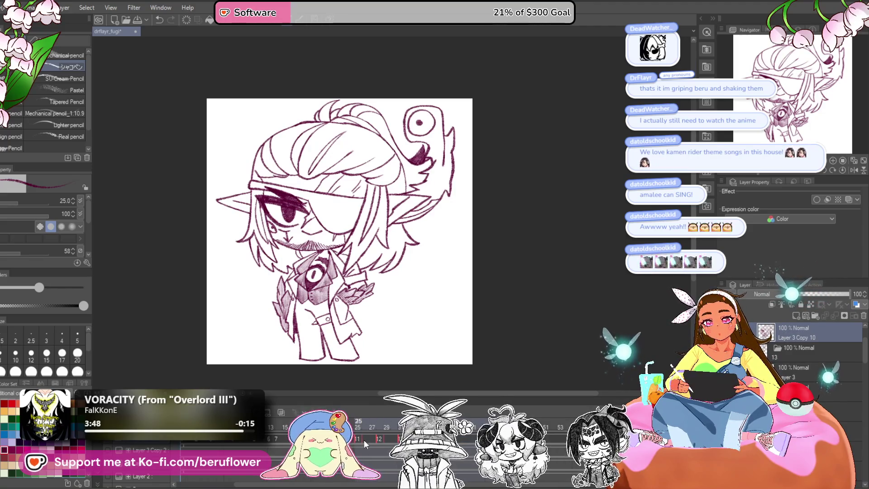
{"action": "left_click", "coordinate": [365, 431]}
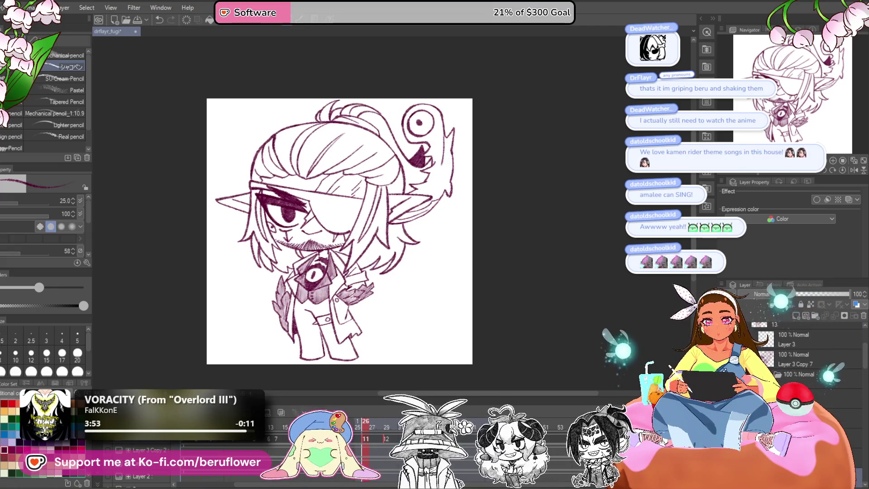
{"action": "left_click", "coordinate": [358, 430]}
{"action": "left_click", "coordinate": [365, 438]}
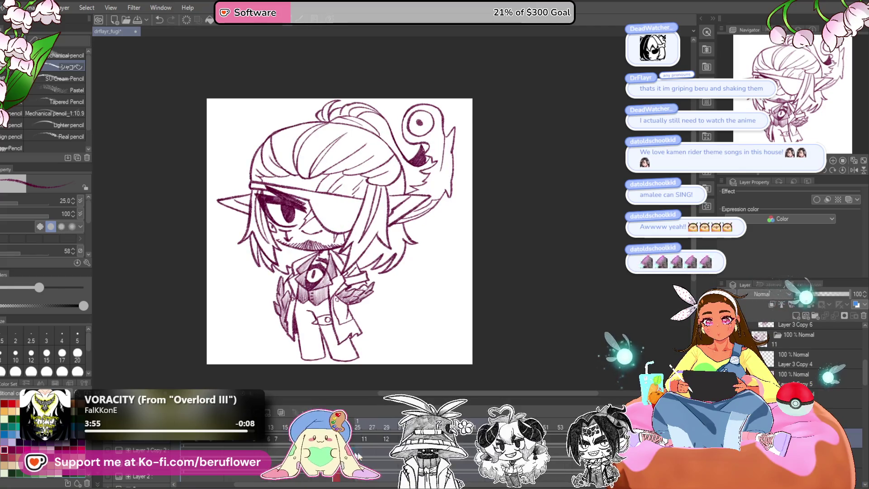
{"action": "left_click", "coordinate": [385, 438]}
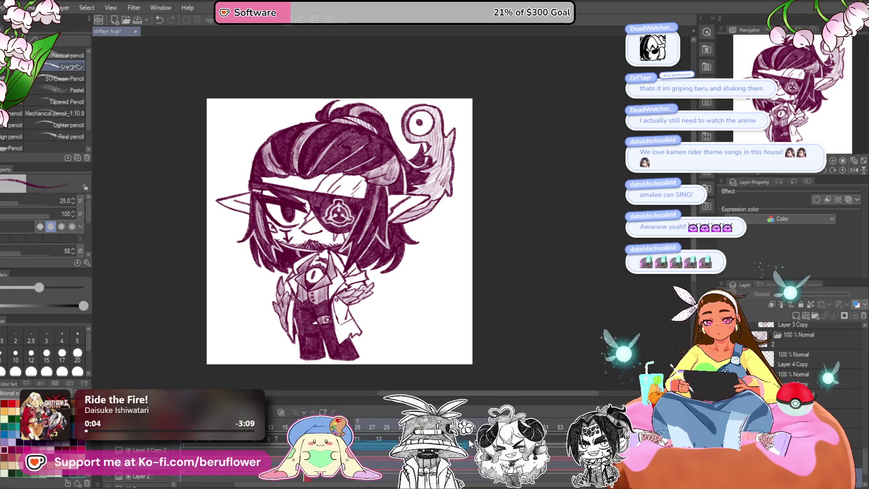
- Copy the 'mouth closed : 14' cel, paste it into three later frames, and preview the loop
{"action": "right_click", "coordinate": [303, 245]}
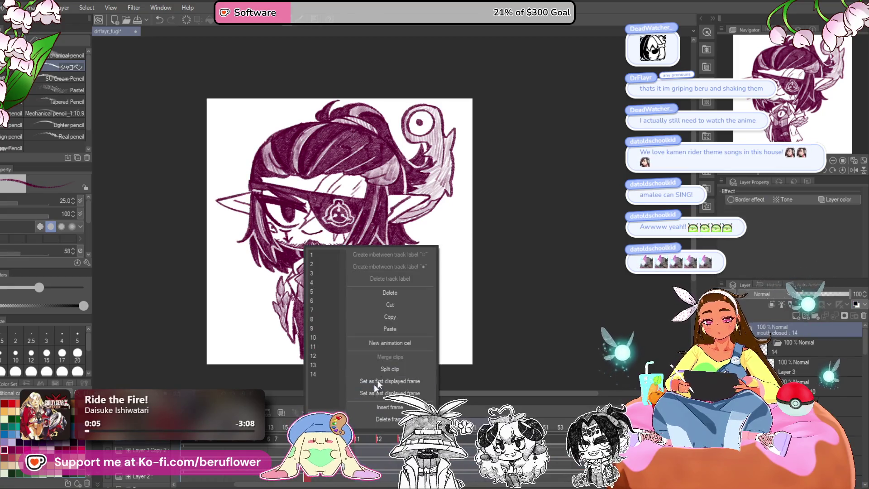
{"action": "left_click", "coordinate": [399, 317]}
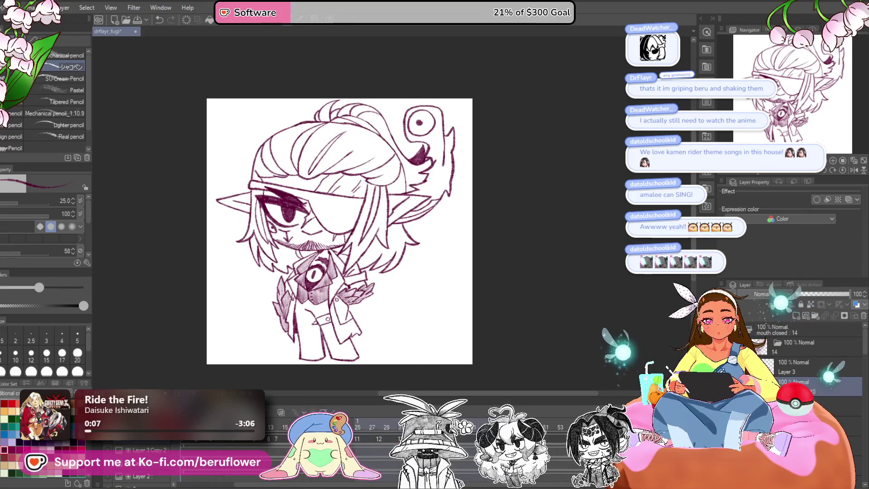
{"action": "right_click", "coordinate": [450, 248]}
{"action": "left_click", "coordinate": [545, 337]}
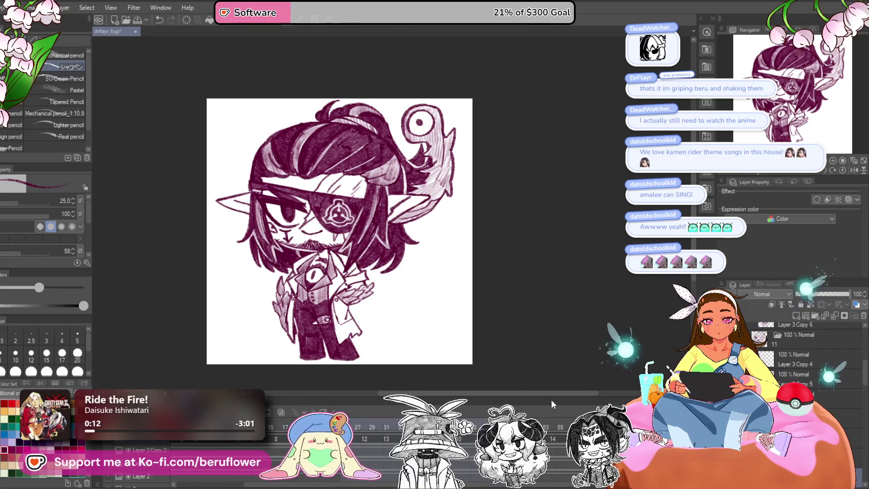
{"action": "right_click", "coordinate": [428, 247]}
{"action": "left_click", "coordinate": [511, 339]}
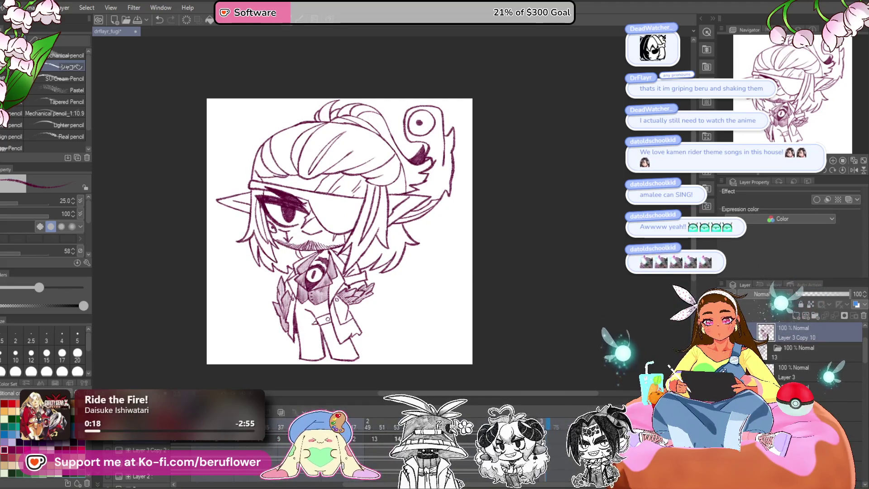
{"action": "right_click", "coordinate": [417, 246]}
{"action": "left_click", "coordinate": [509, 327]}
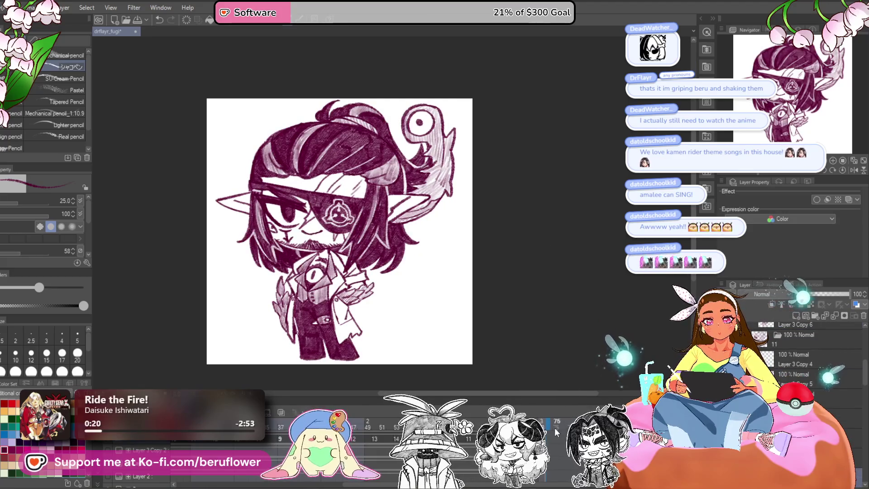
{"action": "left_click", "coordinate": [194, 455]}
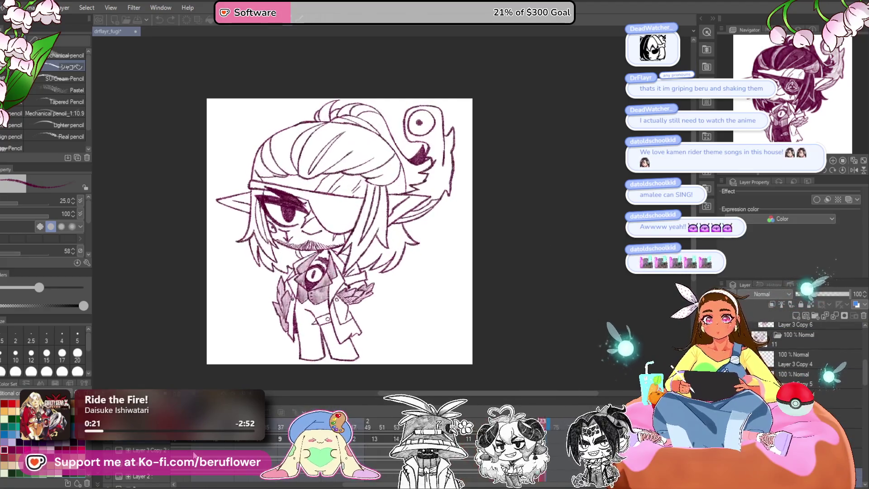
{"action": "left_click", "coordinate": [195, 455]}
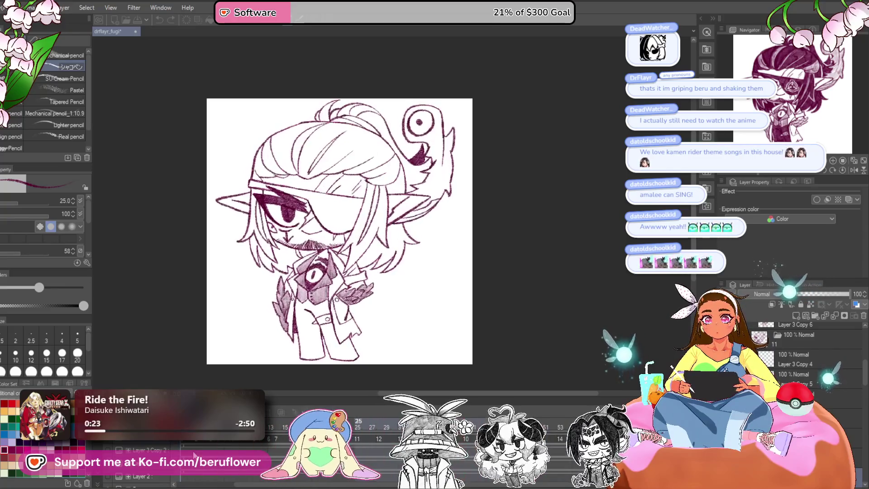
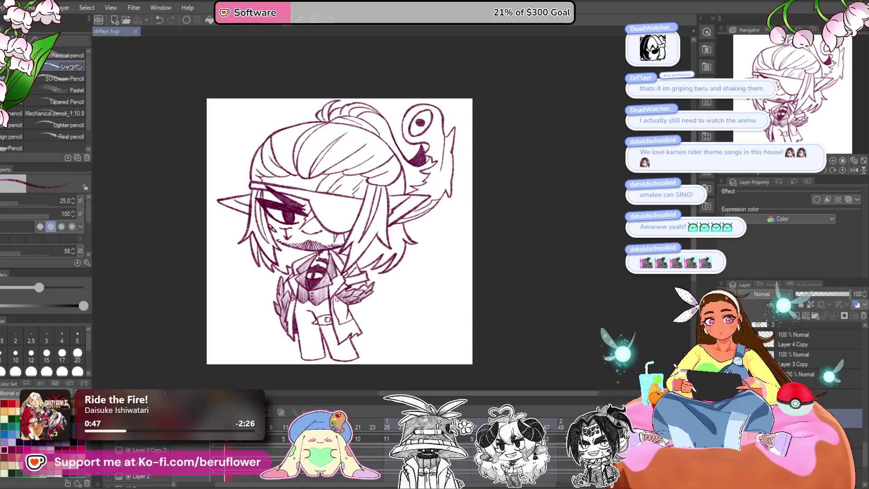
- Zoom in on the lower body and hatch the shoe area at the coat hem dark maroon
{"action": "scroll", "coordinate": [306, 320], "scroll_direction": "up", "scroll_amount": 5}
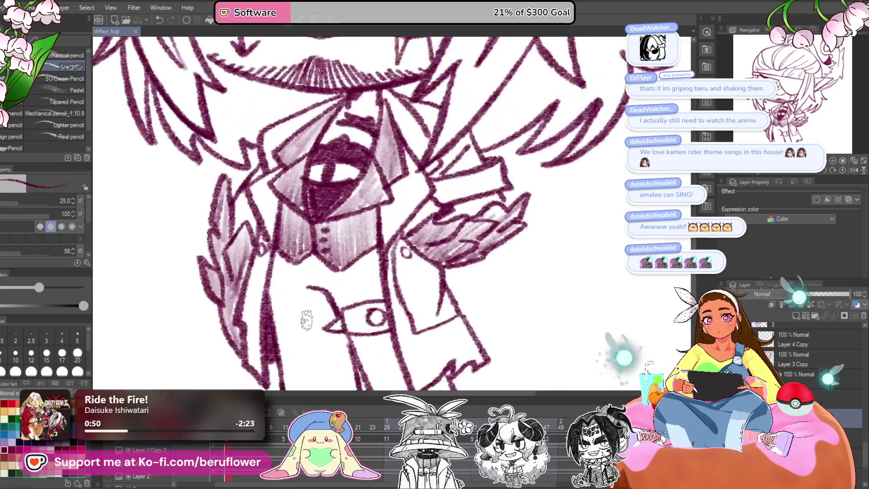
{"action": "left_click_drag", "start_coordinate": [305, 317], "coordinate": [318, 261]}
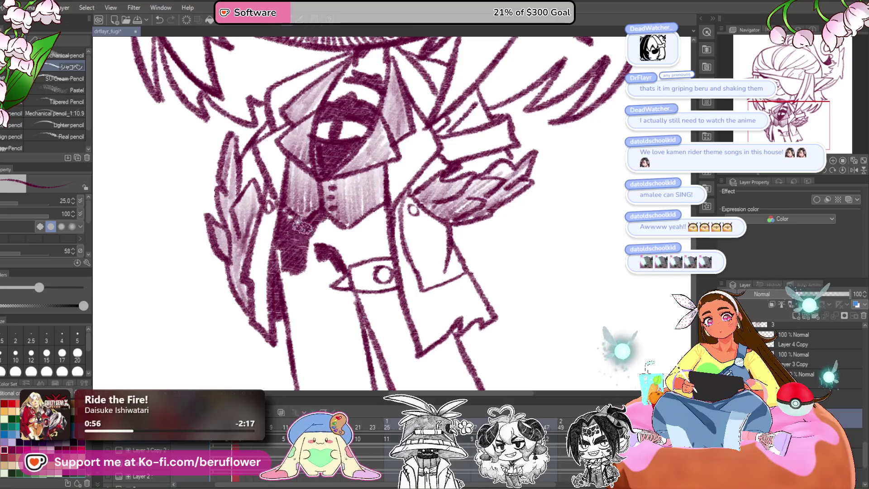
{"action": "scroll", "coordinate": [293, 199], "scroll_direction": "down", "scroll_amount": 2}
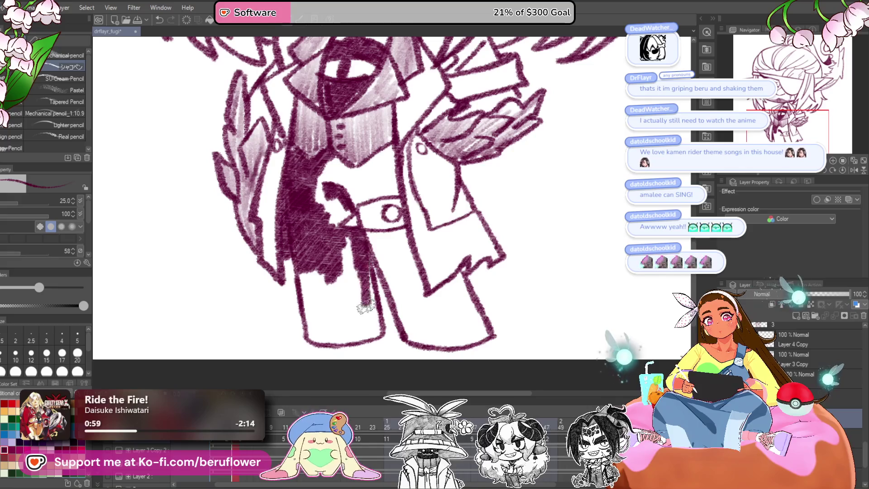
{"action": "scroll", "coordinate": [374, 331], "scroll_direction": "left", "scroll_amount": 2}
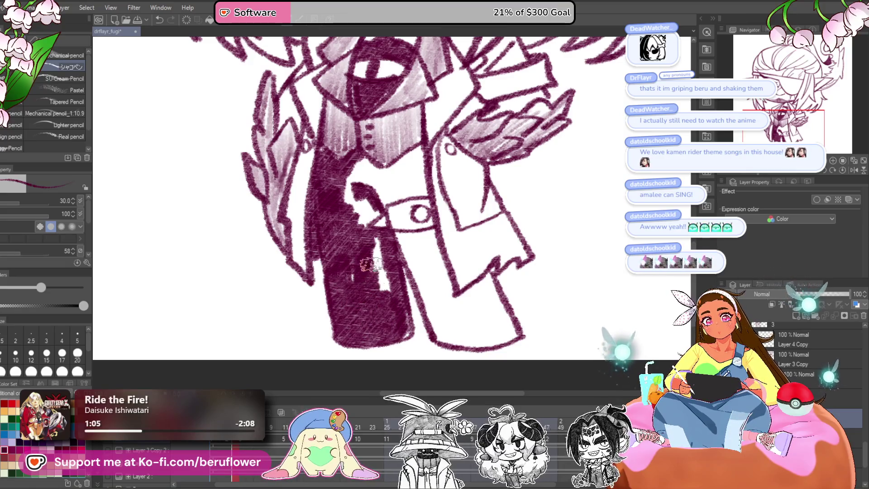
{"action": "scroll", "coordinate": [348, 267], "scroll_direction": "right", "scroll_amount": 2}
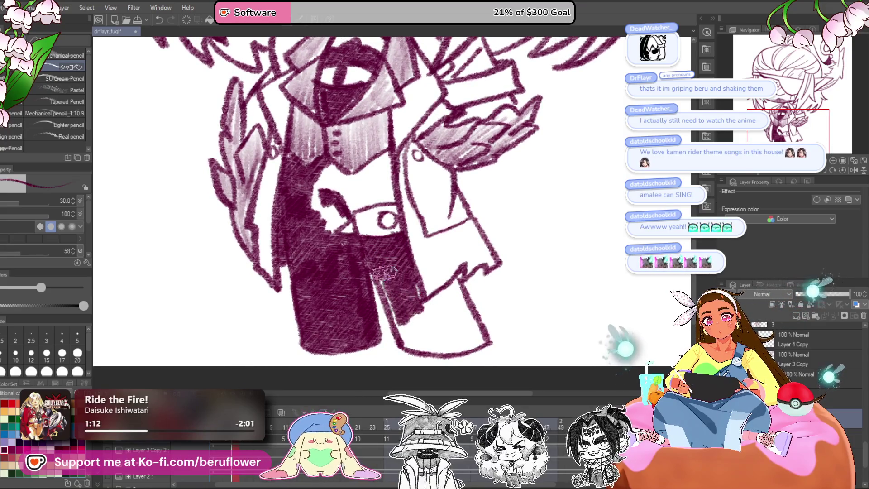
{"action": "scroll", "coordinate": [408, 299], "scroll_direction": "down", "scroll_amount": 1}
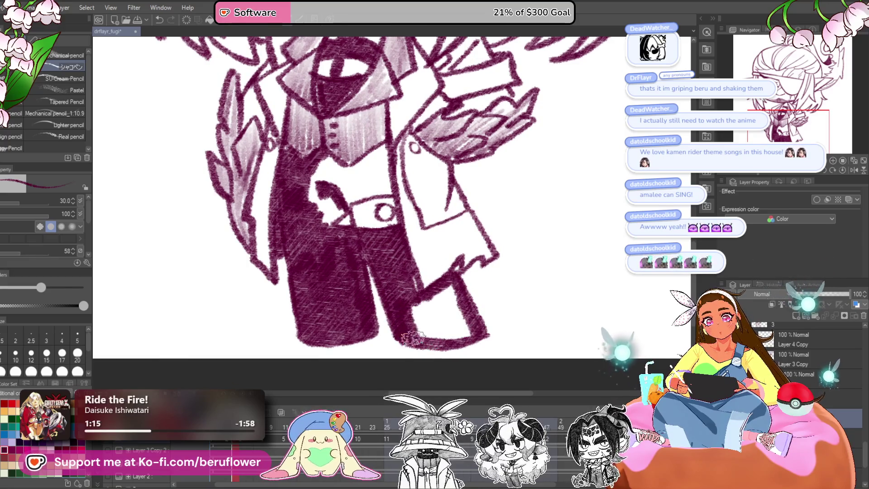
{"action": "mouse_move", "coordinate": [431, 322]}
{"action": "left_mouse_down"}
{"action": "mouse_move", "coordinate": [457, 312]}
{"action": "mouse_move", "coordinate": [453, 299]}
{"action": "left_mouse_up"}
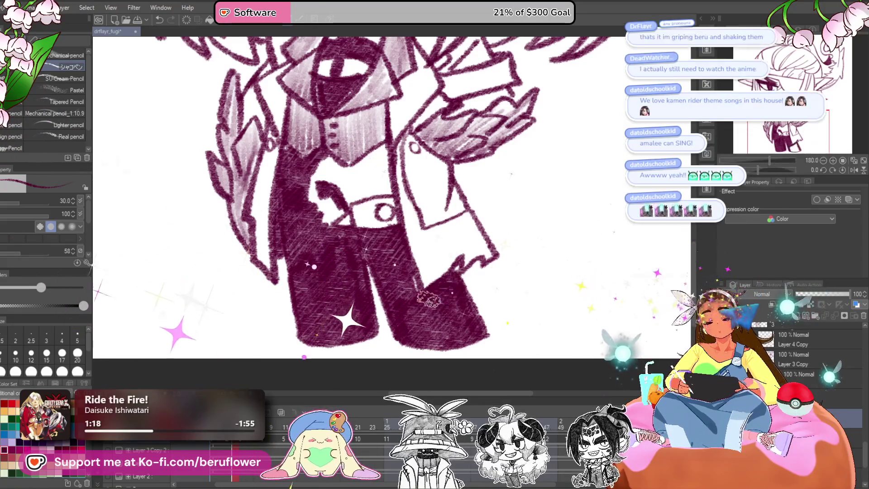
- Zoom back out until the character's head and whole figure are in view
{"action": "scroll", "coordinate": [465, 305], "scroll_direction": "up", "scroll_amount": 1}
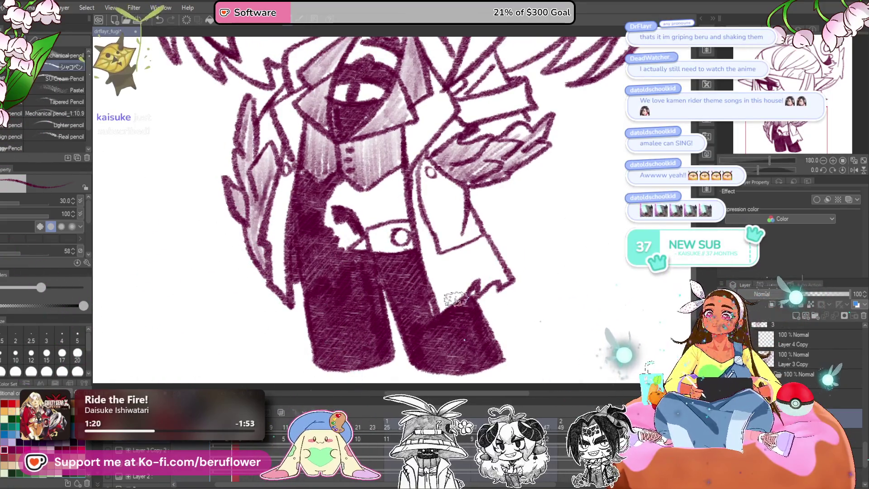
{"action": "scroll", "coordinate": [450, 272], "scroll_direction": "up", "scroll_amount": 1}
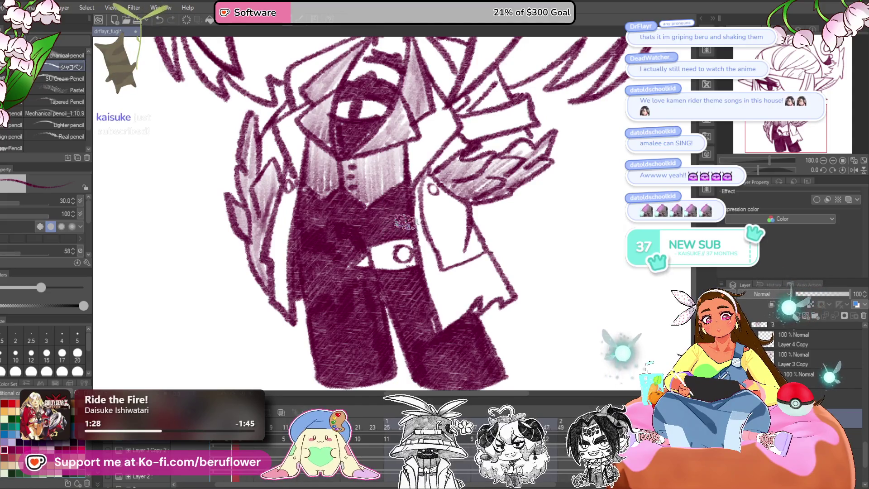
{"action": "scroll", "coordinate": [382, 228], "scroll_direction": "down", "scroll_amount": 5}
{"action": "scroll", "coordinate": [502, 292], "scroll_direction": "up", "scroll_amount": 2}
{"action": "mouse_move", "coordinate": [502, 292]}
{"action": "left_mouse_down"}
{"action": "mouse_move", "coordinate": [495, 342]}
{"action": "mouse_move", "coordinate": [509, 334]}
{"action": "left_mouse_up"}
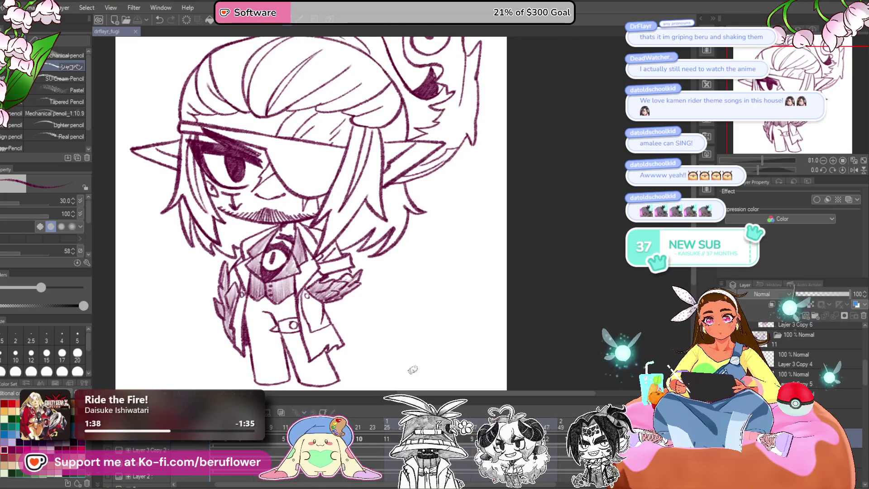
{"action": "scroll", "coordinate": [338, 209], "scroll_direction": "up", "scroll_amount": 4}
- Hatch dark maroon down the coat's left edge and the inner leg between the coat edges
{"action": "mouse_move", "coordinate": [338, 209]}
{"action": "left_mouse_down"}
{"action": "mouse_move", "coordinate": [323, 226]}
{"action": "mouse_move", "coordinate": [345, 356]}
{"action": "mouse_move", "coordinate": [352, 321]}
{"action": "left_mouse_up"}
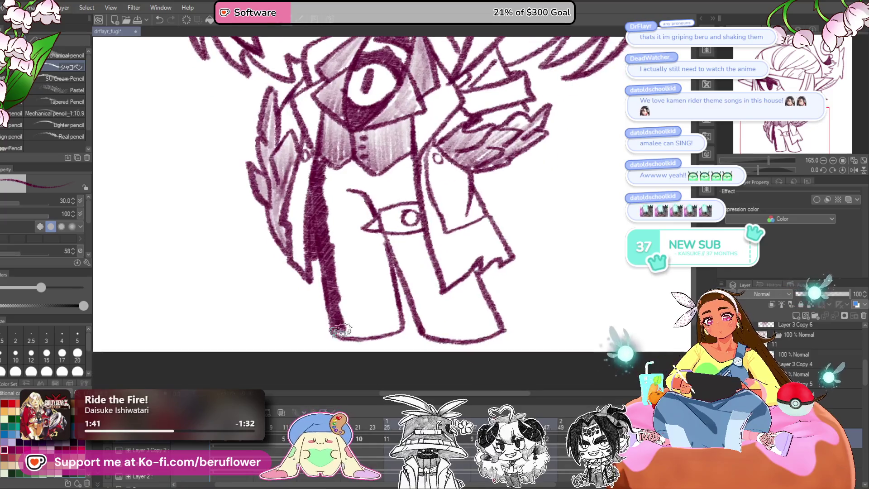
{"action": "mouse_move", "coordinate": [388, 259]}
{"action": "left_mouse_down"}
{"action": "mouse_move", "coordinate": [392, 307]}
{"action": "mouse_move", "coordinate": [405, 317]}
{"action": "mouse_move", "coordinate": [513, 319]}
{"action": "mouse_move", "coordinate": [466, 299]}
{"action": "mouse_move", "coordinate": [475, 280]}
{"action": "mouse_move", "coordinate": [462, 271]}
{"action": "mouse_move", "coordinate": [471, 248]}
{"action": "mouse_move", "coordinate": [432, 244]}
{"action": "mouse_move", "coordinate": [428, 272]}
{"action": "mouse_move", "coordinate": [448, 267]}
{"action": "mouse_move", "coordinate": [457, 294]}
{"action": "mouse_move", "coordinate": [448, 272]}
{"action": "mouse_move", "coordinate": [459, 281]}
{"action": "mouse_move", "coordinate": [450, 268]}
{"action": "mouse_move", "coordinate": [456, 288]}
{"action": "mouse_move", "coordinate": [423, 303]}
{"action": "left_mouse_up"}
{"action": "scroll", "coordinate": [457, 238], "scroll_direction": "up", "scroll_amount": 3}
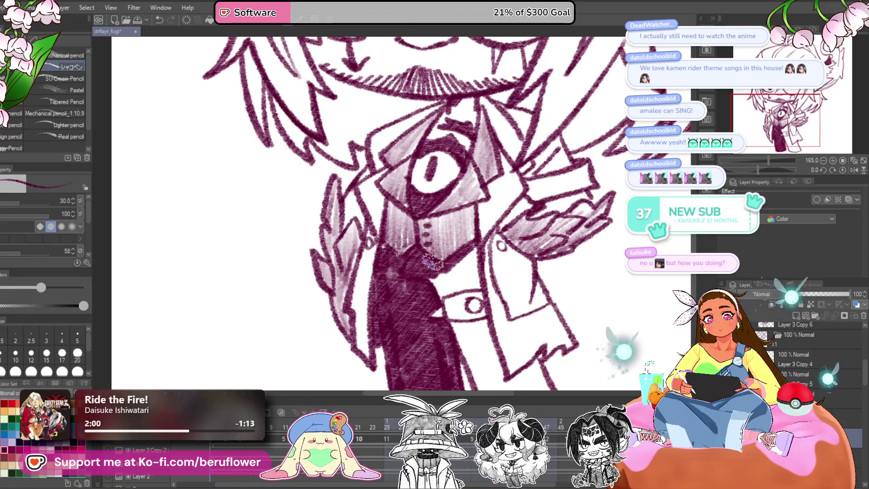
{"action": "left_click_drag", "start_coordinate": [430, 279], "coordinate": [421, 280]}
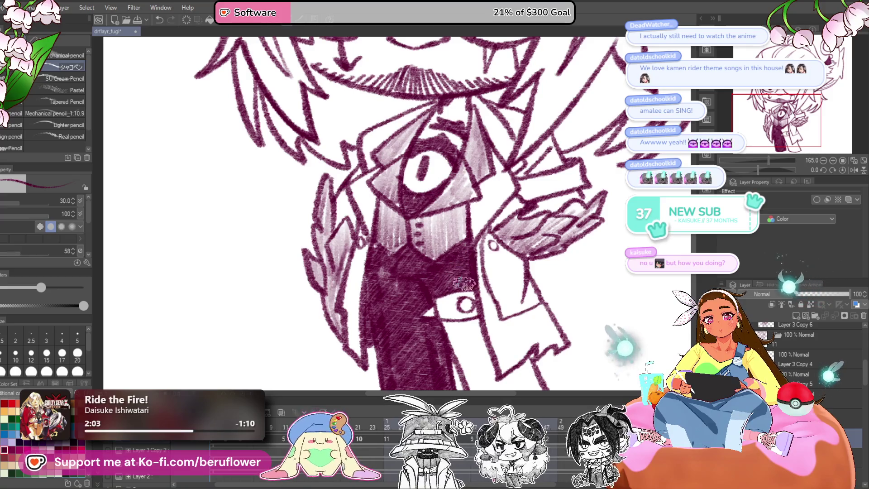
{"action": "left_click_drag", "start_coordinate": [460, 323], "coordinate": [464, 320]}
- Scrub through neighbouring animation frames, return to frame 21, and zoom out to the whole character
{"action": "left_click", "coordinate": [220, 453]}
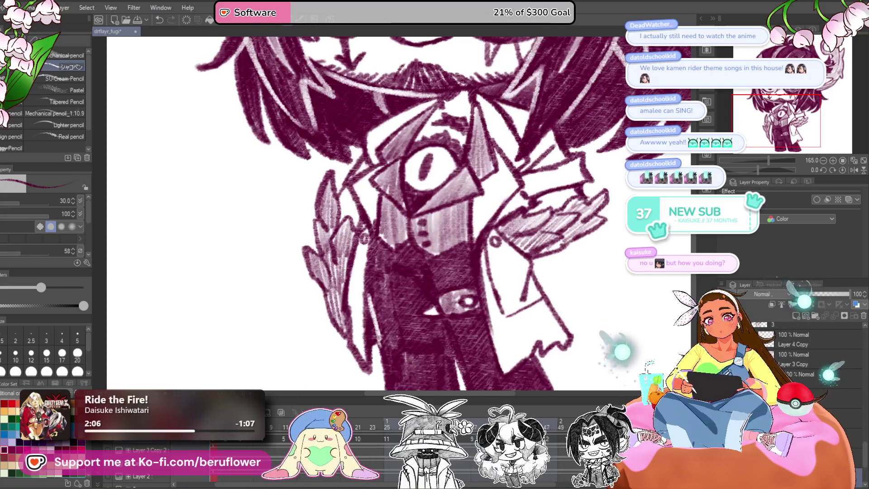
{"action": "left_click_drag", "start_coordinate": [220, 407], "coordinate": [359, 409]}
{"action": "mouse_move", "coordinate": [453, 326]}
{"action": "left_mouse_down"}
{"action": "mouse_move", "coordinate": [443, 287]}
{"action": "mouse_move", "coordinate": [410, 231]}
{"action": "mouse_move", "coordinate": [402, 235]}
{"action": "mouse_move", "coordinate": [437, 279]}
{"action": "mouse_move", "coordinate": [431, 295]}
{"action": "mouse_move", "coordinate": [441, 320]}
{"action": "mouse_move", "coordinate": [455, 272]}
{"action": "mouse_move", "coordinate": [466, 285]}
{"action": "mouse_move", "coordinate": [471, 273]}
{"action": "mouse_move", "coordinate": [498, 317]}
{"action": "mouse_move", "coordinate": [491, 330]}
{"action": "mouse_move", "coordinate": [468, 273]}
{"action": "left_mouse_up"}
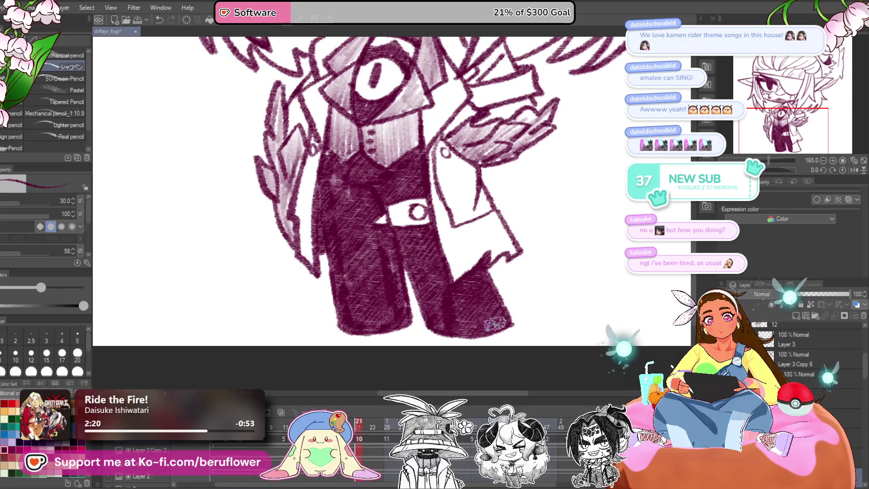
{"action": "scroll", "coordinate": [468, 273], "scroll_direction": "down", "scroll_amount": 5}
{"action": "mouse_move", "coordinate": [542, 320]}
{"action": "left_mouse_down"}
{"action": "mouse_move", "coordinate": [554, 349]}
{"action": "mouse_move", "coordinate": [535, 339]}
{"action": "mouse_move", "coordinate": [521, 345]}
{"action": "left_mouse_up"}
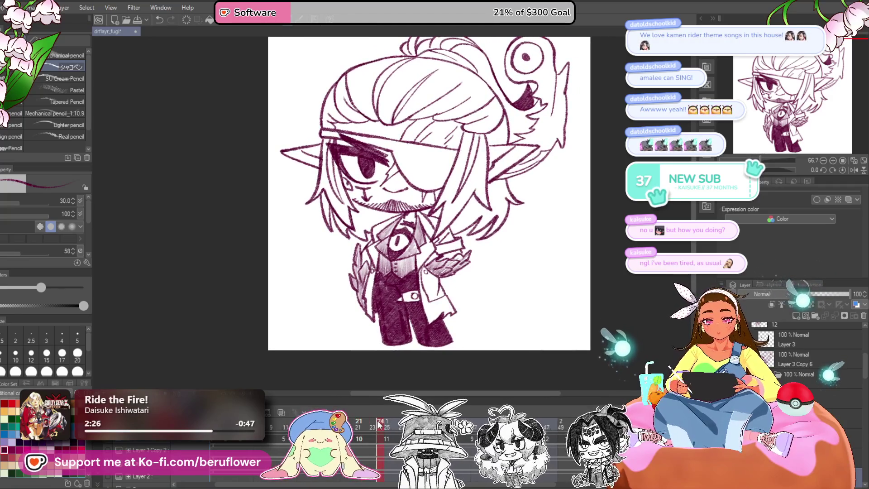
- Hatch dark shading onto the lower torso and extend it down the right leg
{"action": "scroll", "coordinate": [366, 235], "scroll_direction": "up", "scroll_amount": 5}
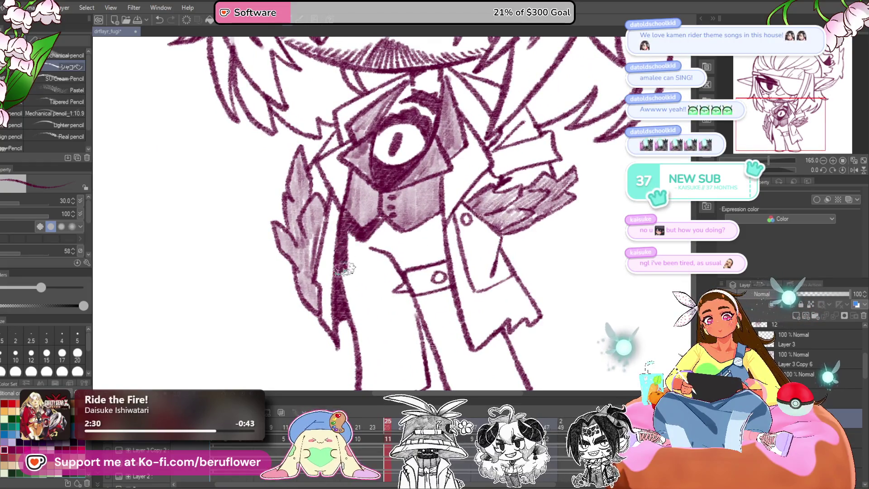
{"action": "mouse_move", "coordinate": [384, 256]}
{"action": "left_mouse_down"}
{"action": "mouse_move", "coordinate": [394, 279]}
{"action": "mouse_move", "coordinate": [356, 326]}
{"action": "mouse_move", "coordinate": [391, 278]}
{"action": "mouse_move", "coordinate": [403, 341]}
{"action": "left_mouse_up"}
{"action": "scroll", "coordinate": [376, 290], "scroll_direction": "down", "scroll_amount": 3}
{"action": "mouse_move", "coordinate": [380, 304]}
{"action": "left_mouse_down"}
{"action": "mouse_move", "coordinate": [378, 317]}
{"action": "mouse_move", "coordinate": [403, 299]}
{"action": "mouse_move", "coordinate": [421, 228]}
{"action": "mouse_move", "coordinate": [425, 276]}
{"action": "mouse_move", "coordinate": [414, 269]}
{"action": "left_mouse_up"}
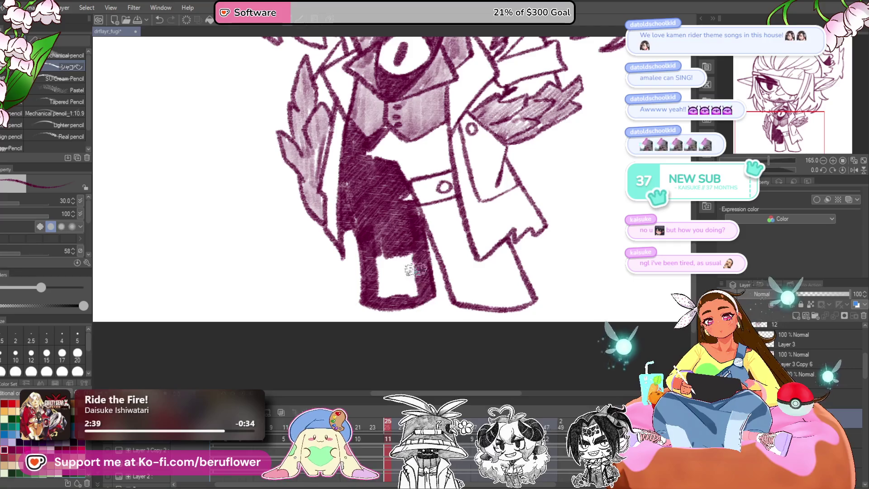
{"action": "mouse_move", "coordinate": [432, 187]}
{"action": "left_mouse_down"}
{"action": "mouse_move", "coordinate": [423, 230]}
{"action": "mouse_move", "coordinate": [453, 290]}
{"action": "mouse_move", "coordinate": [440, 281]}
{"action": "mouse_move", "coordinate": [433, 288]}
{"action": "left_mouse_up"}
{"action": "scroll", "coordinate": [443, 251], "scroll_direction": "down", "scroll_amount": 1}
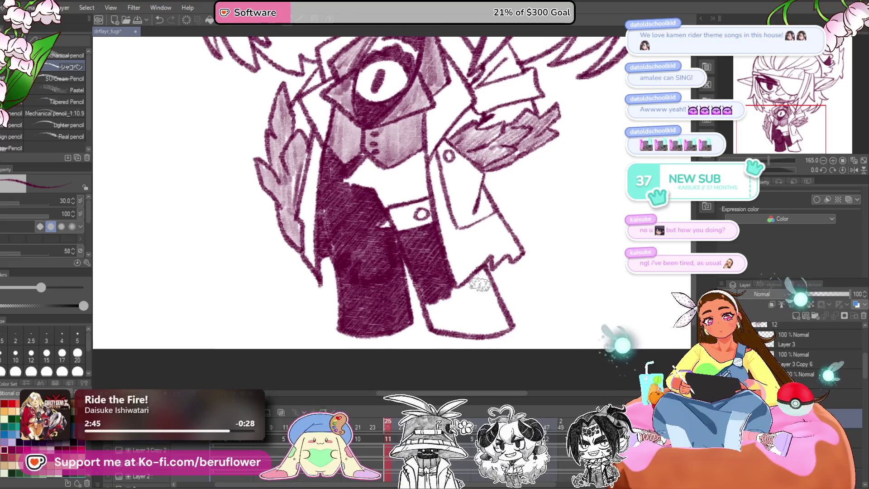
{"action": "mouse_move", "coordinate": [464, 299]}
{"action": "left_mouse_down"}
{"action": "mouse_move", "coordinate": [465, 326]}
{"action": "mouse_move", "coordinate": [490, 281]}
{"action": "left_mouse_up"}
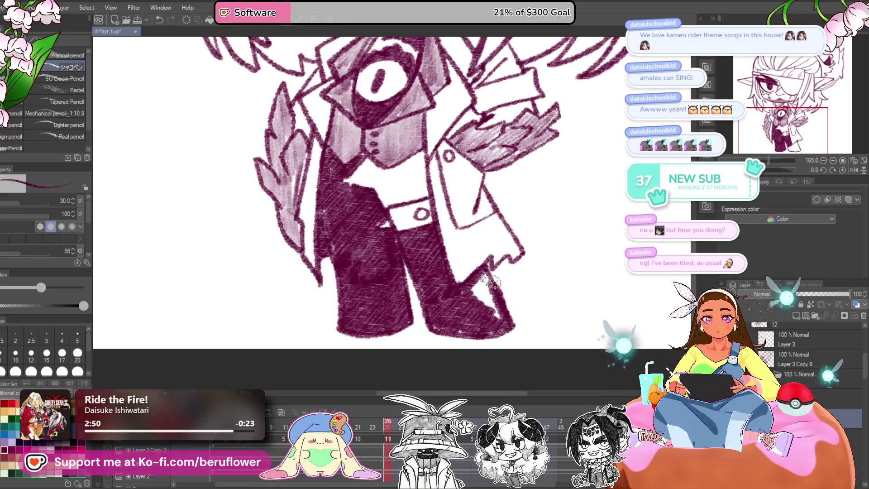
- Fill the white shirt area with dark hatching, then move to the next unshaded frame
{"action": "scroll", "coordinate": [491, 290], "scroll_direction": "up", "scroll_amount": 4}
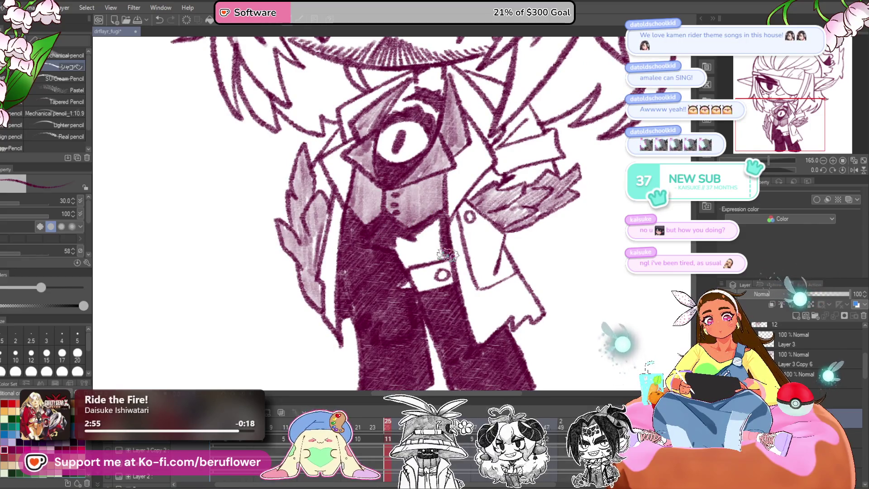
{"action": "mouse_move", "coordinate": [413, 263]}
{"action": "left_mouse_down"}
{"action": "mouse_move", "coordinate": [401, 245]}
{"action": "mouse_move", "coordinate": [418, 233]}
{"action": "mouse_move", "coordinate": [423, 244]}
{"action": "left_mouse_up"}
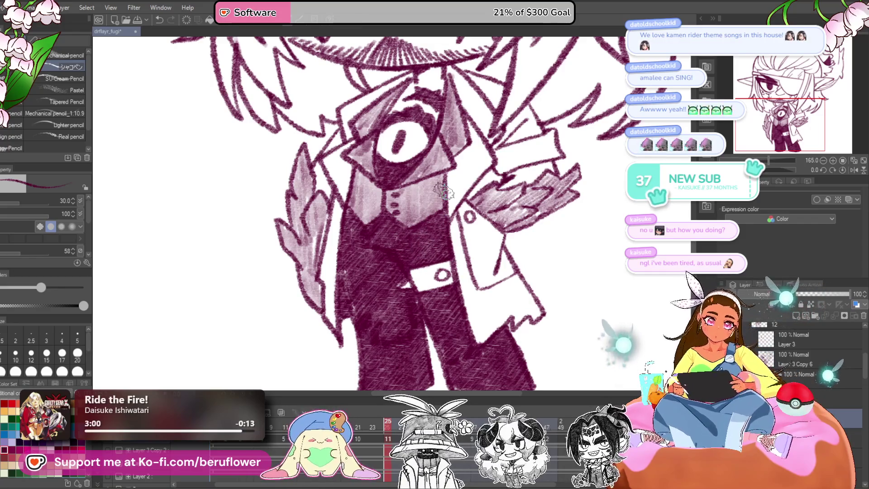
{"action": "left_click_drag", "start_coordinate": [509, 253], "coordinate": [468, 183]}
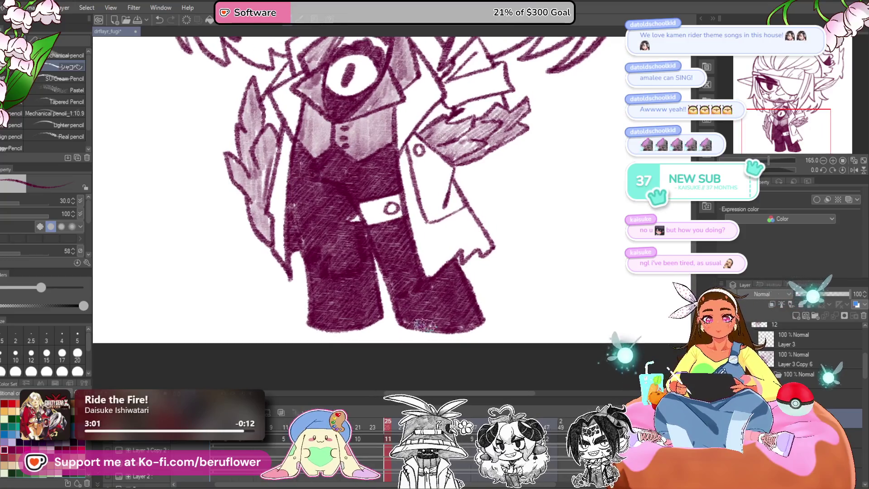
{"action": "left_click", "coordinate": [390, 429]}
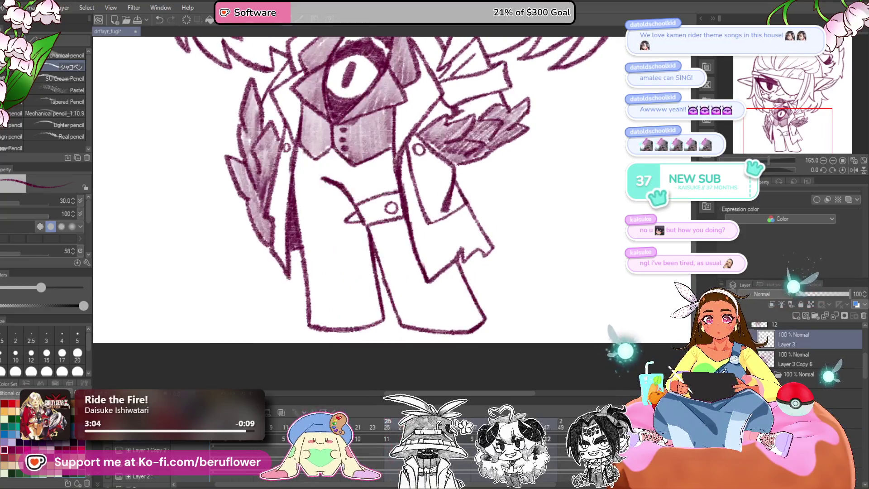
- Hatch the left trouser leg dark maroon from below the vest down to its bottom
{"action": "mouse_move", "coordinate": [355, 235]}
{"action": "left_mouse_down"}
{"action": "mouse_move", "coordinate": [372, 254]}
{"action": "mouse_move", "coordinate": [362, 272]}
{"action": "mouse_move", "coordinate": [372, 278]}
{"action": "mouse_move", "coordinate": [386, 327]}
{"action": "left_mouse_up"}
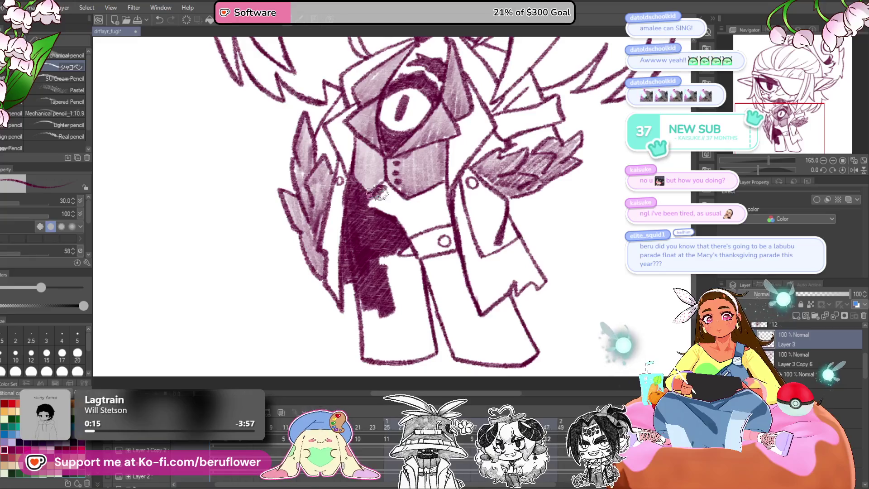
{"action": "mouse_move", "coordinate": [388, 210]}
{"action": "left_mouse_down"}
{"action": "mouse_move", "coordinate": [416, 180]}
{"action": "mouse_move", "coordinate": [407, 183]}
{"action": "mouse_move", "coordinate": [435, 216]}
{"action": "left_mouse_up"}
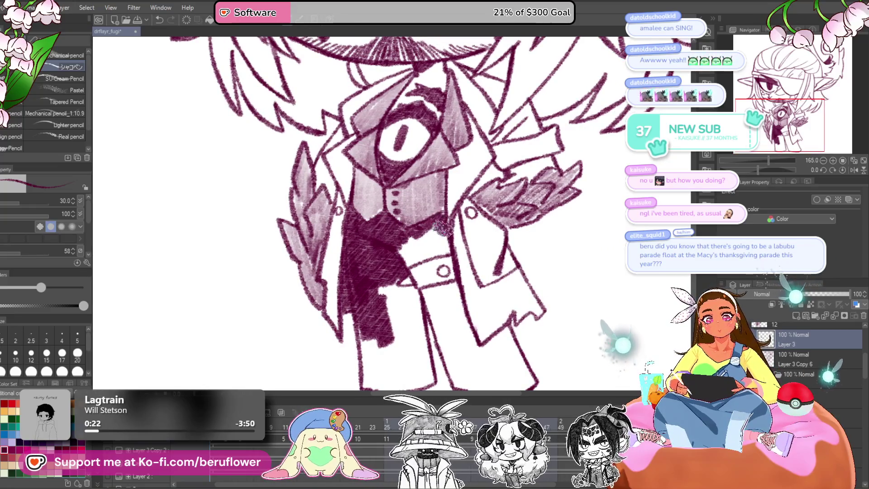
{"action": "left_click_drag", "start_coordinate": [431, 228], "coordinate": [443, 234]}
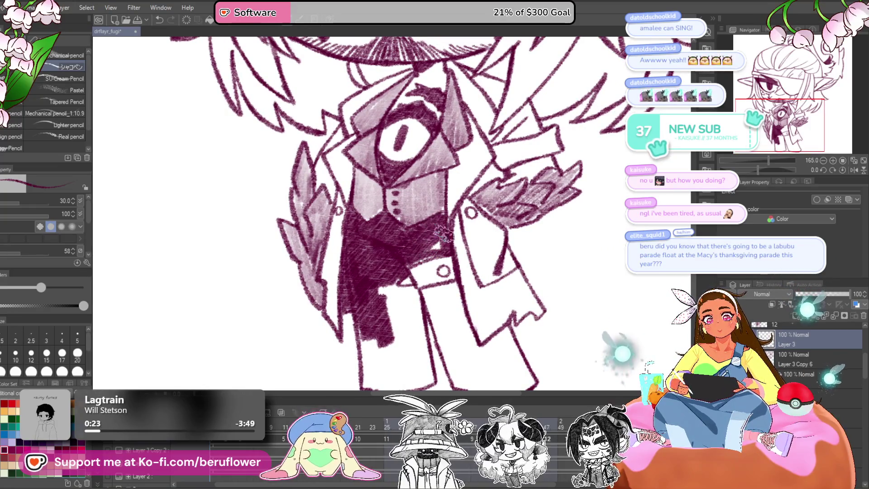
{"action": "scroll", "coordinate": [436, 252], "scroll_direction": "down", "scroll_amount": 2}
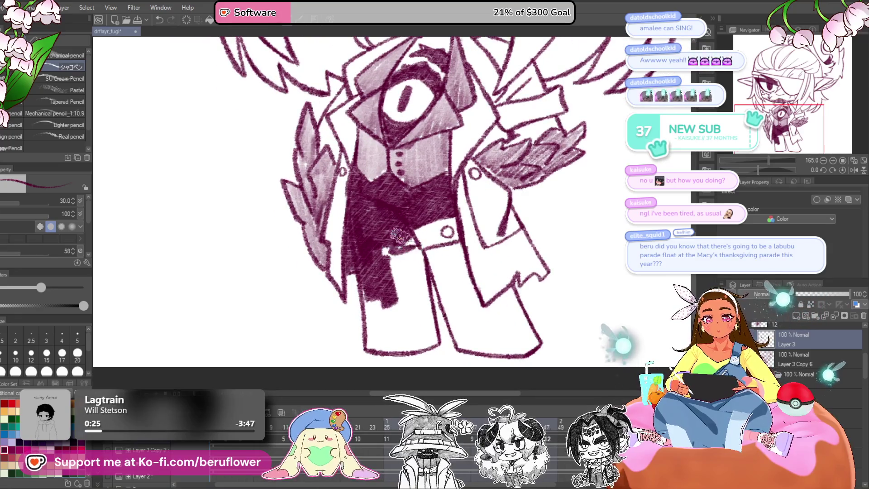
{"action": "mouse_move", "coordinate": [410, 272]}
{"action": "left_mouse_down"}
{"action": "mouse_move", "coordinate": [415, 290]}
{"action": "mouse_move", "coordinate": [413, 260]}
{"action": "mouse_move", "coordinate": [426, 299]}
{"action": "left_mouse_up"}
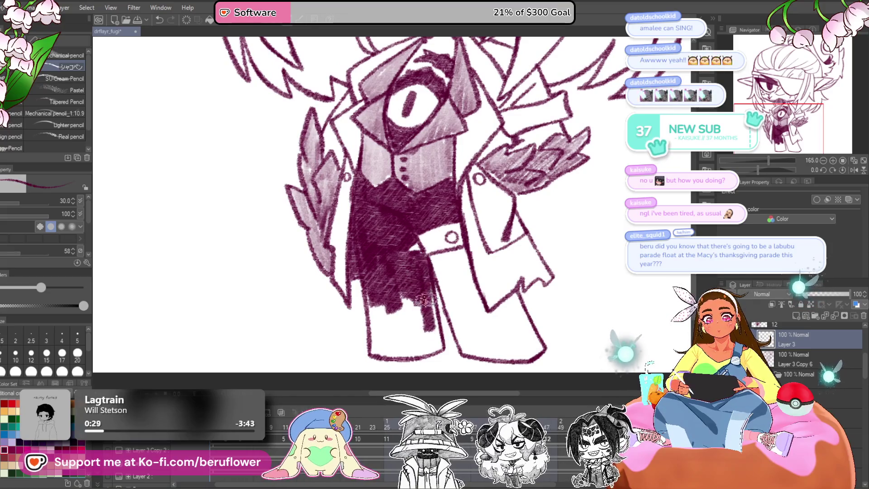
{"action": "mouse_move", "coordinate": [402, 355]}
{"action": "left_mouse_down"}
{"action": "mouse_move", "coordinate": [371, 323]}
{"action": "mouse_move", "coordinate": [396, 312]}
{"action": "mouse_move", "coordinate": [428, 345]}
{"action": "left_mouse_up"}
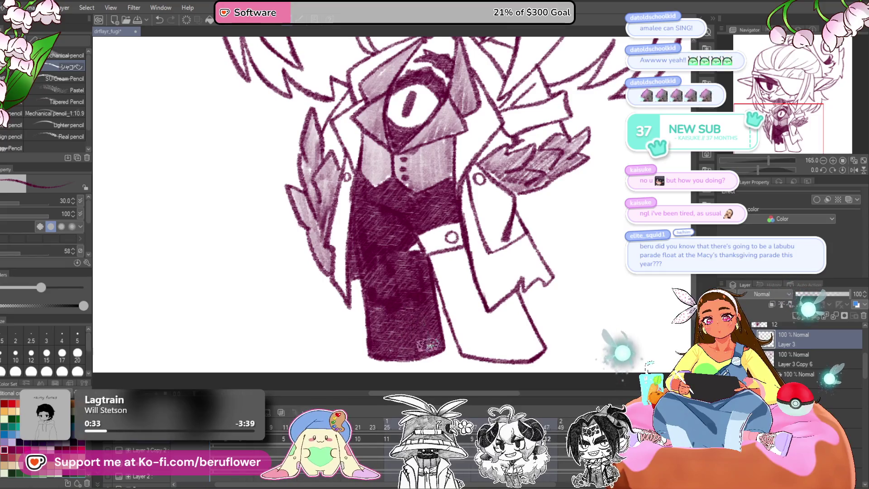
- Hatch the belt strap, right leg and coat hem, then shade Layer 3 Copy 7's inner right leg
{"action": "left_click_drag", "start_coordinate": [468, 283], "coordinate": [416, 279]}
{"action": "left_click_drag", "start_coordinate": [383, 252], "coordinate": [411, 246]}
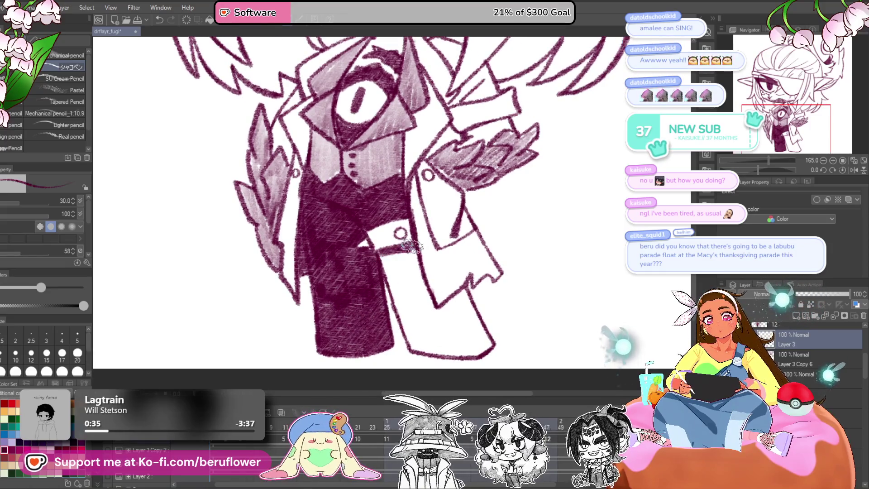
{"action": "mouse_move", "coordinate": [396, 288]}
{"action": "left_mouse_down"}
{"action": "mouse_move", "coordinate": [400, 271]}
{"action": "mouse_move", "coordinate": [462, 298]}
{"action": "mouse_move", "coordinate": [447, 313]}
{"action": "mouse_move", "coordinate": [457, 349]}
{"action": "left_mouse_up"}
{"action": "mouse_move", "coordinate": [448, 290]}
{"action": "left_mouse_down"}
{"action": "mouse_move", "coordinate": [453, 317]}
{"action": "mouse_move", "coordinate": [476, 317]}
{"action": "mouse_move", "coordinate": [493, 298]}
{"action": "mouse_move", "coordinate": [512, 348]}
{"action": "left_mouse_up"}
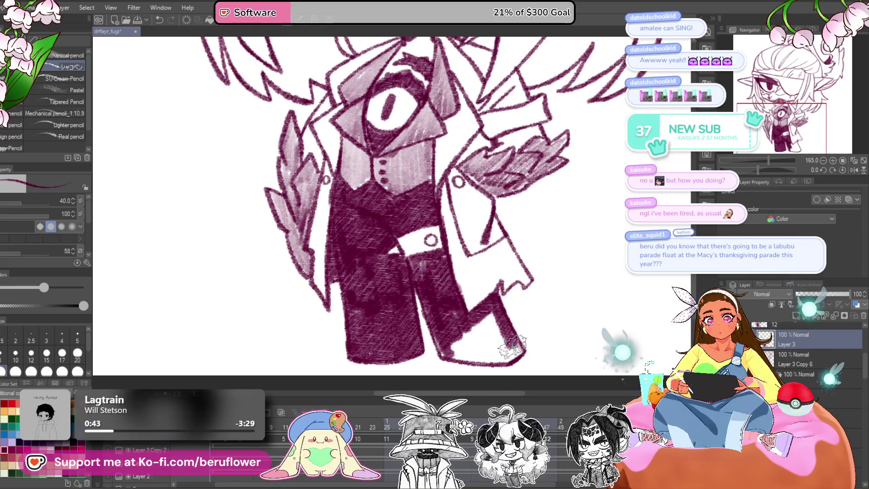
{"action": "mouse_move", "coordinate": [458, 332]}
{"action": "left_mouse_down"}
{"action": "mouse_move", "coordinate": [501, 335]}
{"action": "mouse_move", "coordinate": [501, 291]}
{"action": "mouse_move", "coordinate": [528, 333]}
{"action": "mouse_move", "coordinate": [477, 296]}
{"action": "left_mouse_up"}
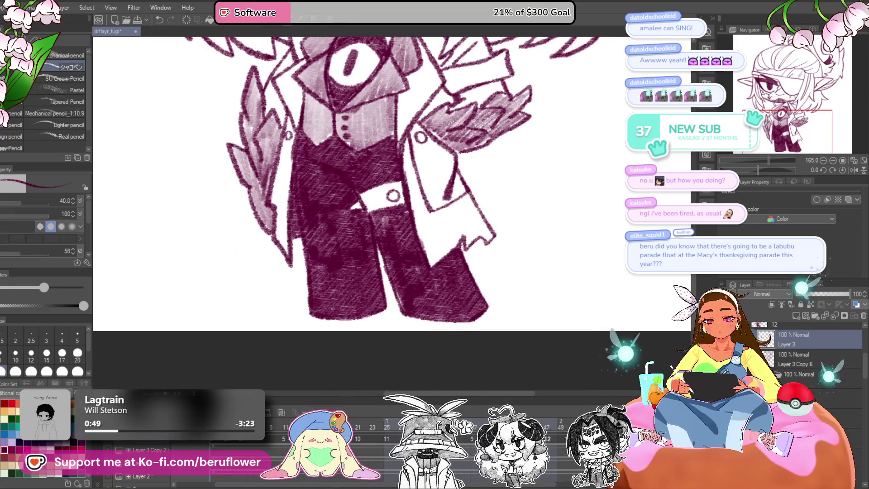
{"action": "key", "text": "ctrl+z"}
{"action": "mouse_move", "coordinate": [383, 233]}
{"action": "left_mouse_down"}
{"action": "mouse_move", "coordinate": [398, 215]}
{"action": "mouse_move", "coordinate": [392, 258]}
{"action": "mouse_move", "coordinate": [404, 299]}
{"action": "mouse_move", "coordinate": [431, 291]}
{"action": "mouse_move", "coordinate": [424, 306]}
{"action": "mouse_move", "coordinate": [477, 307]}
{"action": "left_mouse_up"}
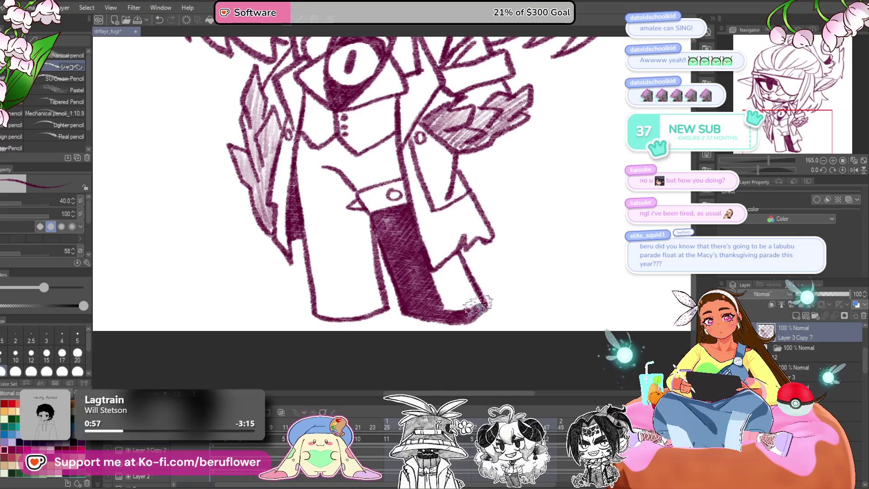
- Hatch both trouser legs on Layer 3 Copy 7 and extend the shading up onto the vest
{"action": "mouse_move", "coordinate": [460, 260]}
{"action": "left_mouse_down"}
{"action": "mouse_move", "coordinate": [435, 271]}
{"action": "mouse_move", "coordinate": [437, 295]}
{"action": "mouse_move", "coordinate": [459, 292]}
{"action": "mouse_move", "coordinate": [446, 312]}
{"action": "left_mouse_up"}
{"action": "mouse_move", "coordinate": [369, 200]}
{"action": "left_mouse_down"}
{"action": "mouse_move", "coordinate": [434, 211]}
{"action": "mouse_move", "coordinate": [470, 238]}
{"action": "mouse_move", "coordinate": [457, 293]}
{"action": "left_mouse_up"}
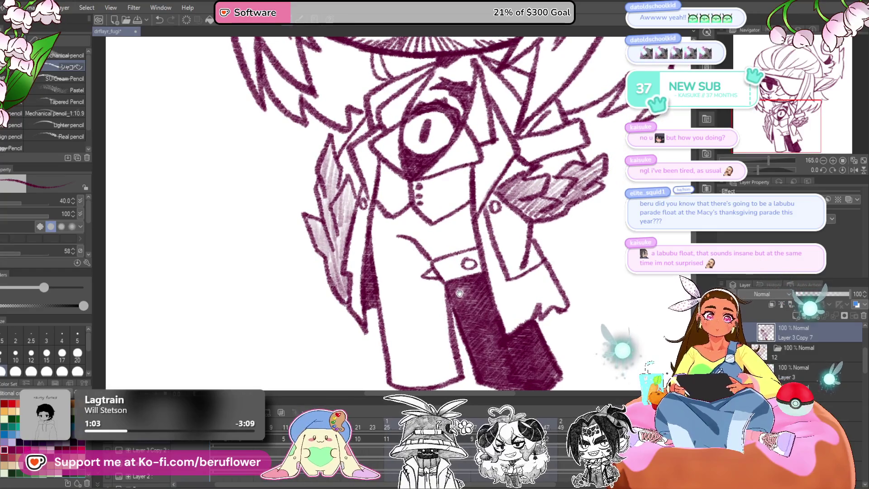
{"action": "mouse_move", "coordinate": [376, 208]}
{"action": "left_mouse_down"}
{"action": "mouse_move", "coordinate": [393, 272]}
{"action": "mouse_move", "coordinate": [407, 258]}
{"action": "mouse_move", "coordinate": [426, 267]}
{"action": "mouse_move", "coordinate": [419, 286]}
{"action": "mouse_move", "coordinate": [434, 290]}
{"action": "mouse_move", "coordinate": [433, 363]}
{"action": "left_mouse_up"}
{"action": "mouse_move", "coordinate": [444, 296]}
{"action": "left_mouse_down"}
{"action": "mouse_move", "coordinate": [437, 267]}
{"action": "mouse_move", "coordinate": [448, 340]}
{"action": "left_mouse_up"}
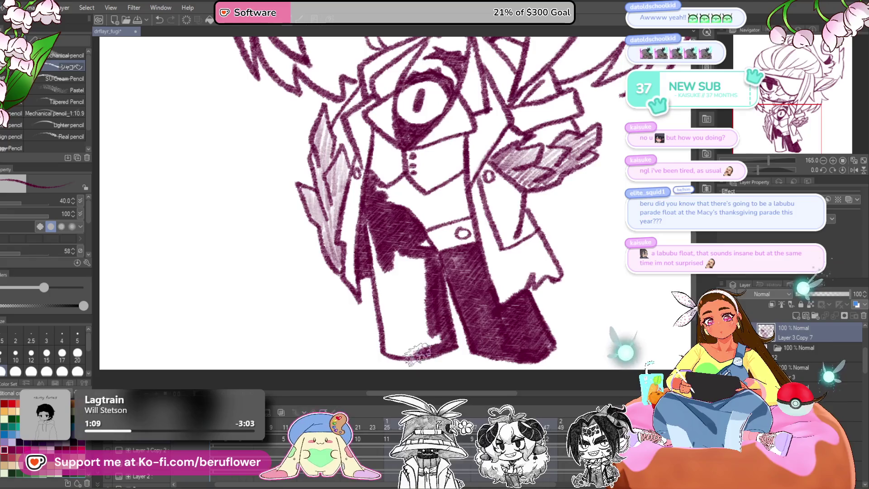
{"action": "mouse_move", "coordinate": [388, 335]}
{"action": "left_mouse_down"}
{"action": "mouse_move", "coordinate": [376, 226]}
{"action": "mouse_move", "coordinate": [402, 271]}
{"action": "mouse_move", "coordinate": [421, 272]}
{"action": "mouse_move", "coordinate": [434, 344]}
{"action": "mouse_move", "coordinate": [407, 326]}
{"action": "mouse_move", "coordinate": [385, 339]}
{"action": "left_mouse_up"}
{"action": "scroll", "coordinate": [384, 340], "scroll_direction": "up", "scroll_amount": 2}
{"action": "left_click_drag", "start_coordinate": [410, 236], "coordinate": [397, 253]}
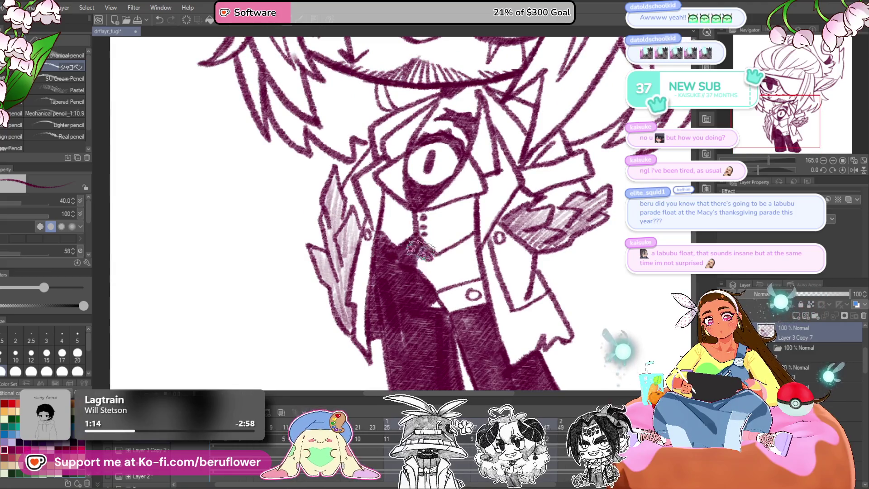
{"action": "mouse_move", "coordinate": [426, 289]}
{"action": "left_mouse_down"}
{"action": "mouse_move", "coordinate": [471, 276]}
{"action": "mouse_move", "coordinate": [471, 237]}
{"action": "mouse_move", "coordinate": [468, 245]}
{"action": "mouse_move", "coordinate": [453, 218]}
{"action": "left_mouse_up"}
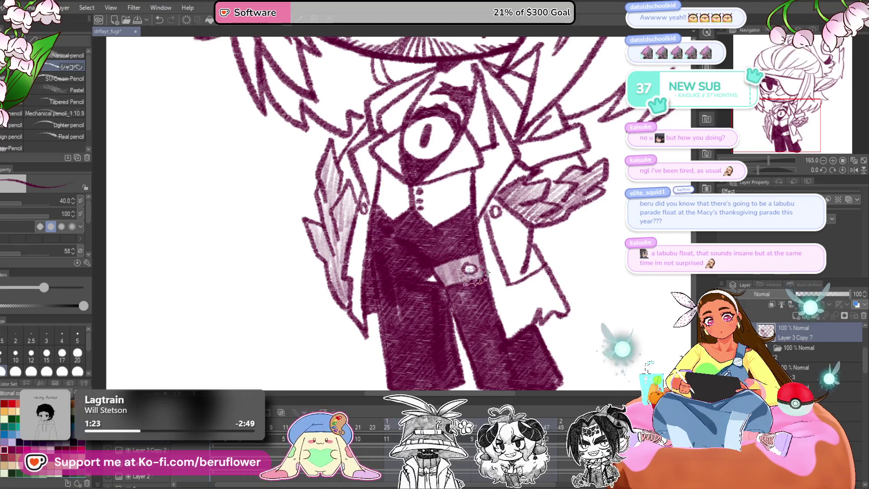
- Compare neighbouring frames including frame 21, then move on to the unshaded Layer 3 Copy 10 frame
{"action": "key", "text": "ctrl+z"}
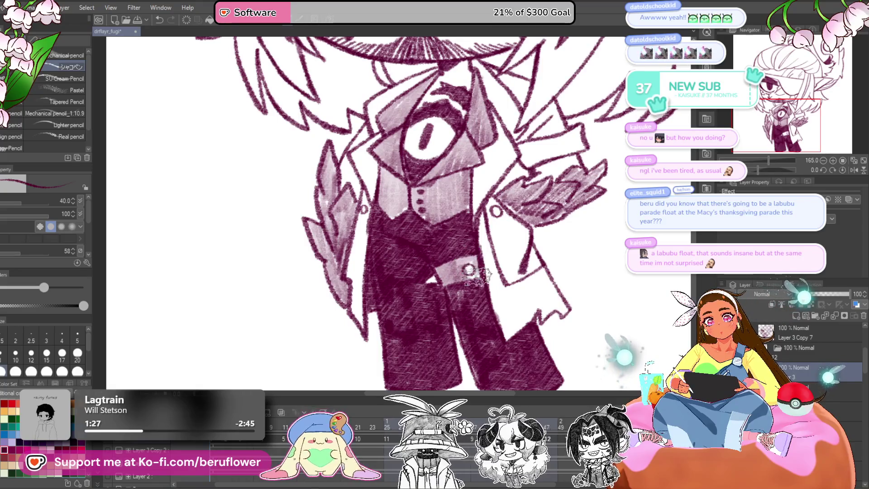
{"action": "key", "text": "ctrl+z"}
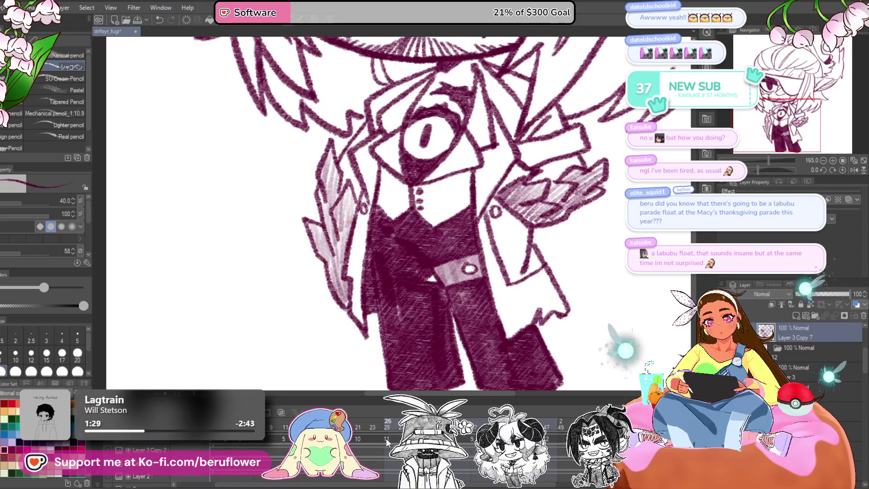
{"action": "key", "text": "Right"}
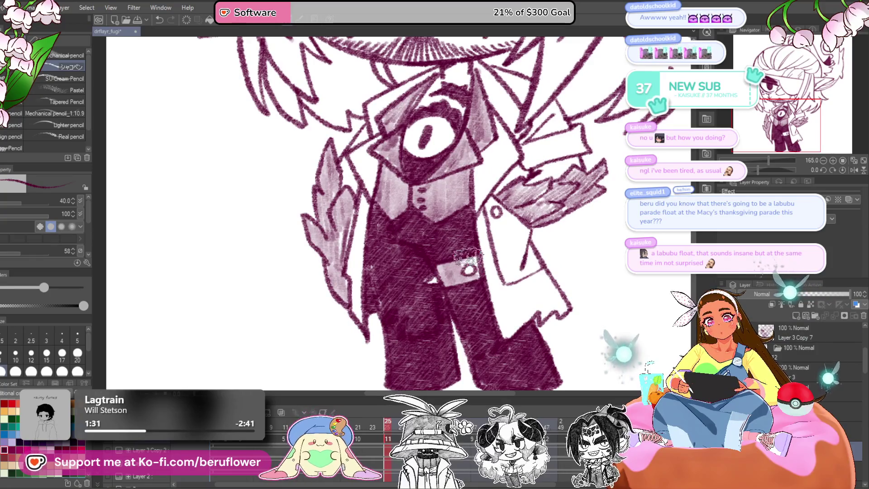
{"action": "left_click", "coordinate": [359, 434]}
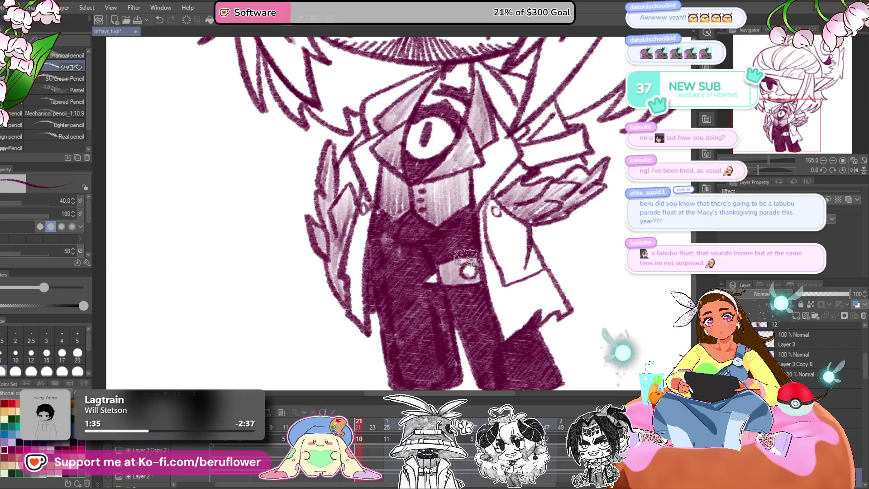
{"action": "left_click", "coordinate": [383, 406]}
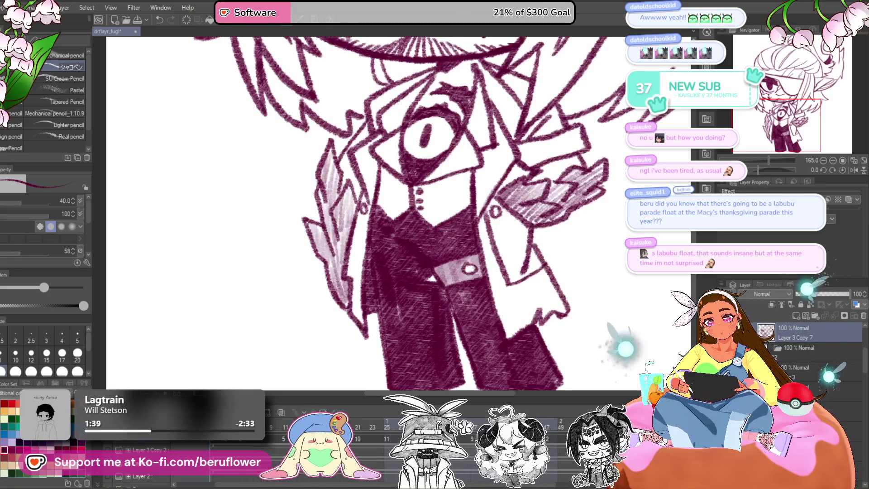
{"action": "left_click_drag", "start_coordinate": [478, 299], "coordinate": [469, 290]}
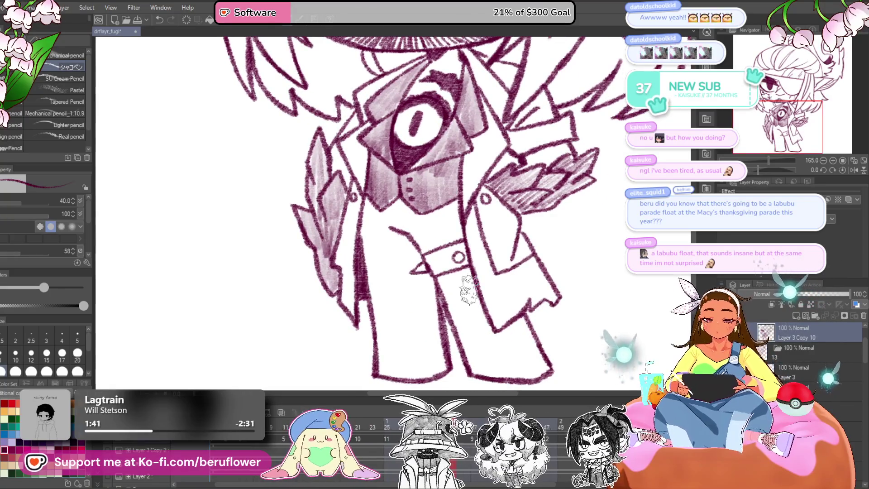
- Hatch the upper trousers below the vest and the left leg down to the hem
{"action": "mouse_move", "coordinate": [376, 244]}
{"action": "left_mouse_down"}
{"action": "mouse_move", "coordinate": [407, 272]}
{"action": "mouse_move", "coordinate": [425, 271]}
{"action": "mouse_move", "coordinate": [407, 286]}
{"action": "mouse_move", "coordinate": [394, 323]}
{"action": "mouse_move", "coordinate": [400, 266]}
{"action": "mouse_move", "coordinate": [401, 301]}
{"action": "mouse_move", "coordinate": [439, 306]}
{"action": "mouse_move", "coordinate": [448, 246]}
{"action": "left_mouse_up"}
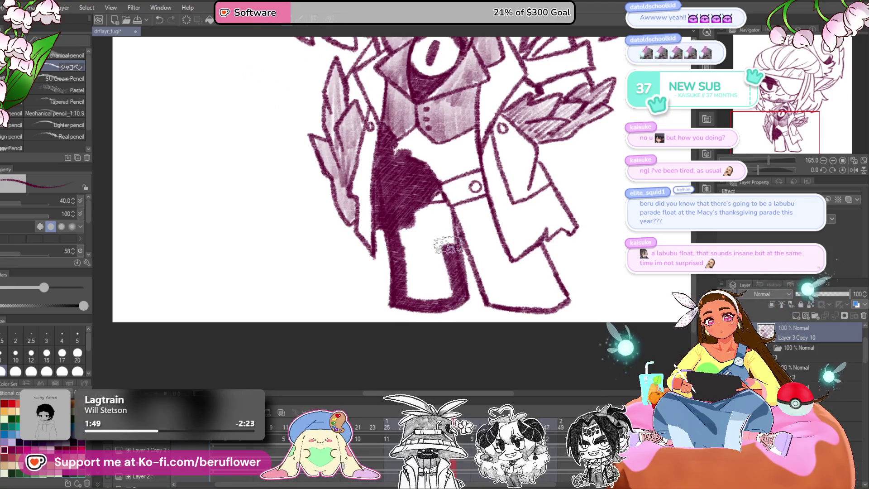
{"action": "mouse_move", "coordinate": [412, 222]}
{"action": "left_mouse_down"}
{"action": "mouse_move", "coordinate": [426, 254]}
{"action": "mouse_move", "coordinate": [443, 245]}
{"action": "left_mouse_up"}
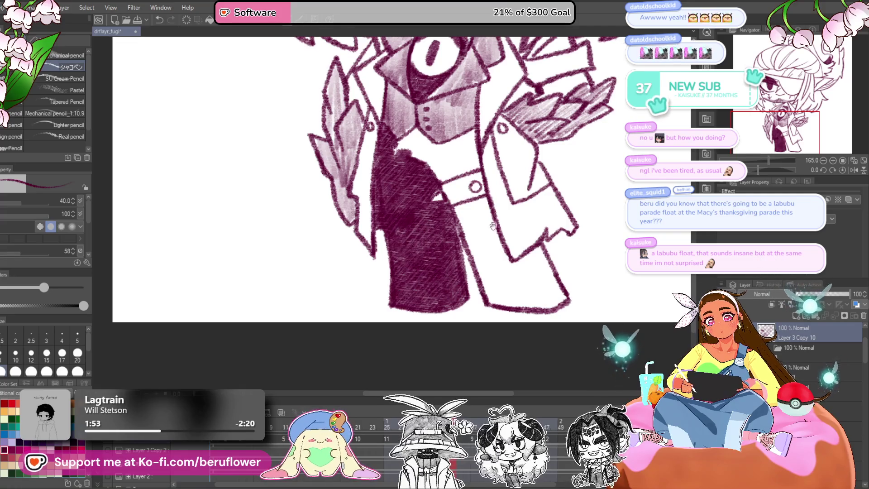
{"action": "scroll", "coordinate": [447, 253], "scroll_direction": "up", "scroll_amount": 2}
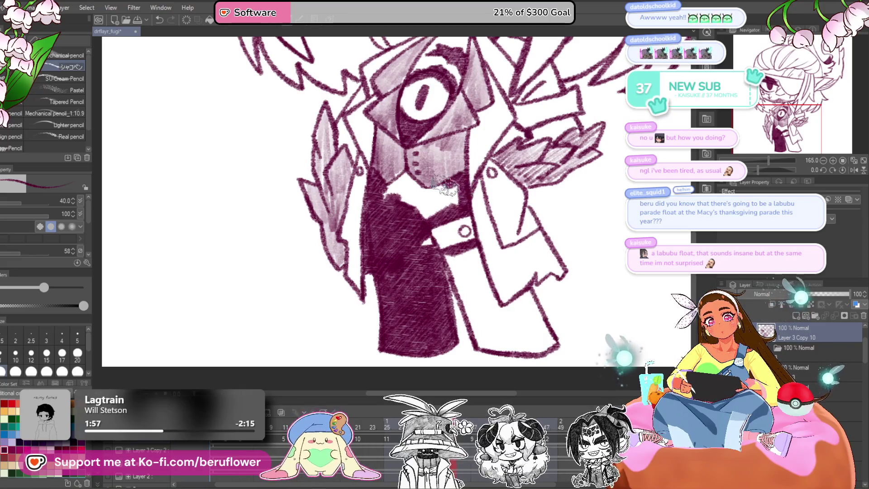
{"action": "mouse_move", "coordinate": [387, 192]}
{"action": "left_mouse_down"}
{"action": "mouse_move", "coordinate": [409, 188]}
{"action": "mouse_move", "coordinate": [439, 208]}
{"action": "left_mouse_up"}
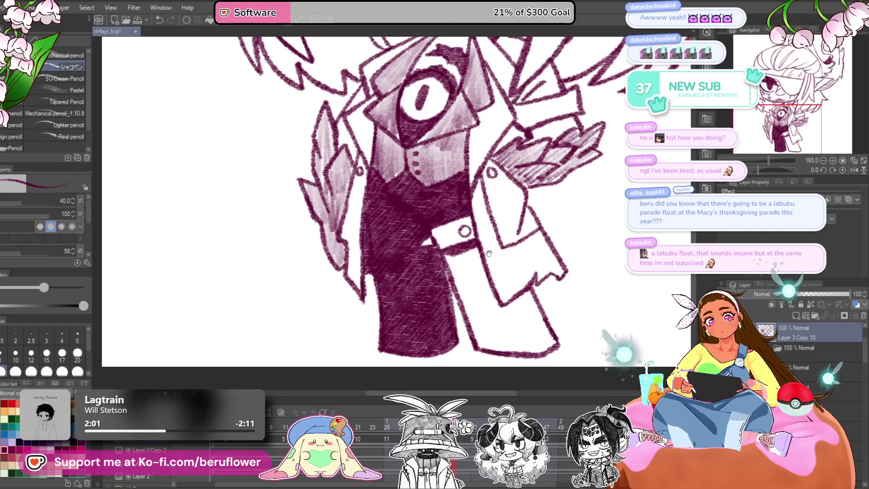
{"action": "scroll", "coordinate": [457, 244], "scroll_direction": "down", "scroll_amount": 1}
{"action": "scroll", "coordinate": [469, 246], "scroll_direction": "down", "scroll_amount": 2}
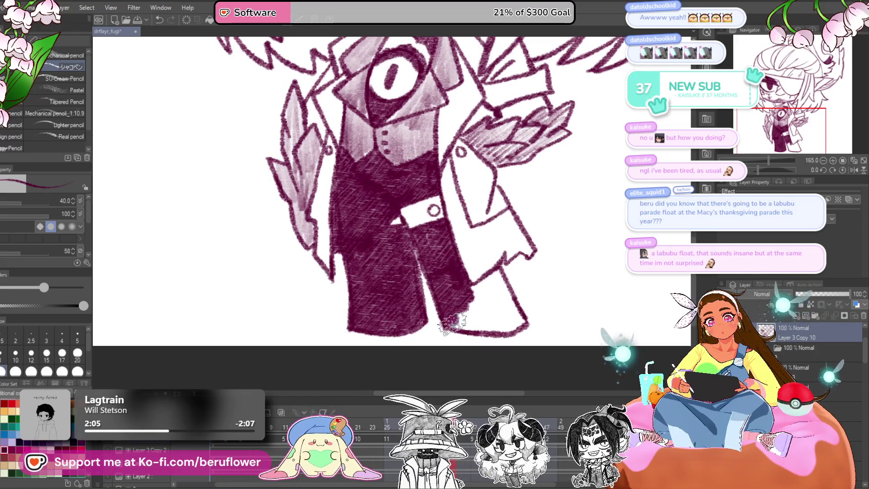
- Fill the lower right trouser leg and shoe, and darken the light patch on the belt
{"action": "left_click_drag", "start_coordinate": [518, 320], "coordinate": [498, 275]}
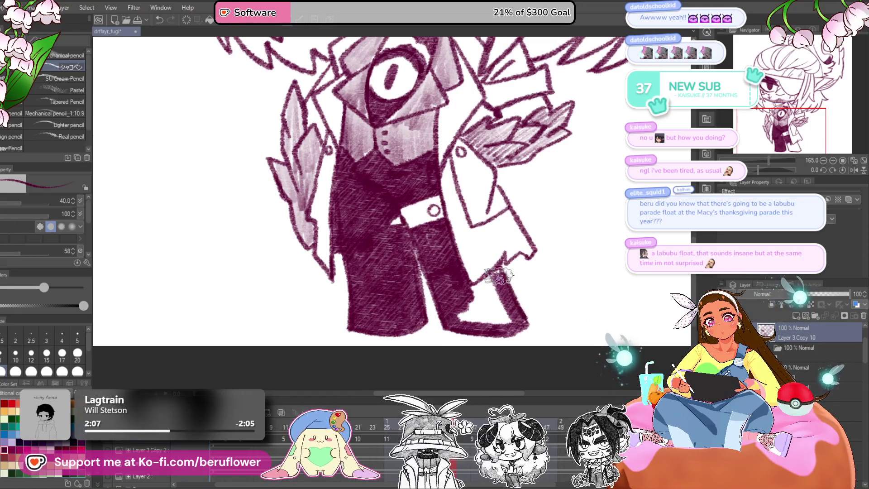
{"action": "left_click_drag", "start_coordinate": [523, 315], "coordinate": [524, 258]}
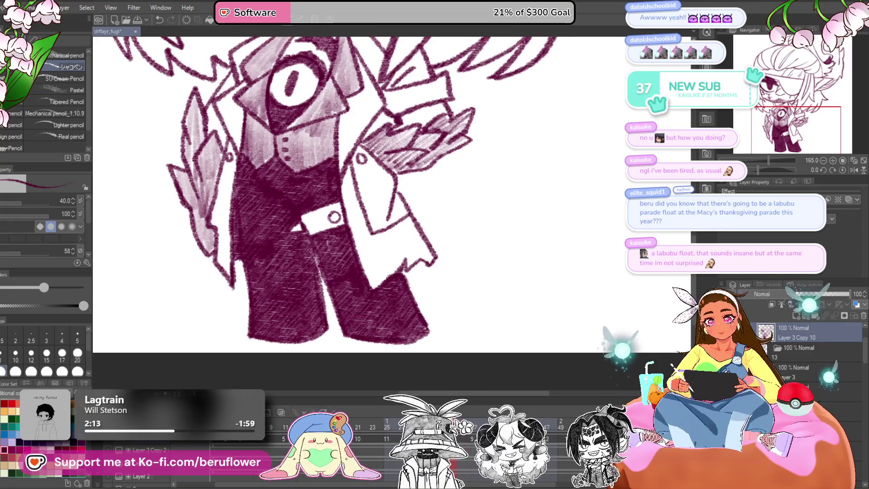
{"action": "left_click_drag", "start_coordinate": [399, 346], "coordinate": [420, 362]}
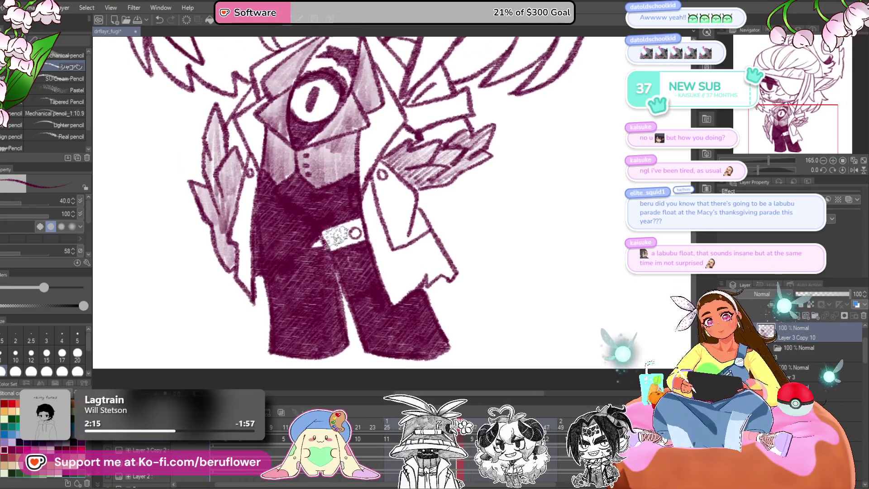
{"action": "left_click_drag", "start_coordinate": [355, 232], "coordinate": [359, 232]}
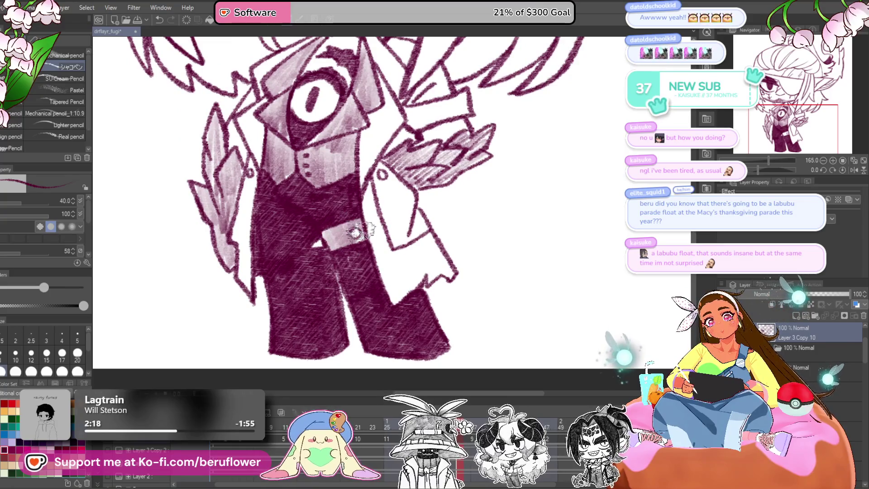
{"action": "scroll", "coordinate": [368, 195], "scroll_direction": "down", "scroll_amount": 5}
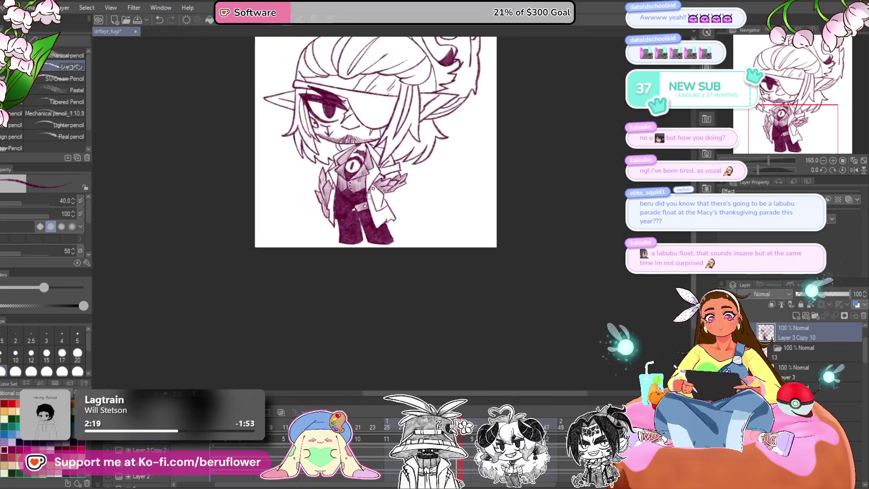
- Zoom in on the head, rotate the canvas about -55 degrees, and hatch over the eyepatch
{"action": "scroll", "coordinate": [551, 268], "scroll_direction": "up", "scroll_amount": 4}
{"action": "mouse_move", "coordinate": [551, 267]}
{"action": "left_mouse_down"}
{"action": "mouse_move", "coordinate": [557, 289]}
{"action": "mouse_move", "coordinate": [598, 250]}
{"action": "left_mouse_up"}
{"action": "scroll", "coordinate": [557, 289], "scroll_direction": "up", "scroll_amount": 1}
{"action": "left_click_drag", "start_coordinate": [757, 170], "coordinate": [746, 170]}
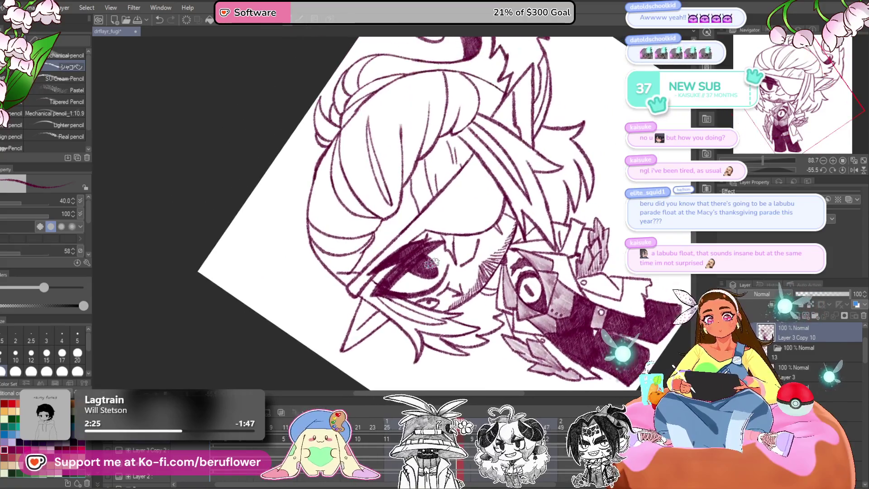
{"action": "scroll", "coordinate": [431, 262], "scroll_direction": "up", "scroll_amount": 4}
{"action": "mouse_move", "coordinate": [407, 249]}
{"action": "left_mouse_down"}
{"action": "mouse_move", "coordinate": [462, 209]}
{"action": "mouse_move", "coordinate": [368, 286]}
{"action": "mouse_move", "coordinate": [339, 326]}
{"action": "mouse_move", "coordinate": [379, 306]}
{"action": "mouse_move", "coordinate": [497, 172]}
{"action": "mouse_move", "coordinate": [405, 295]}
{"action": "mouse_move", "coordinate": [471, 278]}
{"action": "mouse_move", "coordinate": [506, 307]}
{"action": "mouse_move", "coordinate": [539, 286]}
{"action": "left_mouse_up"}
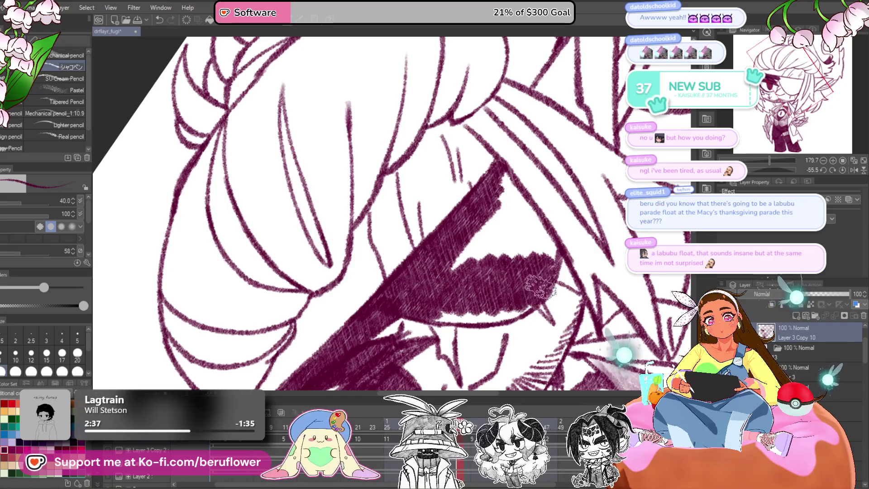
- Reset the canvas rotation, finish hatching inside the eyepatch, and move to the next frame
{"action": "left_click_drag", "start_coordinate": [500, 313], "coordinate": [485, 329]}
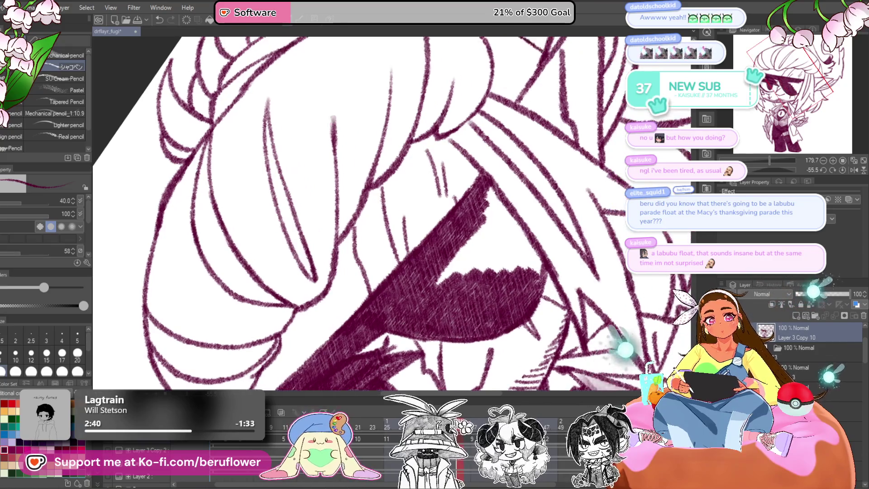
{"action": "left_click", "coordinate": [840, 170]}
{"action": "mouse_move", "coordinate": [471, 276]}
{"action": "left_mouse_down"}
{"action": "mouse_move", "coordinate": [434, 353]}
{"action": "mouse_move", "coordinate": [441, 358]}
{"action": "mouse_move", "coordinate": [428, 321]}
{"action": "mouse_move", "coordinate": [369, 287]}
{"action": "mouse_move", "coordinate": [460, 276]}
{"action": "left_mouse_up"}
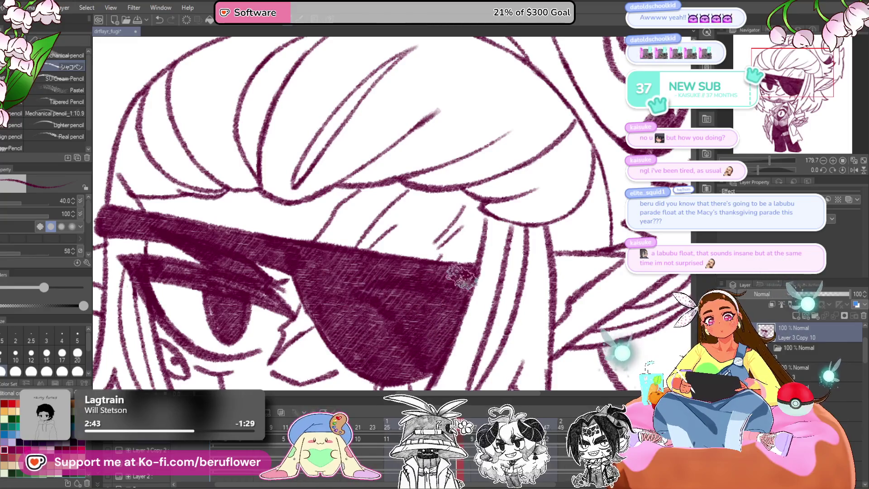
{"action": "scroll", "coordinate": [446, 306], "scroll_direction": "down", "scroll_amount": 10}
{"action": "scroll", "coordinate": [446, 306], "scroll_direction": "up", "scroll_amount": 5}
{"action": "mouse_move", "coordinate": [582, 319]}
{"action": "left_mouse_down"}
{"action": "mouse_move", "coordinate": [582, 246]}
{"action": "mouse_move", "coordinate": [580, 265]}
{"action": "mouse_move", "coordinate": [567, 217]}
{"action": "left_mouse_up"}
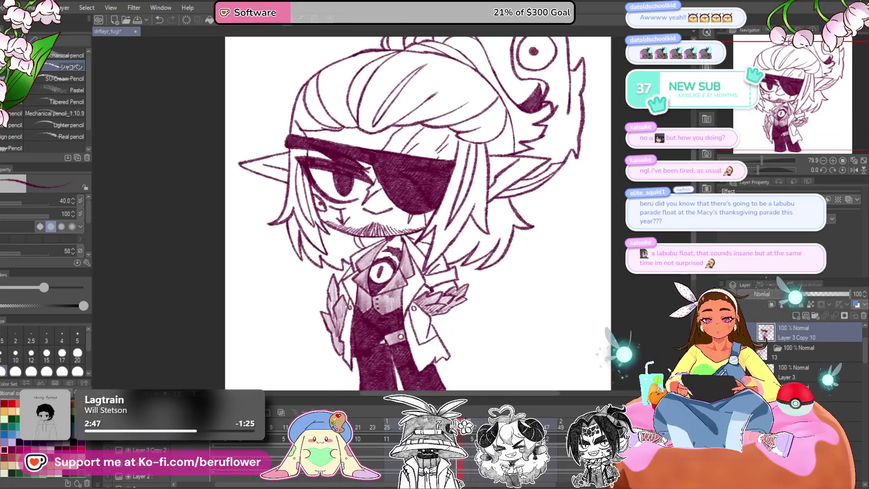
{"action": "left_click", "coordinate": [815, 391]}
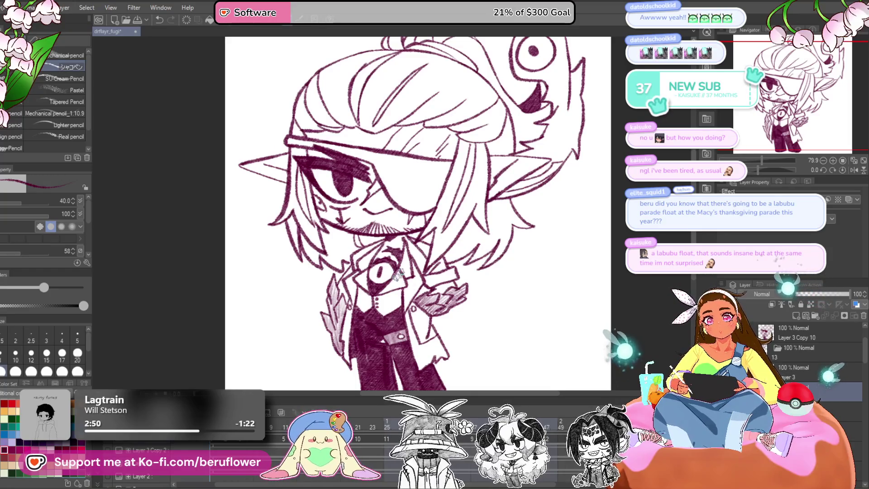
- On a tilted canvas, hatch the eyepatch's left edge and the strap dark maroon
{"action": "scroll", "coordinate": [397, 189], "scroll_direction": "up", "scroll_amount": 5}
{"action": "mouse_move", "coordinate": [388, 178]}
{"action": "left_mouse_down"}
{"action": "mouse_move", "coordinate": [399, 203]}
{"action": "mouse_move", "coordinate": [408, 191]}
{"action": "mouse_move", "coordinate": [430, 208]}
{"action": "mouse_move", "coordinate": [412, 163]}
{"action": "mouse_move", "coordinate": [430, 226]}
{"action": "left_mouse_up"}
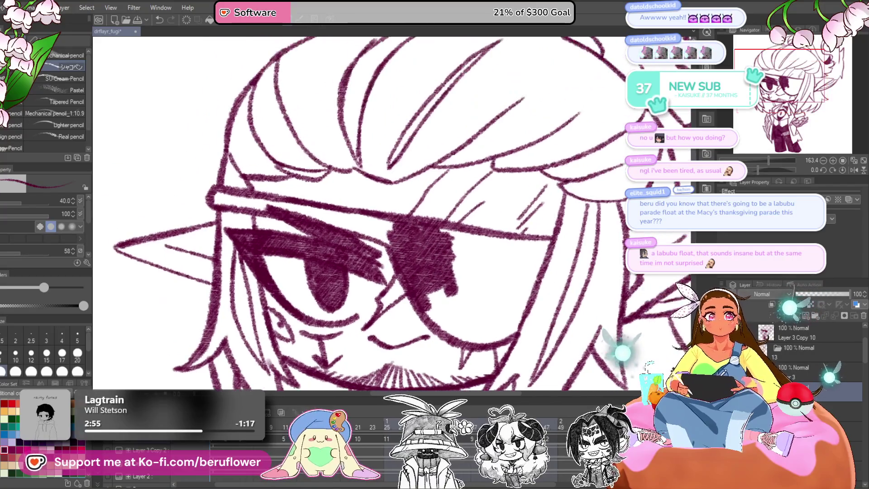
{"action": "mouse_move", "coordinate": [453, 362]}
{"action": "left_mouse_down"}
{"action": "mouse_move", "coordinate": [534, 317]}
{"action": "mouse_move", "coordinate": [558, 244]}
{"action": "left_mouse_up"}
{"action": "left_click_drag", "start_coordinate": [484, 201], "coordinate": [444, 231]}
{"action": "mouse_move", "coordinate": [523, 251]}
{"action": "left_mouse_down"}
{"action": "mouse_move", "coordinate": [510, 255]}
{"action": "mouse_move", "coordinate": [525, 295]}
{"action": "mouse_move", "coordinate": [471, 298]}
{"action": "mouse_move", "coordinate": [490, 240]}
{"action": "mouse_move", "coordinate": [475, 194]}
{"action": "mouse_move", "coordinate": [452, 213]}
{"action": "mouse_move", "coordinate": [462, 276]}
{"action": "mouse_move", "coordinate": [484, 187]}
{"action": "mouse_move", "coordinate": [496, 182]}
{"action": "mouse_move", "coordinate": [520, 235]}
{"action": "mouse_move", "coordinate": [498, 218]}
{"action": "mouse_move", "coordinate": [497, 265]}
{"action": "mouse_move", "coordinate": [521, 298]}
{"action": "mouse_move", "coordinate": [480, 312]}
{"action": "mouse_move", "coordinate": [477, 282]}
{"action": "mouse_move", "coordinate": [520, 254]}
{"action": "left_mouse_up"}
{"action": "mouse_move", "coordinate": [498, 212]}
{"action": "left_mouse_down"}
{"action": "mouse_move", "coordinate": [489, 236]}
{"action": "mouse_move", "coordinate": [425, 277]}
{"action": "mouse_move", "coordinate": [453, 251]}
{"action": "mouse_move", "coordinate": [362, 330]}
{"action": "mouse_move", "coordinate": [429, 276]}
{"action": "left_mouse_up"}
{"action": "left_click_drag", "start_coordinate": [567, 234], "coordinate": [533, 244]}
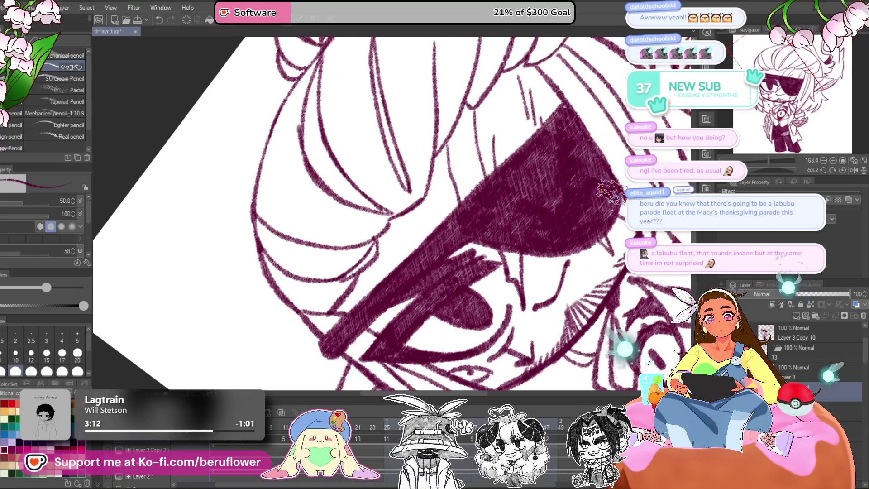
{"action": "key", "text": "ctrl+z"}
- Thicken the strap with more hatching and fill the remaining white gaps in the eyepatch
{"action": "left_click_drag", "start_coordinate": [582, 117], "coordinate": [398, 294]}
{"action": "mouse_move", "coordinate": [525, 172]}
{"action": "left_mouse_down"}
{"action": "mouse_move", "coordinate": [408, 276]}
{"action": "mouse_move", "coordinate": [453, 208]}
{"action": "mouse_move", "coordinate": [355, 324]}
{"action": "mouse_move", "coordinate": [407, 281]}
{"action": "left_mouse_up"}
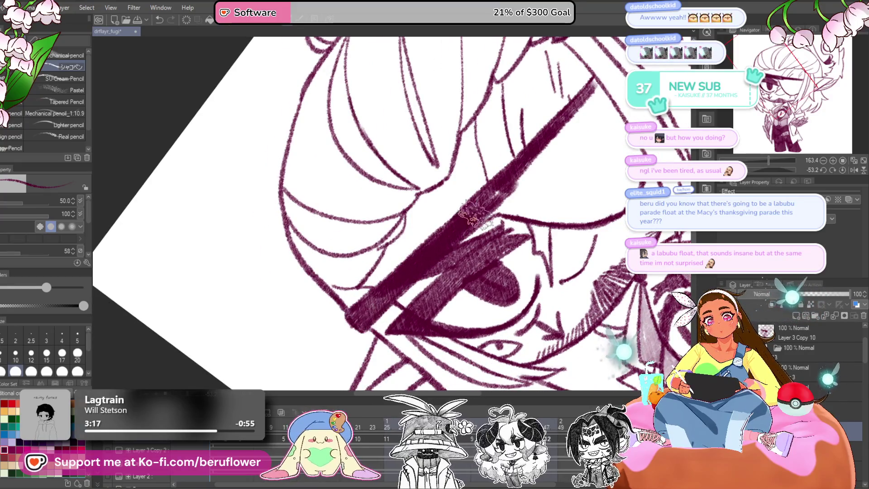
{"action": "mouse_move", "coordinate": [466, 226]}
{"action": "left_mouse_down"}
{"action": "mouse_move", "coordinate": [421, 267]}
{"action": "mouse_move", "coordinate": [455, 235]}
{"action": "mouse_move", "coordinate": [507, 213]}
{"action": "mouse_move", "coordinate": [446, 247]}
{"action": "mouse_move", "coordinate": [516, 258]}
{"action": "mouse_move", "coordinate": [561, 202]}
{"action": "mouse_move", "coordinate": [545, 210]}
{"action": "mouse_move", "coordinate": [496, 195]}
{"action": "mouse_move", "coordinate": [543, 136]}
{"action": "mouse_move", "coordinate": [559, 145]}
{"action": "mouse_move", "coordinate": [586, 216]}
{"action": "left_mouse_up"}
{"action": "mouse_move", "coordinate": [571, 248]}
{"action": "left_mouse_down"}
{"action": "mouse_move", "coordinate": [539, 140]}
{"action": "mouse_move", "coordinate": [529, 194]}
{"action": "mouse_move", "coordinate": [544, 217]}
{"action": "left_mouse_up"}
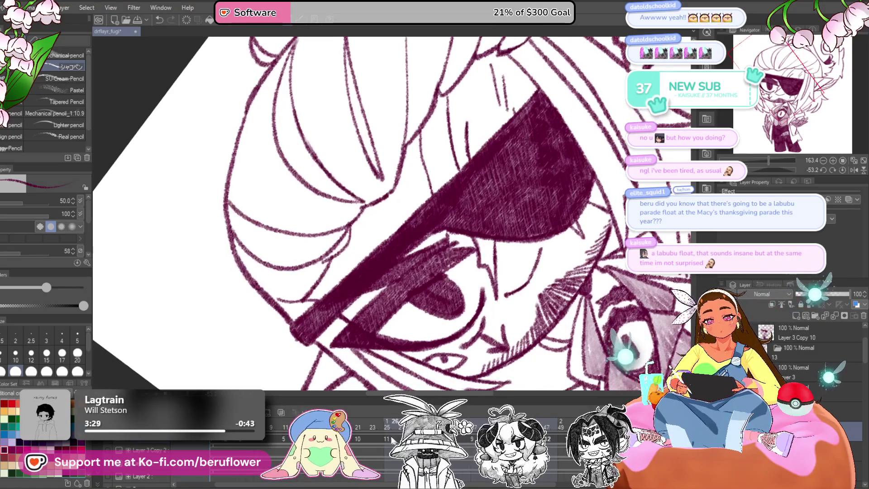
{"action": "key", "text": "ctrl+z"}
- Hatch the eyepatch's upper edge, interior and right part, straighten the view, and zoom out
{"action": "mouse_move", "coordinate": [554, 138]}
{"action": "left_mouse_down"}
{"action": "mouse_move", "coordinate": [530, 147]}
{"action": "mouse_move", "coordinate": [539, 149]}
{"action": "mouse_move", "coordinate": [423, 249]}
{"action": "mouse_move", "coordinate": [453, 228]}
{"action": "mouse_move", "coordinate": [458, 208]}
{"action": "mouse_move", "coordinate": [396, 289]}
{"action": "left_mouse_up"}
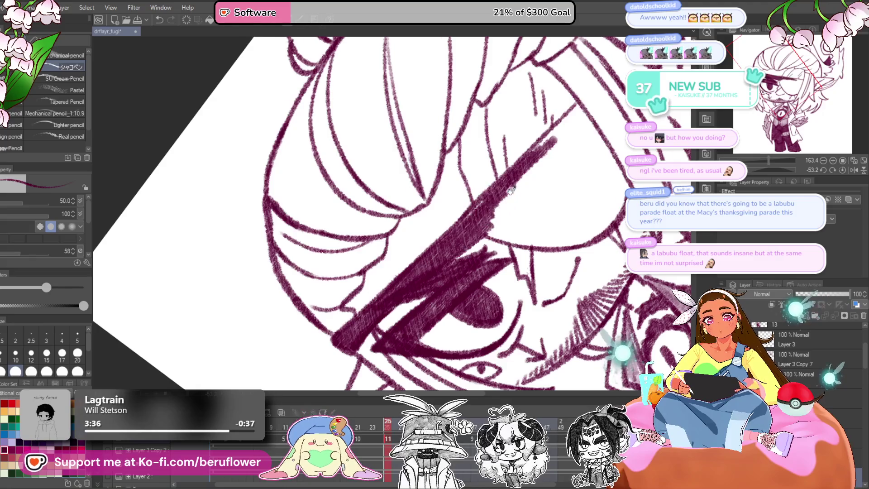
{"action": "mouse_move", "coordinate": [421, 256]}
{"action": "left_mouse_down"}
{"action": "mouse_move", "coordinate": [514, 161]}
{"action": "mouse_move", "coordinate": [498, 190]}
{"action": "mouse_move", "coordinate": [523, 224]}
{"action": "mouse_move", "coordinate": [547, 233]}
{"action": "mouse_move", "coordinate": [543, 254]}
{"action": "mouse_move", "coordinate": [559, 258]}
{"action": "mouse_move", "coordinate": [550, 268]}
{"action": "left_mouse_up"}
{"action": "mouse_move", "coordinate": [478, 295]}
{"action": "left_mouse_down"}
{"action": "mouse_move", "coordinate": [435, 281]}
{"action": "mouse_move", "coordinate": [448, 247]}
{"action": "mouse_move", "coordinate": [476, 285]}
{"action": "mouse_move", "coordinate": [507, 278]}
{"action": "mouse_move", "coordinate": [479, 288]}
{"action": "mouse_move", "coordinate": [480, 296]}
{"action": "left_mouse_up"}
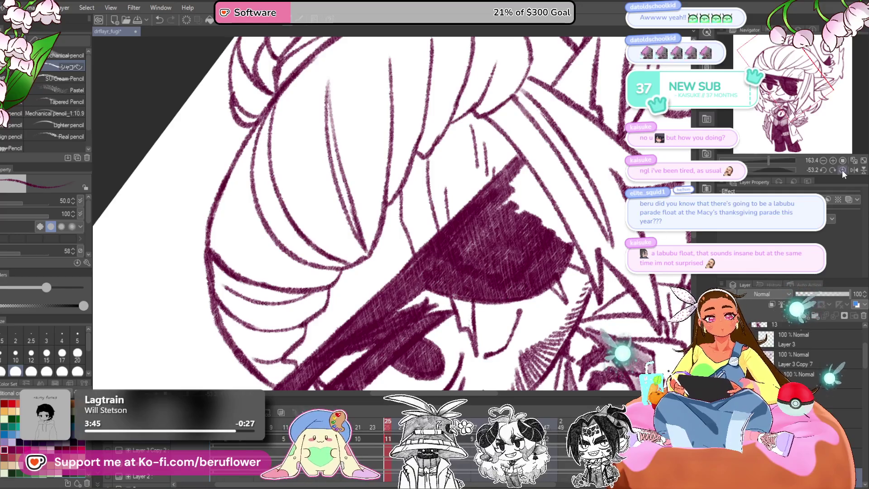
{"action": "left_click", "coordinate": [842, 170]}
{"action": "mouse_move", "coordinate": [455, 210]}
{"action": "left_mouse_down"}
{"action": "mouse_move", "coordinate": [421, 281]}
{"action": "mouse_move", "coordinate": [435, 263]}
{"action": "mouse_move", "coordinate": [437, 224]}
{"action": "left_mouse_up"}
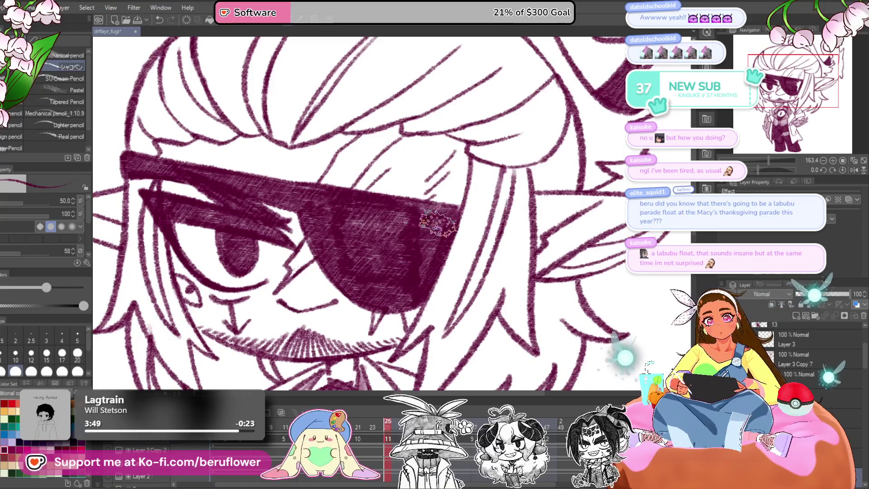
{"action": "key", "text": "ctrl+0"}
{"action": "scroll", "coordinate": [561, 265], "scroll_direction": "up", "scroll_amount": 5}
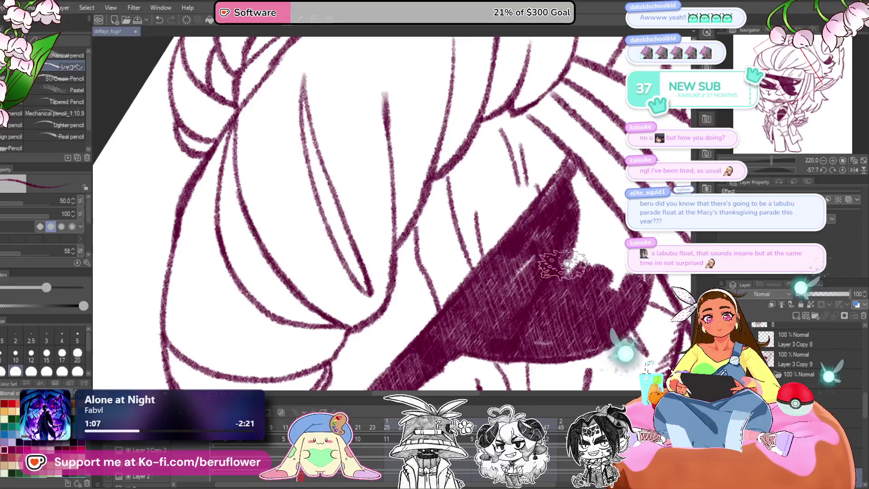
- Hatch the eyepatch's upper and right interior, straighten the view, then tilt the canvas for the next frame
{"action": "left_click_drag", "start_coordinate": [561, 265], "coordinate": [484, 271]}
{"action": "mouse_move", "coordinate": [480, 177]}
{"action": "left_mouse_down"}
{"action": "mouse_move", "coordinate": [566, 262]}
{"action": "mouse_move", "coordinate": [536, 290]}
{"action": "mouse_move", "coordinate": [485, 277]}
{"action": "mouse_move", "coordinate": [514, 248]}
{"action": "mouse_move", "coordinate": [456, 258]}
{"action": "mouse_move", "coordinate": [469, 346]}
{"action": "mouse_move", "coordinate": [495, 291]}
{"action": "mouse_move", "coordinate": [480, 252]}
{"action": "left_mouse_up"}
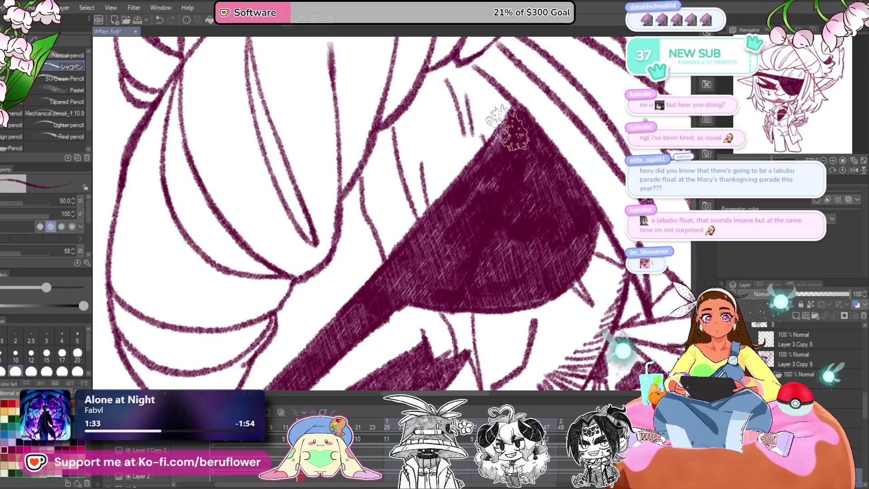
{"action": "scroll", "coordinate": [487, 160], "scroll_direction": "down", "scroll_amount": 5}
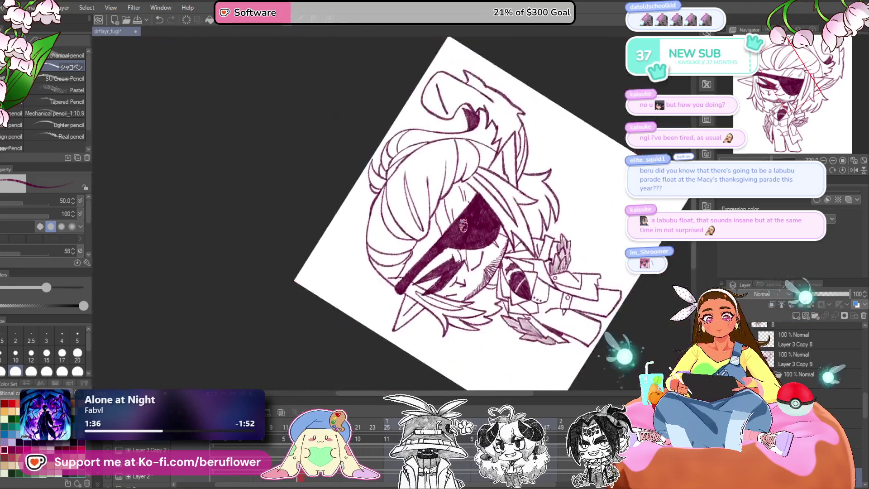
{"action": "scroll", "coordinate": [543, 226], "scroll_direction": "up", "scroll_amount": 6}
{"action": "left_click_drag", "start_coordinate": [597, 282], "coordinate": [575, 244]}
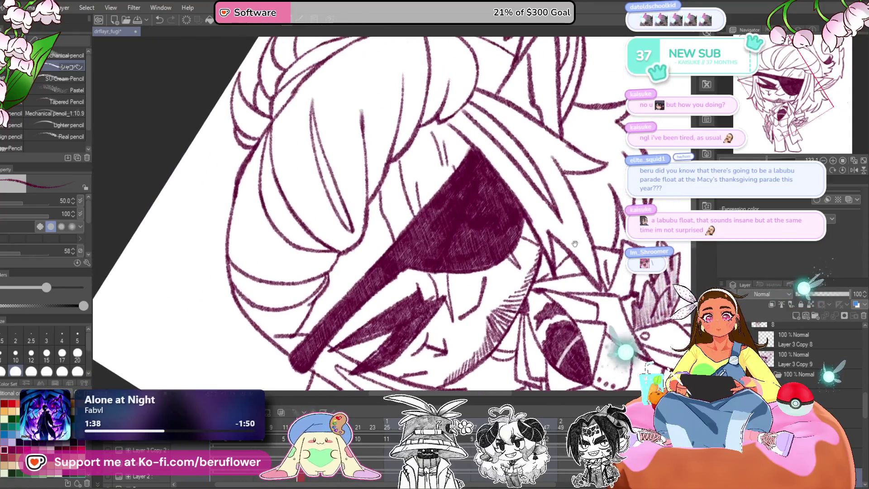
{"action": "left_click", "coordinate": [843, 170]}
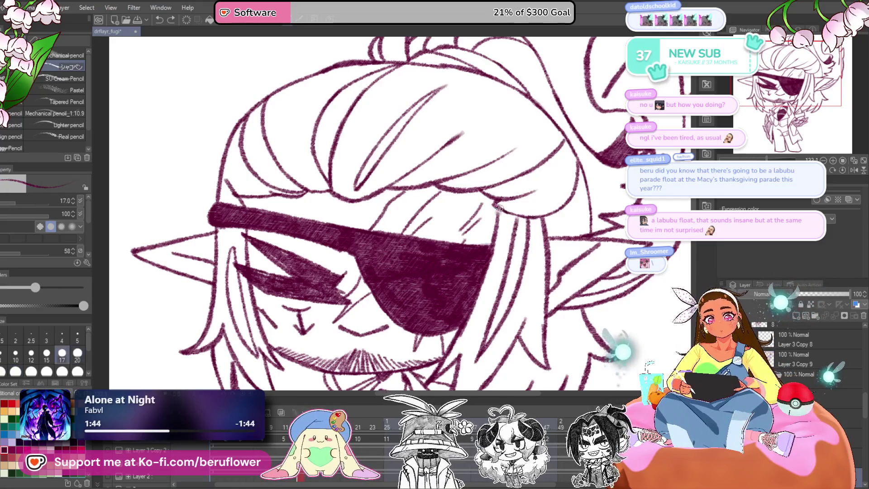
{"action": "mouse_move", "coordinate": [282, 440]}
{"action": "left_mouse_down"}
{"action": "mouse_move", "coordinate": [375, 283]}
{"action": "mouse_move", "coordinate": [409, 247]}
{"action": "left_mouse_up"}
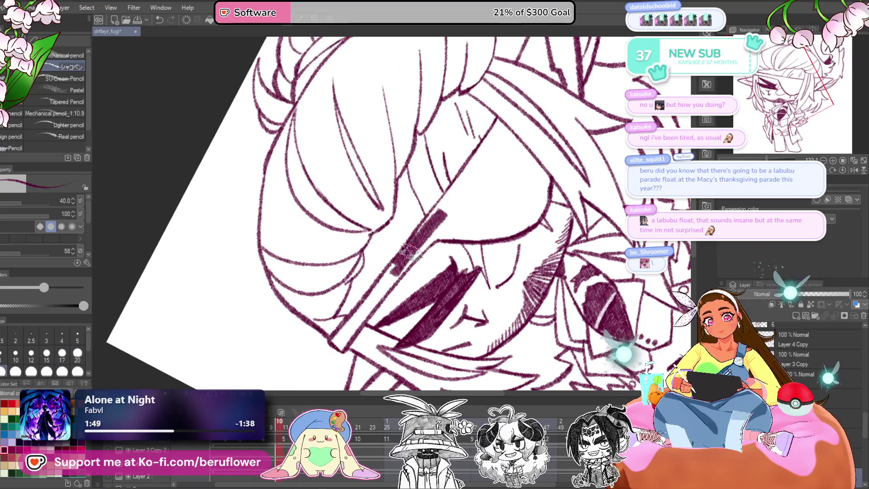
- Hatch the diagonal eyepatch strap band between the eyes dark maroon
{"action": "left_click_drag", "start_coordinate": [384, 292], "coordinate": [389, 265]}
{"action": "mouse_move", "coordinate": [337, 339]}
{"action": "left_mouse_down"}
{"action": "mouse_move", "coordinate": [389, 287]}
{"action": "mouse_move", "coordinate": [326, 350]}
{"action": "left_mouse_up"}
{"action": "left_click_drag", "start_coordinate": [442, 199], "coordinate": [367, 311]}
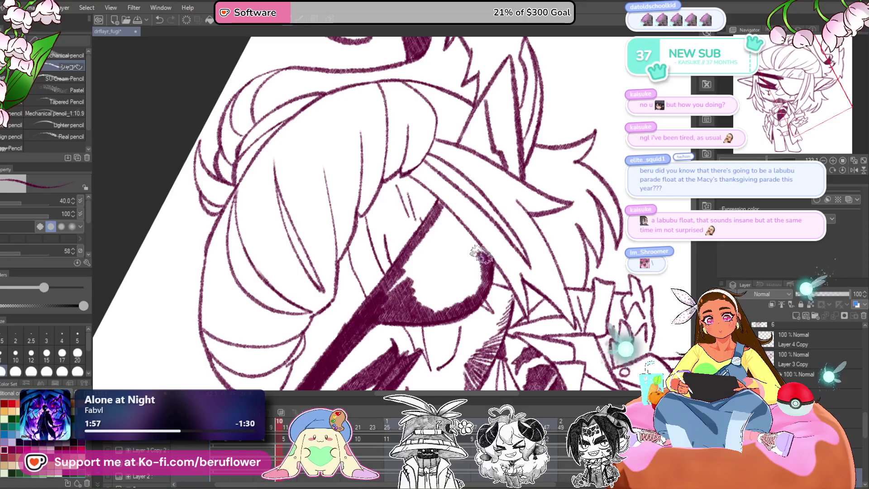
{"action": "mouse_move", "coordinate": [443, 209]}
{"action": "left_mouse_down"}
{"action": "mouse_move", "coordinate": [403, 272]}
{"action": "mouse_move", "coordinate": [440, 240]}
{"action": "left_mouse_up"}
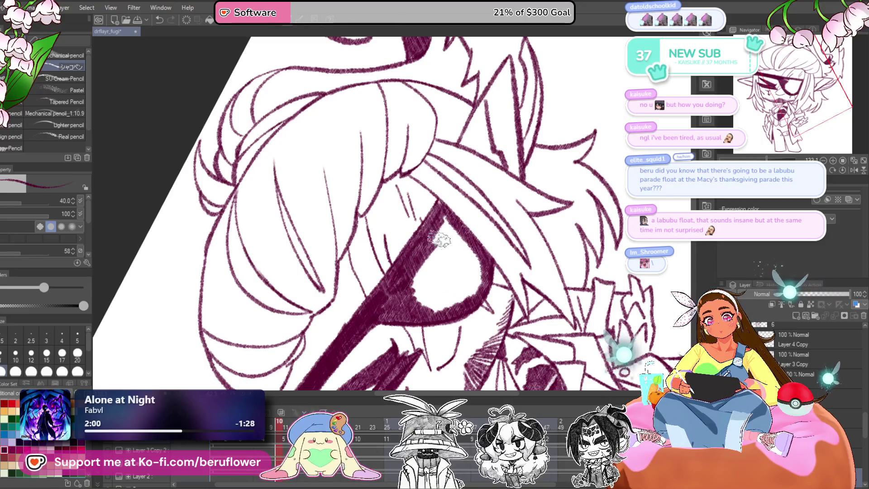
{"action": "left_click_drag", "start_coordinate": [435, 274], "coordinate": [433, 312]}
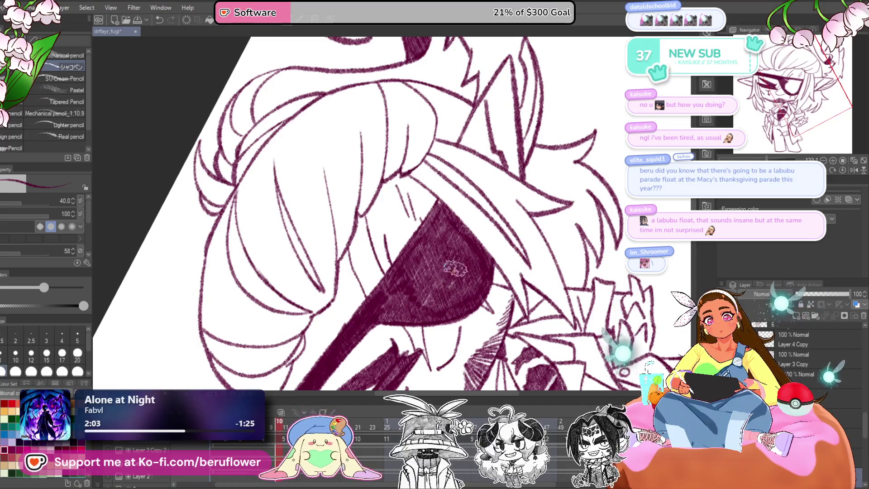
{"action": "scroll", "coordinate": [431, 290], "scroll_direction": "down", "scroll_amount": 3}
{"action": "mouse_move", "coordinate": [472, 370]}
{"action": "left_mouse_down"}
{"action": "mouse_move", "coordinate": [463, 350]}
{"action": "mouse_move", "coordinate": [492, 330]}
{"action": "mouse_move", "coordinate": [506, 262]}
{"action": "left_mouse_up"}
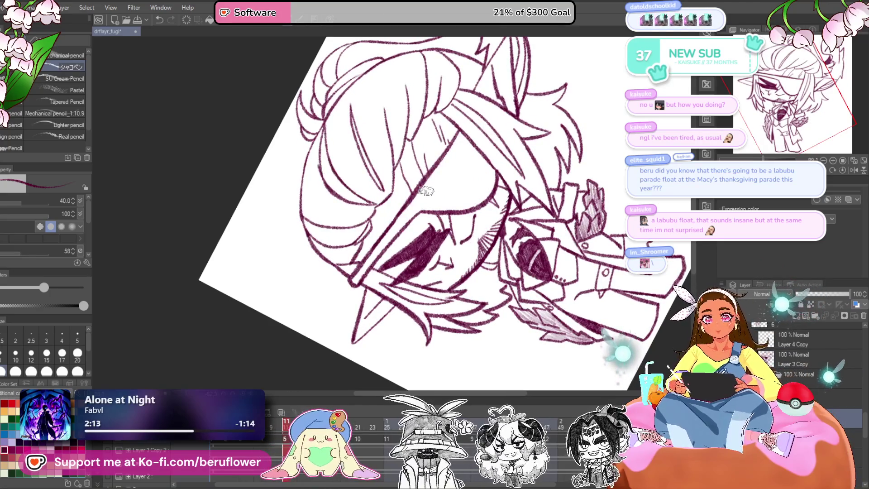
- Shade the diagonal band further with a thick strap stroke and hatching up toward the eye
{"action": "scroll", "coordinate": [427, 190], "scroll_direction": "up", "scroll_amount": 3}
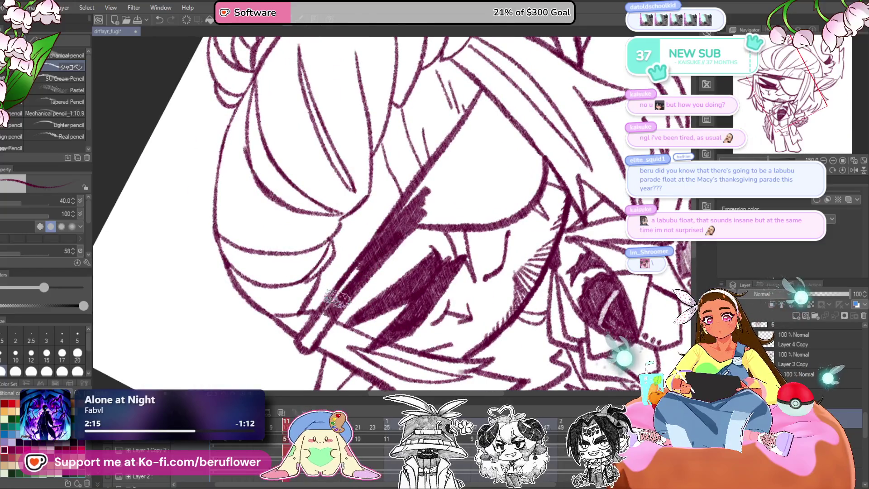
{"action": "left_click_drag", "start_coordinate": [473, 195], "coordinate": [426, 261]}
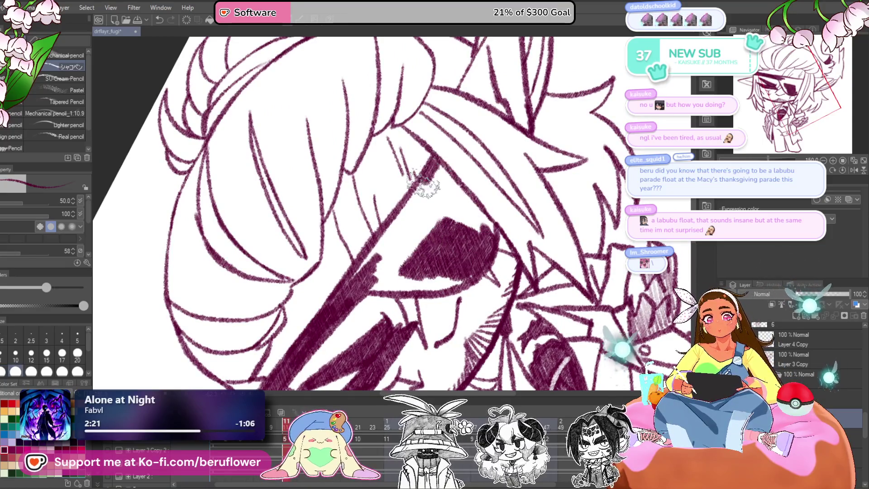
{"action": "left_click_drag", "start_coordinate": [423, 184], "coordinate": [374, 268]}
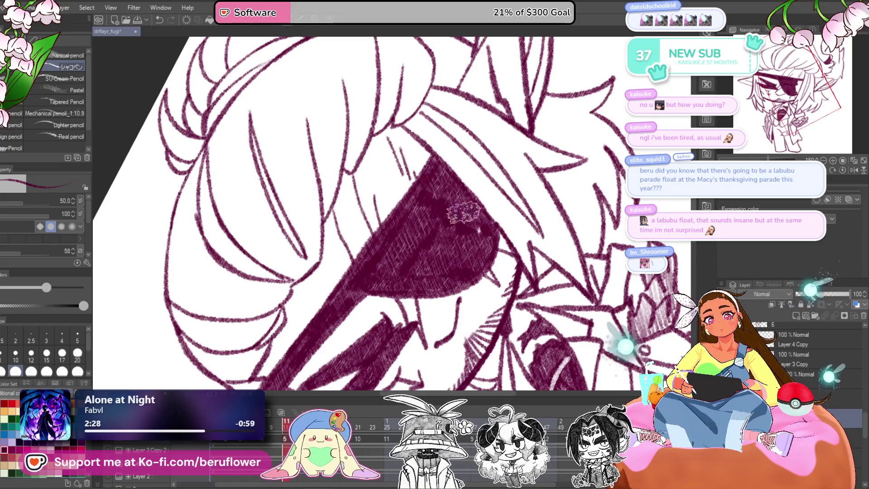
{"action": "left_click_drag", "start_coordinate": [461, 298], "coordinate": [479, 256]}
{"action": "key", "text": "ctrl+z"}
{"action": "key", "text": "ctrl+z"}
{"action": "key", "text": "ctrl+z"}
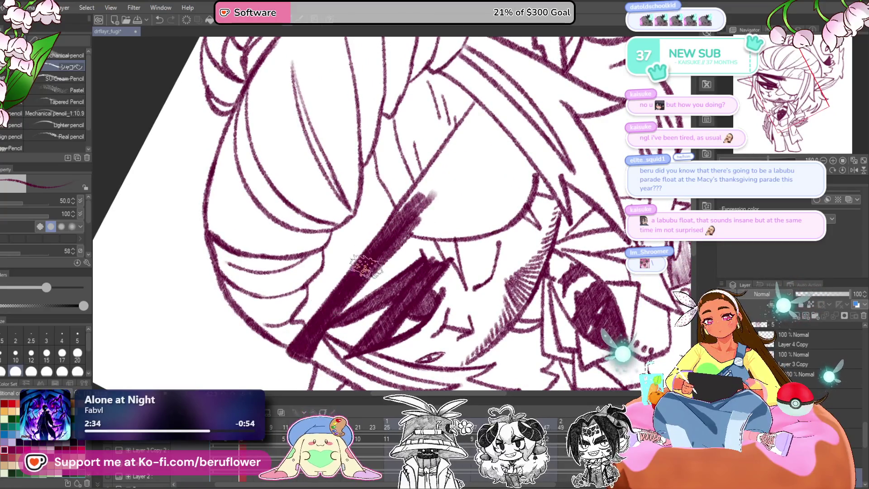
{"action": "mouse_move", "coordinate": [335, 299]}
{"action": "left_mouse_down"}
{"action": "mouse_move", "coordinate": [419, 197]}
{"action": "mouse_move", "coordinate": [448, 223]}
{"action": "mouse_move", "coordinate": [473, 262]}
{"action": "mouse_move", "coordinate": [457, 303]}
{"action": "mouse_move", "coordinate": [406, 322]}
{"action": "mouse_move", "coordinate": [358, 321]}
{"action": "left_mouse_up"}
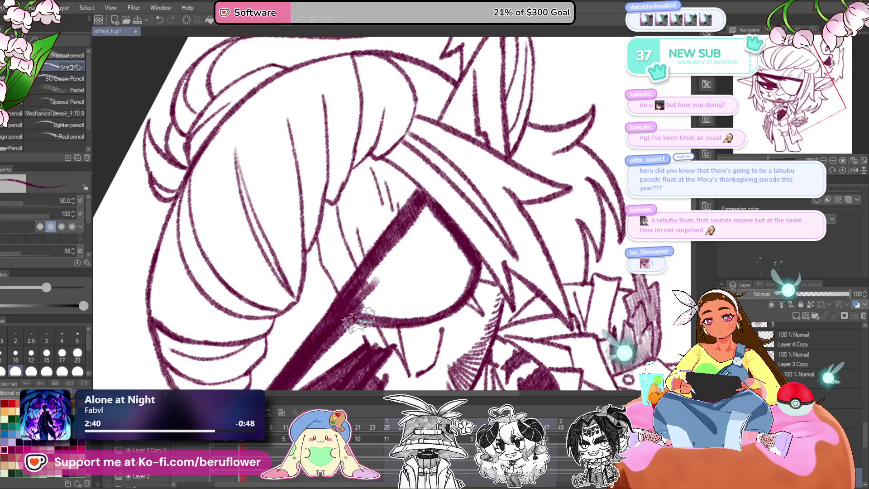
{"action": "mouse_move", "coordinate": [365, 286]}
{"action": "left_mouse_down"}
{"action": "mouse_move", "coordinate": [401, 240]}
{"action": "mouse_move", "coordinate": [446, 236]}
{"action": "mouse_move", "coordinate": [466, 281]}
{"action": "mouse_move", "coordinate": [451, 302]}
{"action": "mouse_move", "coordinate": [393, 318]}
{"action": "mouse_move", "coordinate": [402, 298]}
{"action": "mouse_move", "coordinate": [433, 297]}
{"action": "mouse_move", "coordinate": [448, 254]}
{"action": "mouse_move", "coordinate": [446, 273]}
{"action": "mouse_move", "coordinate": [376, 272]}
{"action": "left_mouse_up"}
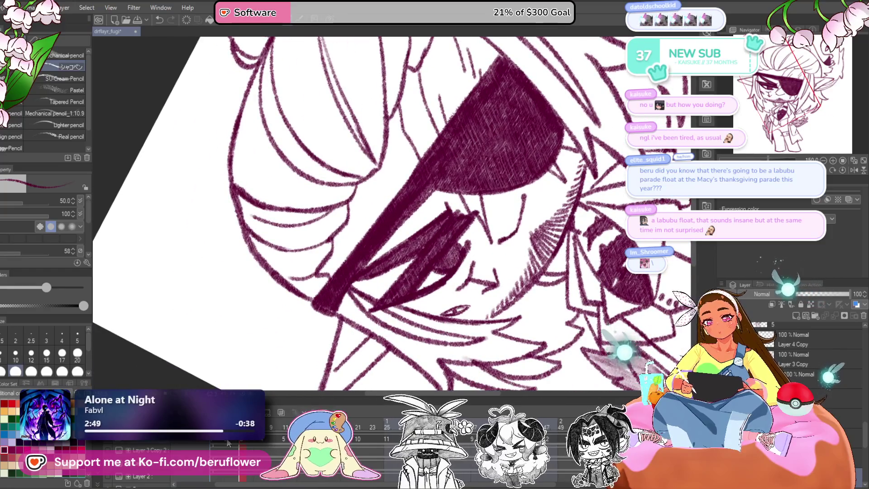
- Hatch the eyepatch's lower-left and lower-right edges, then centre the head and straighten the view
{"action": "key", "text": "ctrl+z"}
{"action": "scroll", "coordinate": [435, 190], "scroll_direction": "up", "scroll_amount": 1}
{"action": "mouse_move", "coordinate": [441, 181]}
{"action": "left_mouse_down"}
{"action": "mouse_move", "coordinate": [403, 202]}
{"action": "mouse_move", "coordinate": [437, 210]}
{"action": "mouse_move", "coordinate": [362, 280]}
{"action": "mouse_move", "coordinate": [367, 271]}
{"action": "mouse_move", "coordinate": [331, 323]}
{"action": "mouse_move", "coordinate": [417, 195]}
{"action": "mouse_move", "coordinate": [403, 217]}
{"action": "mouse_move", "coordinate": [446, 206]}
{"action": "mouse_move", "coordinate": [479, 259]}
{"action": "left_mouse_up"}
{"action": "scroll", "coordinate": [331, 324], "scroll_direction": "down", "scroll_amount": 2}
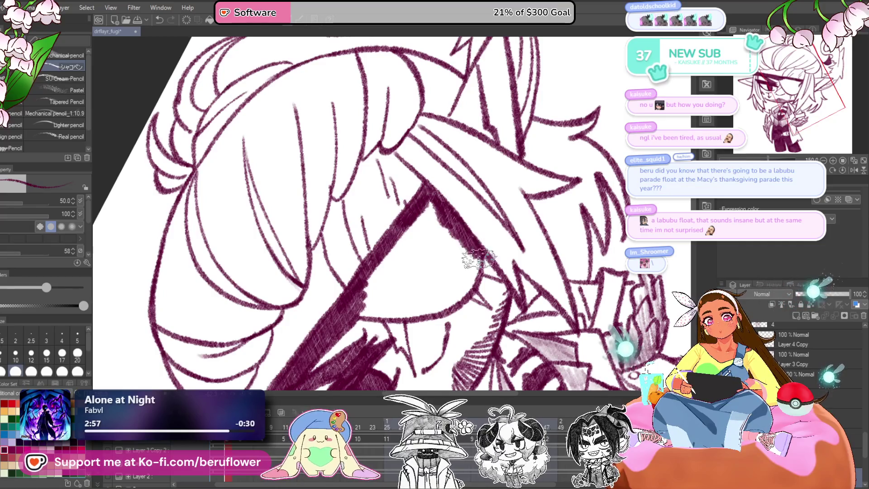
{"action": "scroll", "coordinate": [479, 259], "scroll_direction": "up", "scroll_amount": 2}
{"action": "mouse_move", "coordinate": [602, 212]}
{"action": "left_mouse_down"}
{"action": "mouse_move", "coordinate": [555, 271]}
{"action": "mouse_move", "coordinate": [495, 281]}
{"action": "mouse_move", "coordinate": [485, 254]}
{"action": "mouse_move", "coordinate": [526, 265]}
{"action": "mouse_move", "coordinate": [575, 229]}
{"action": "mouse_move", "coordinate": [568, 240]}
{"action": "mouse_move", "coordinate": [547, 217]}
{"action": "mouse_move", "coordinate": [507, 231]}
{"action": "mouse_move", "coordinate": [543, 195]}
{"action": "left_mouse_up"}
{"action": "scroll", "coordinate": [522, 251], "scroll_direction": "down", "scroll_amount": 3}
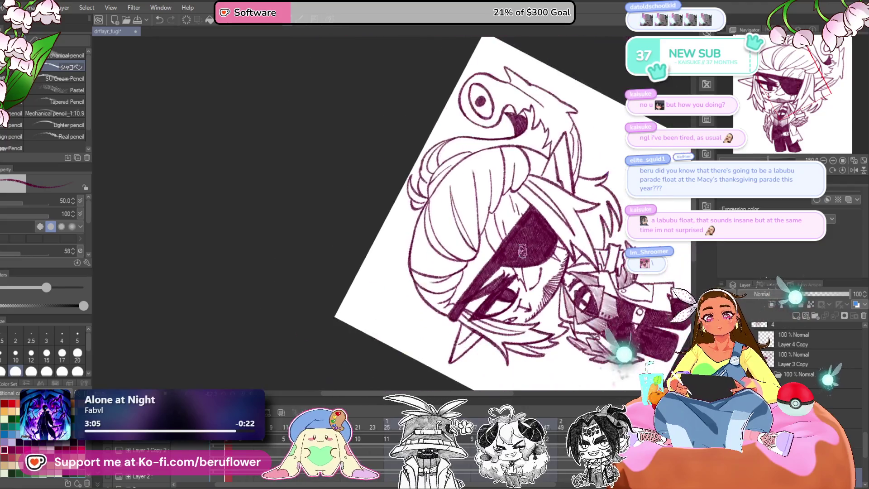
{"action": "left_click_drag", "start_coordinate": [522, 250], "coordinate": [585, 274]}
{"action": "left_click", "coordinate": [840, 170]}
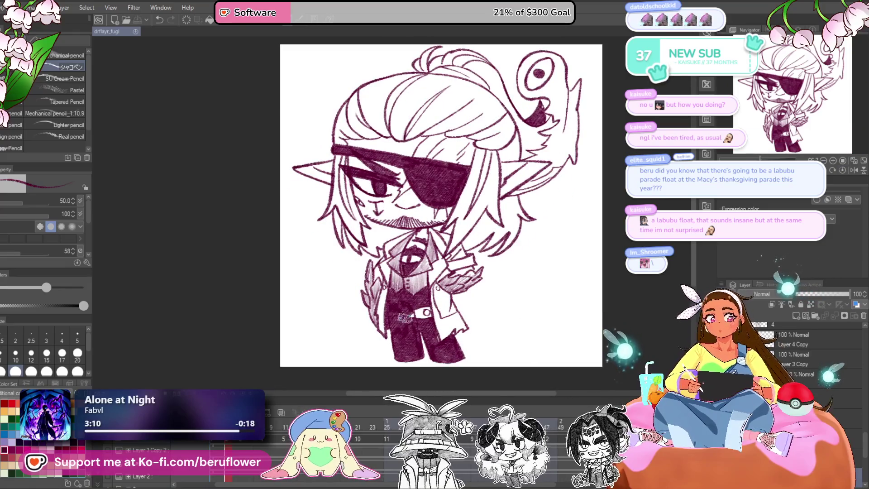
- Hatch light maroon shading by the creature's mouth, eye and spike, removing the last stroke
{"action": "scroll", "coordinate": [403, 312], "scroll_direction": "up", "scroll_amount": 3}
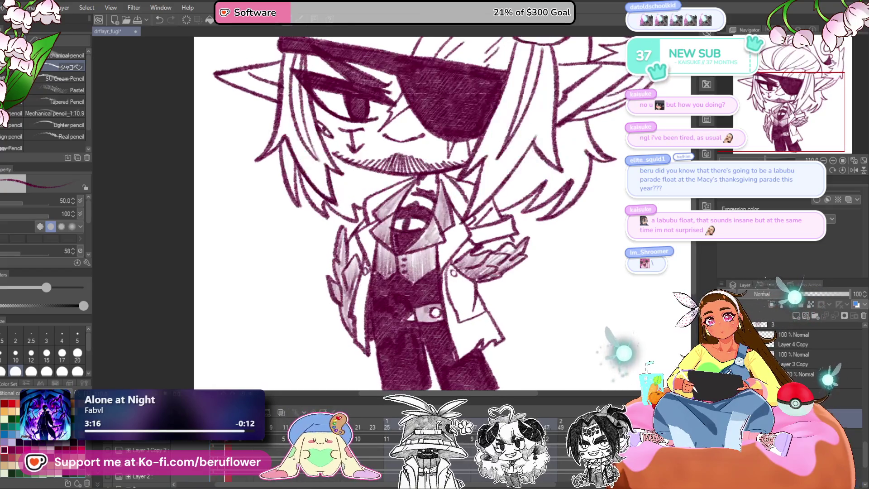
{"action": "scroll", "coordinate": [447, 288], "scroll_direction": "down", "scroll_amount": 3}
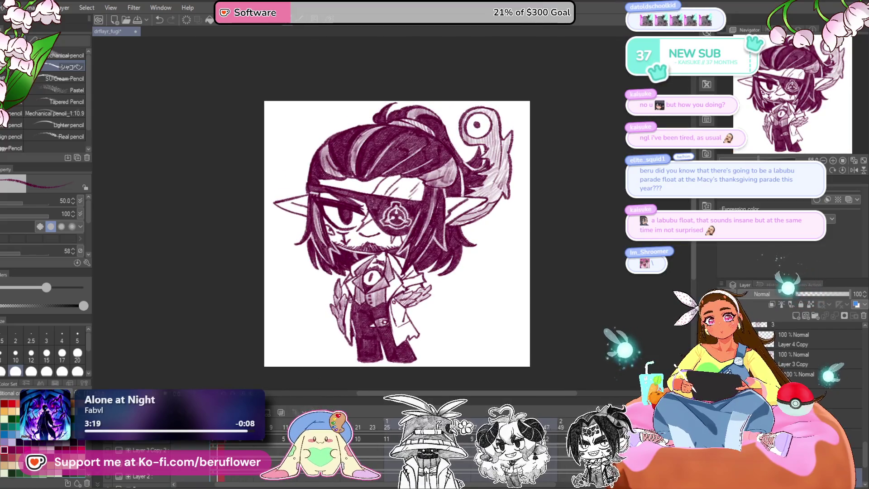
{"action": "scroll", "coordinate": [419, 223], "scroll_direction": "up", "scroll_amount": 4}
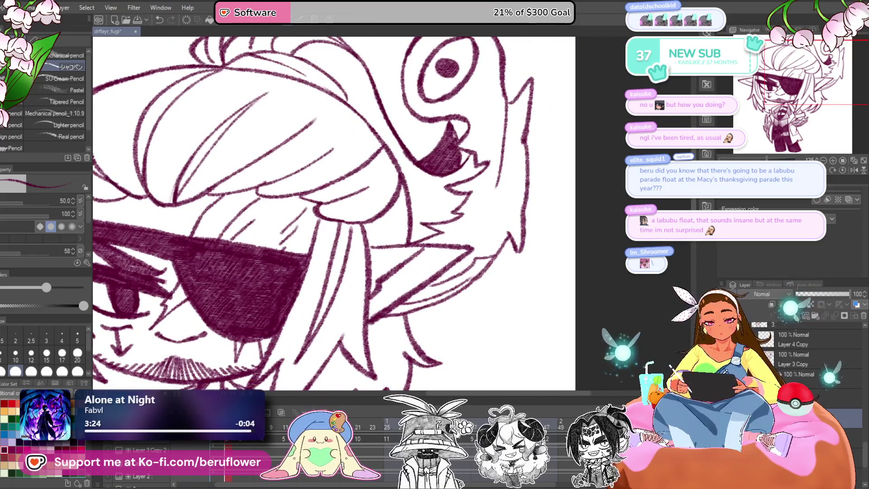
{"action": "scroll", "coordinate": [479, 224], "scroll_direction": "up", "scroll_amount": 3}
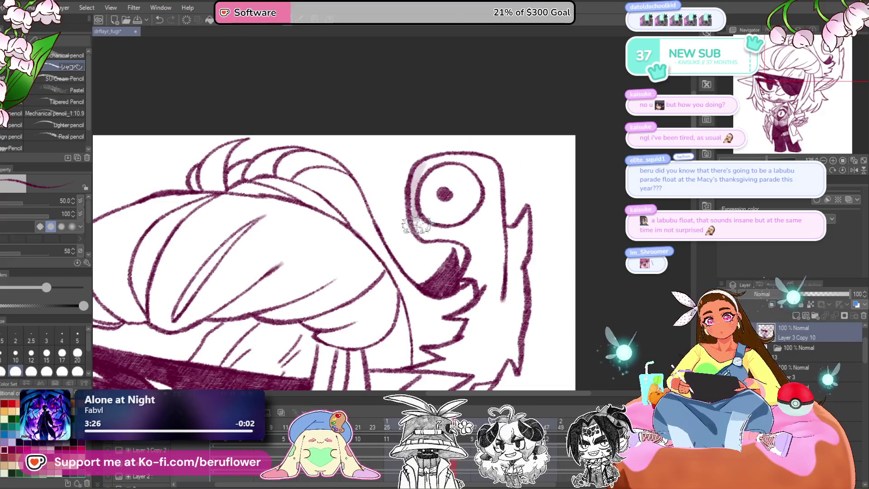
{"action": "mouse_move", "coordinate": [472, 251]}
{"action": "left_mouse_down"}
{"action": "mouse_move", "coordinate": [474, 272]}
{"action": "mouse_move", "coordinate": [514, 271]}
{"action": "mouse_move", "coordinate": [516, 297]}
{"action": "mouse_move", "coordinate": [523, 240]}
{"action": "mouse_move", "coordinate": [500, 241]}
{"action": "left_mouse_up"}
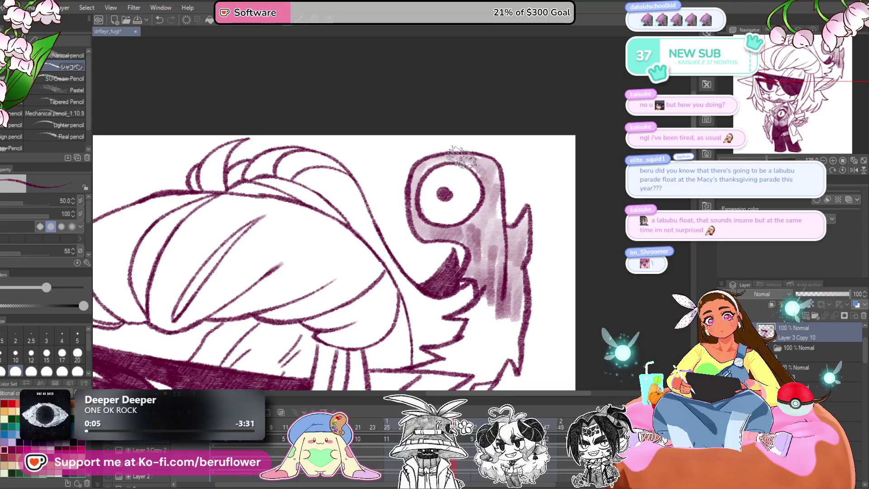
{"action": "left_click_drag", "start_coordinate": [495, 322], "coordinate": [514, 222]}
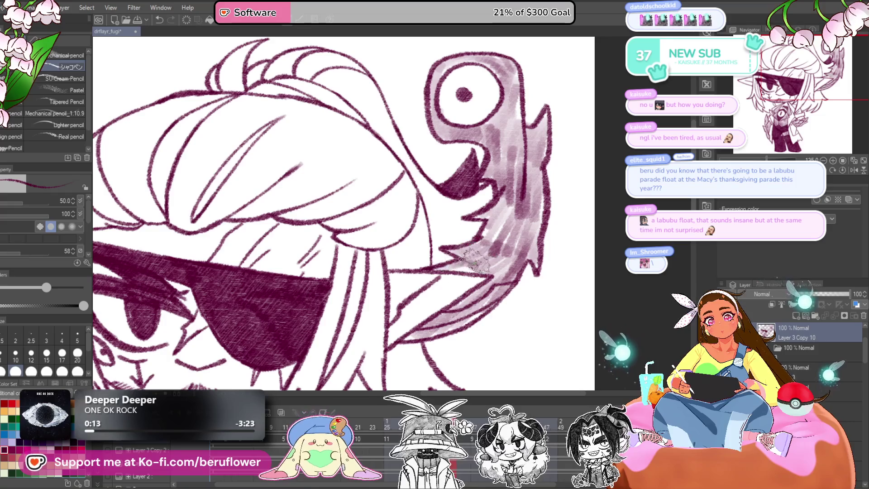
{"action": "scroll", "coordinate": [483, 268], "scroll_direction": "down", "scroll_amount": 5}
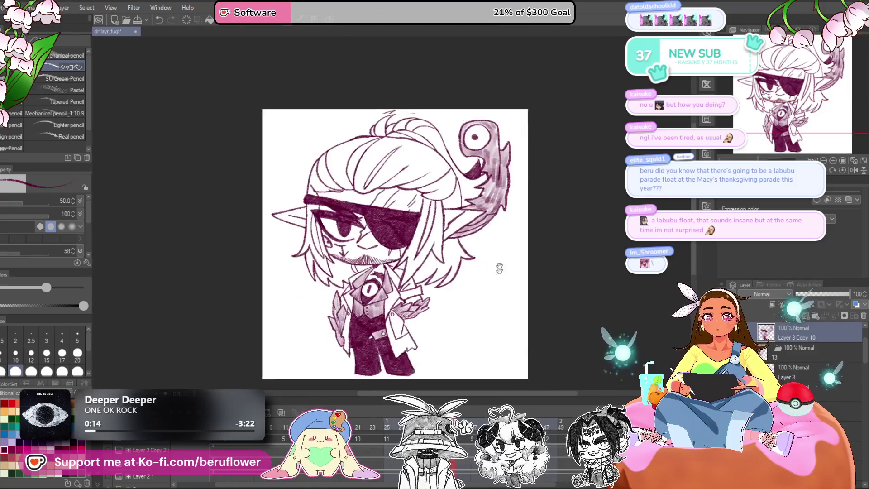
{"action": "scroll", "coordinate": [418, 254], "scroll_direction": "up", "scroll_amount": 4}
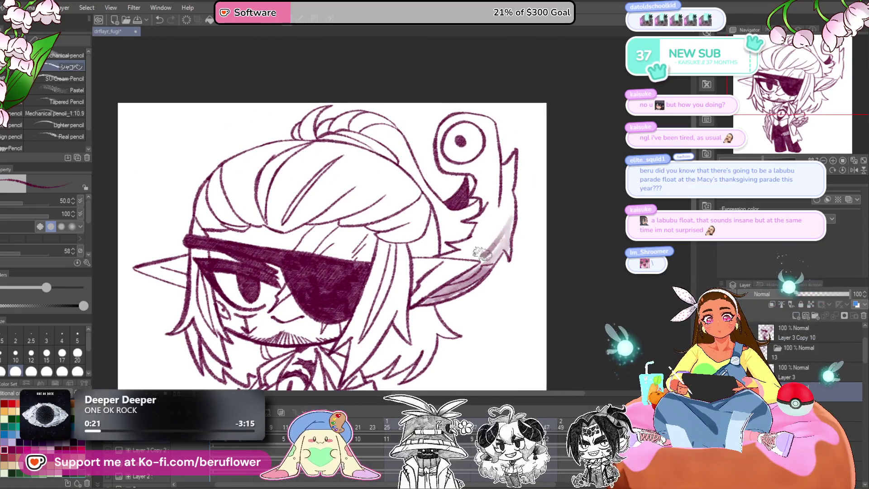
{"action": "mouse_move", "coordinate": [479, 250]}
{"action": "left_mouse_down"}
{"action": "mouse_move", "coordinate": [454, 261]}
{"action": "mouse_move", "coordinate": [440, 301]}
{"action": "left_mouse_up"}
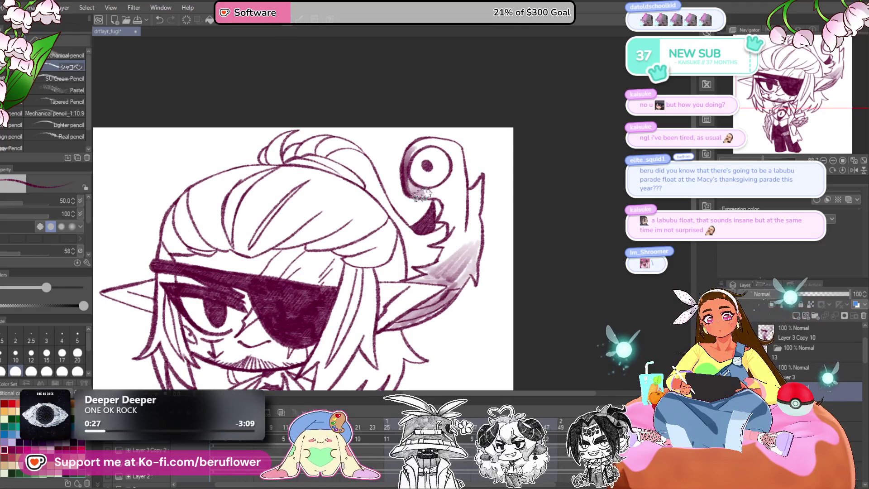
{"action": "mouse_move", "coordinate": [421, 195]}
{"action": "left_mouse_down"}
{"action": "mouse_move", "coordinate": [452, 216]}
{"action": "mouse_move", "coordinate": [464, 243]}
{"action": "mouse_move", "coordinate": [462, 196]}
{"action": "mouse_move", "coordinate": [472, 214]}
{"action": "left_mouse_up"}
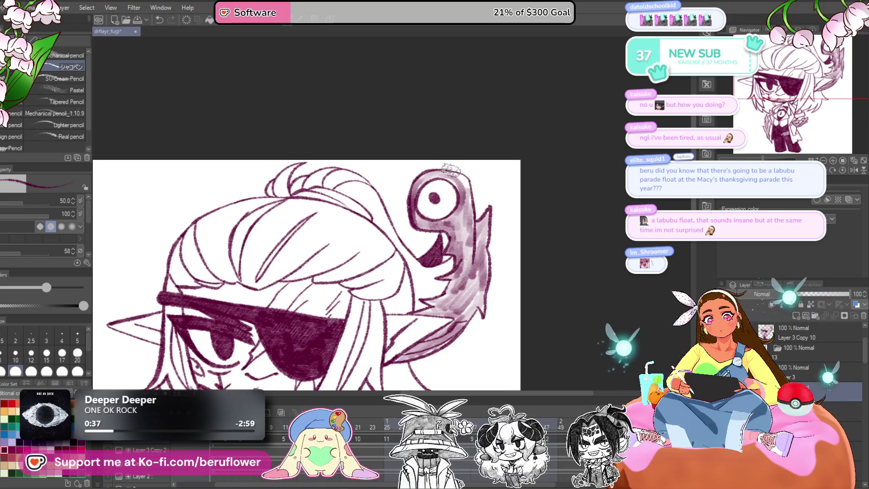
{"action": "mouse_move", "coordinate": [454, 178]}
{"action": "left_mouse_down"}
{"action": "mouse_move", "coordinate": [468, 199]}
{"action": "mouse_move", "coordinate": [462, 283]}
{"action": "mouse_move", "coordinate": [516, 244]}
{"action": "mouse_move", "coordinate": [529, 201]}
{"action": "mouse_move", "coordinate": [494, 261]}
{"action": "left_mouse_up"}
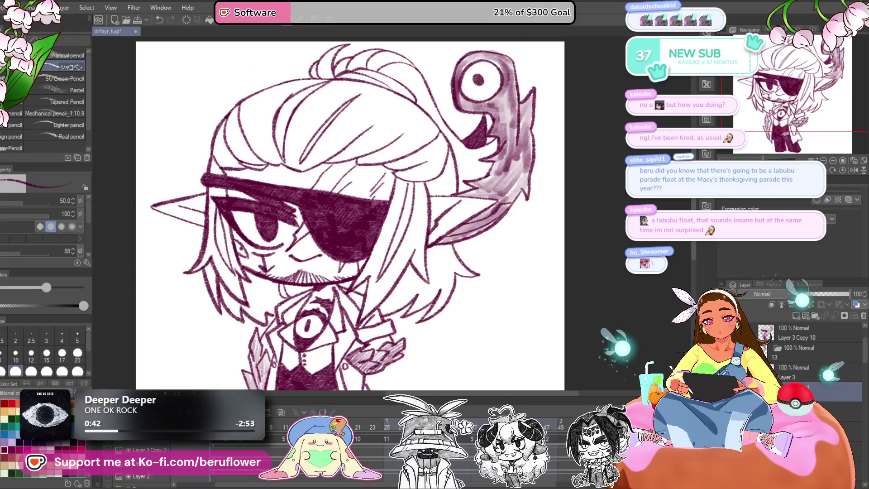
{"action": "key", "text": "Delete"}
- Go to animation frame 25 in the timeline
{"action": "mouse_move", "coordinate": [517, 157]}
{"action": "left_mouse_down"}
{"action": "mouse_move", "coordinate": [459, 219]}
{"action": "mouse_move", "coordinate": [443, 260]}
{"action": "mouse_move", "coordinate": [410, 296]}
{"action": "mouse_move", "coordinate": [432, 253]}
{"action": "mouse_move", "coordinate": [416, 244]}
{"action": "mouse_move", "coordinate": [455, 213]}
{"action": "mouse_move", "coordinate": [467, 174]}
{"action": "left_mouse_up"}
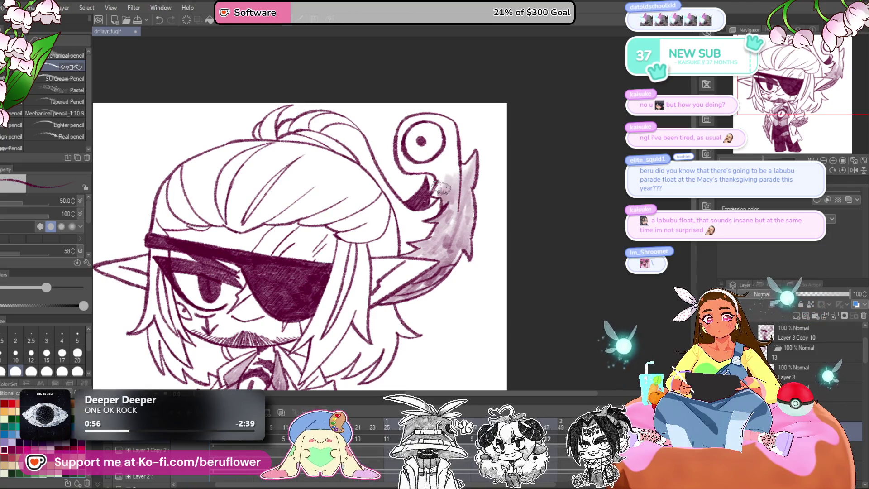
{"action": "scroll", "coordinate": [454, 154], "scroll_direction": "up", "scroll_amount": 3}
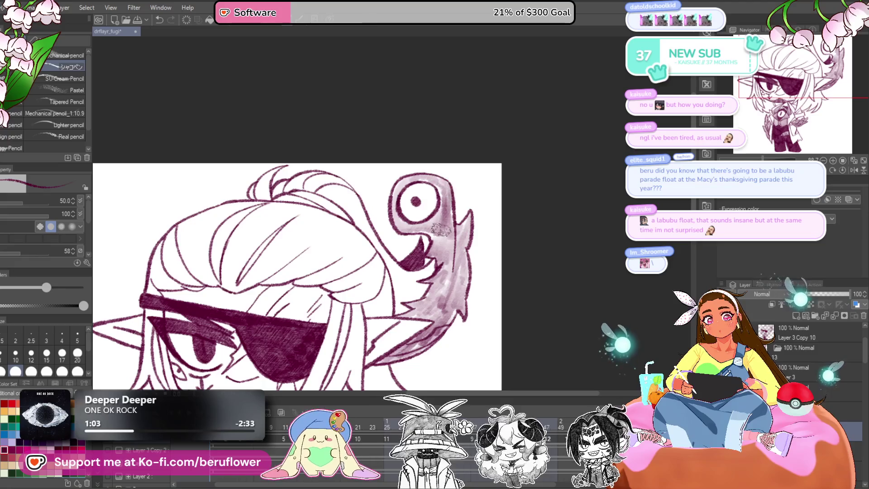
{"action": "scroll", "coordinate": [424, 228], "scroll_direction": "down", "scroll_amount": 5}
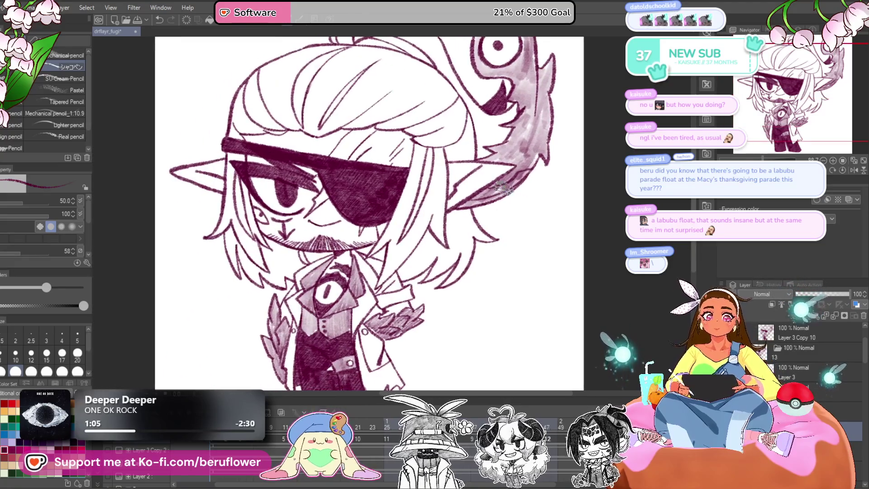
{"action": "scroll", "coordinate": [504, 185], "scroll_direction": "down", "scroll_amount": 2}
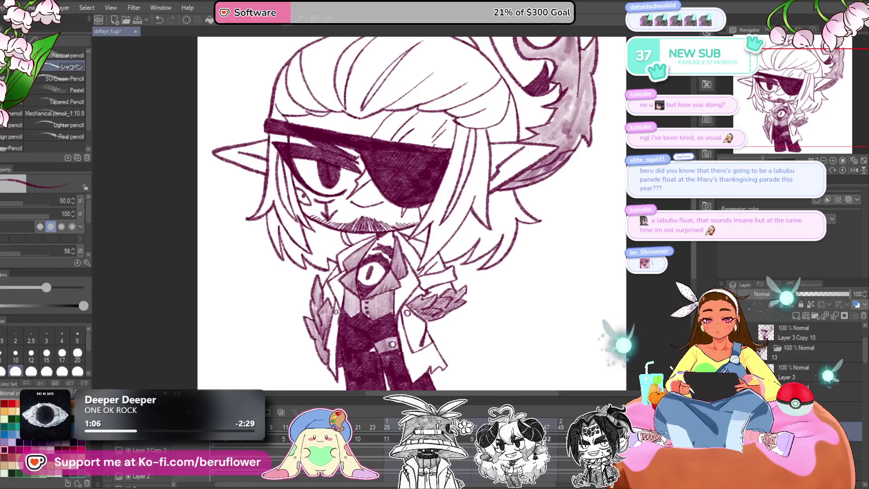
{"action": "left_click", "coordinate": [389, 424]}
- On frame 25, shade the creature's right side and up its upper edge
{"action": "scroll", "coordinate": [447, 284], "scroll_direction": "up", "scroll_amount": 4}
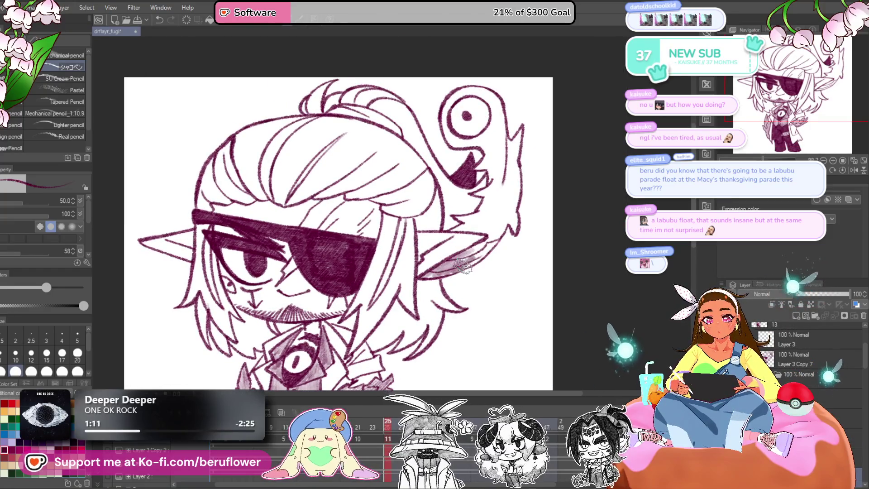
{"action": "scroll", "coordinate": [451, 272], "scroll_direction": "up", "scroll_amount": 2}
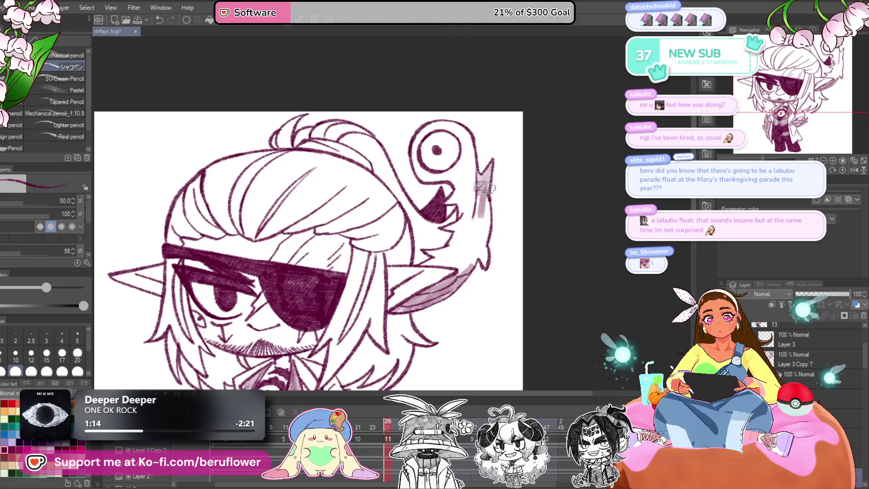
{"action": "left_click_drag", "start_coordinate": [484, 234], "coordinate": [448, 262]}
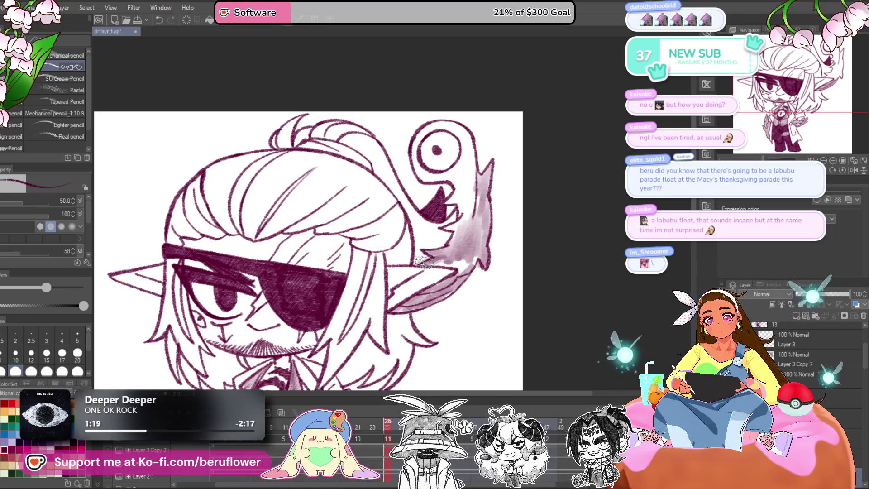
{"action": "scroll", "coordinate": [453, 249], "scroll_direction": "up", "scroll_amount": 1}
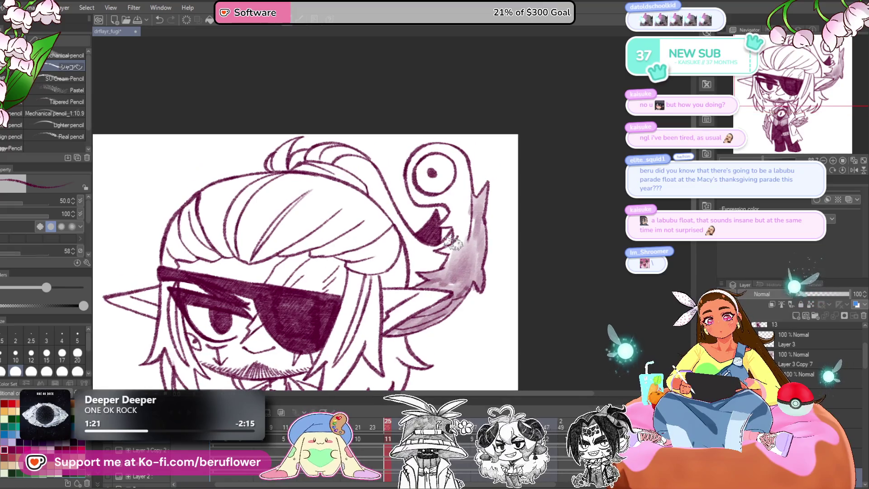
{"action": "left_click_drag", "start_coordinate": [457, 242], "coordinate": [455, 206]}
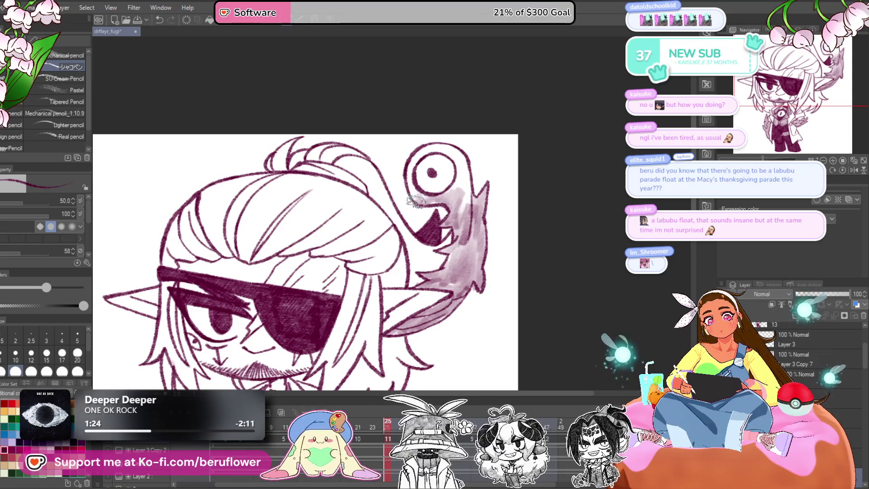
{"action": "left_click_drag", "start_coordinate": [453, 154], "coordinate": [470, 208]}
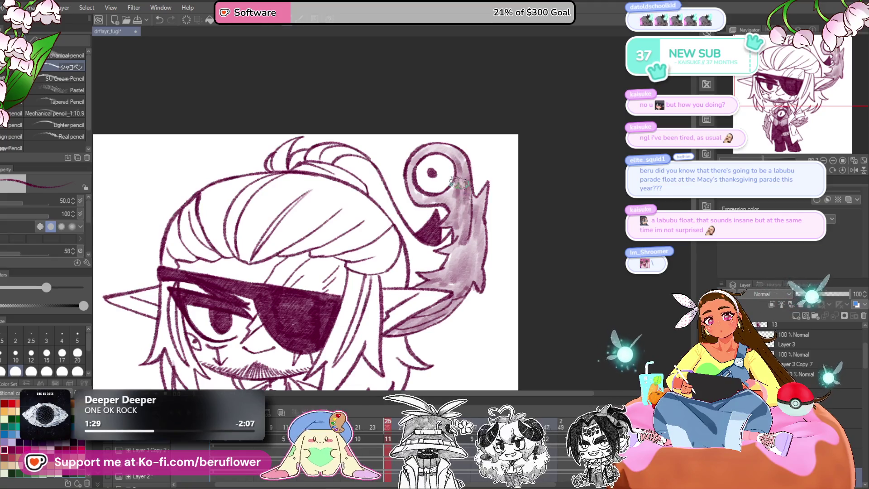
- Step back past frame 23 and lightly shade the ear's lower part, upper part and tip
{"action": "mouse_move", "coordinate": [306, 263]}
{"action": "left_mouse_down"}
{"action": "mouse_move", "coordinate": [307, 242]}
{"action": "mouse_move", "coordinate": [355, 170]}
{"action": "left_mouse_up"}
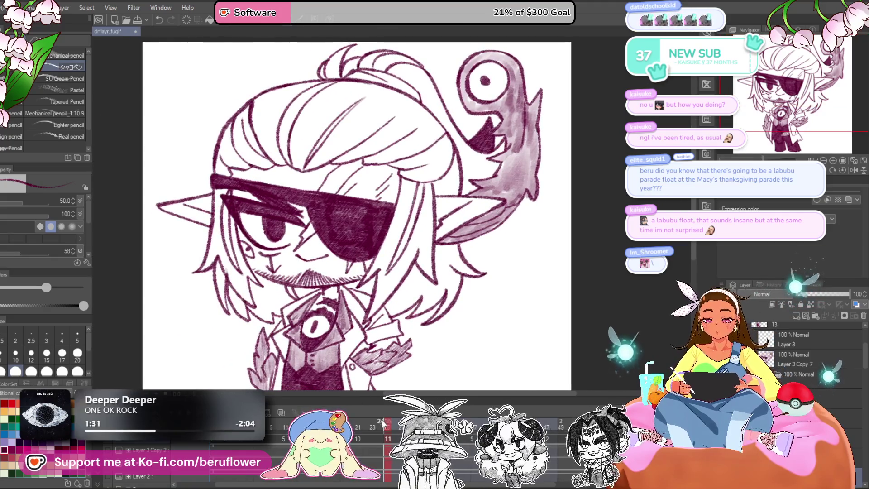
{"action": "left_click", "coordinate": [369, 427]}
{"action": "left_click_drag", "start_coordinate": [380, 425], "coordinate": [361, 425]}
{"action": "mouse_move", "coordinate": [512, 203]}
{"action": "left_mouse_down"}
{"action": "mouse_move", "coordinate": [471, 235]}
{"action": "mouse_move", "coordinate": [491, 222]}
{"action": "mouse_move", "coordinate": [435, 247]}
{"action": "left_mouse_up"}
{"action": "mouse_move", "coordinate": [473, 220]}
{"action": "left_mouse_down"}
{"action": "mouse_move", "coordinate": [441, 236]}
{"action": "mouse_move", "coordinate": [489, 201]}
{"action": "mouse_move", "coordinate": [448, 224]}
{"action": "left_mouse_up"}
{"action": "mouse_move", "coordinate": [485, 195]}
{"action": "left_mouse_down"}
{"action": "mouse_move", "coordinate": [446, 213]}
{"action": "mouse_move", "coordinate": [450, 204]}
{"action": "mouse_move", "coordinate": [437, 238]}
{"action": "left_mouse_up"}
{"action": "mouse_move", "coordinate": [470, 212]}
{"action": "left_mouse_down"}
{"action": "mouse_move", "coordinate": [488, 180]}
{"action": "mouse_move", "coordinate": [453, 199]}
{"action": "mouse_move", "coordinate": [484, 177]}
{"action": "mouse_move", "coordinate": [449, 190]}
{"action": "mouse_move", "coordinate": [410, 173]}
{"action": "mouse_move", "coordinate": [457, 149]}
{"action": "mouse_move", "coordinate": [466, 181]}
{"action": "left_mouse_up"}
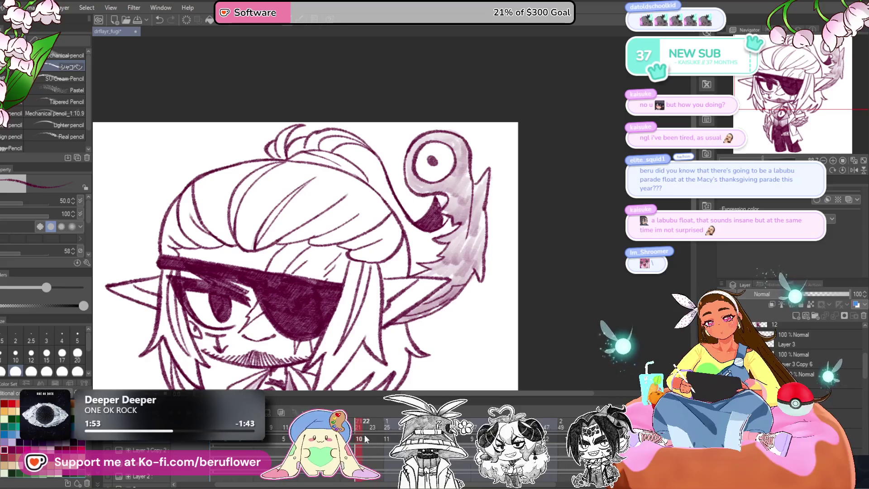
{"action": "left_click_drag", "start_coordinate": [460, 305], "coordinate": [460, 295]}
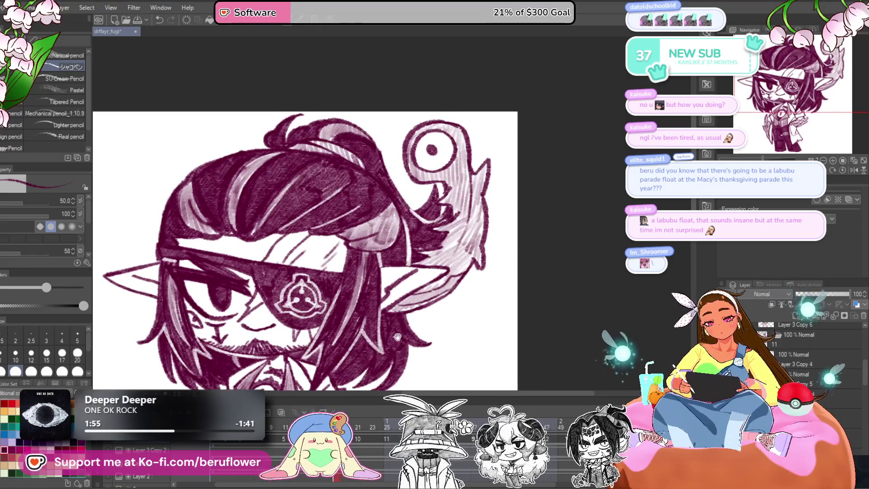
{"action": "left_click", "coordinate": [358, 445]}
{"action": "left_click", "coordinate": [337, 445]}
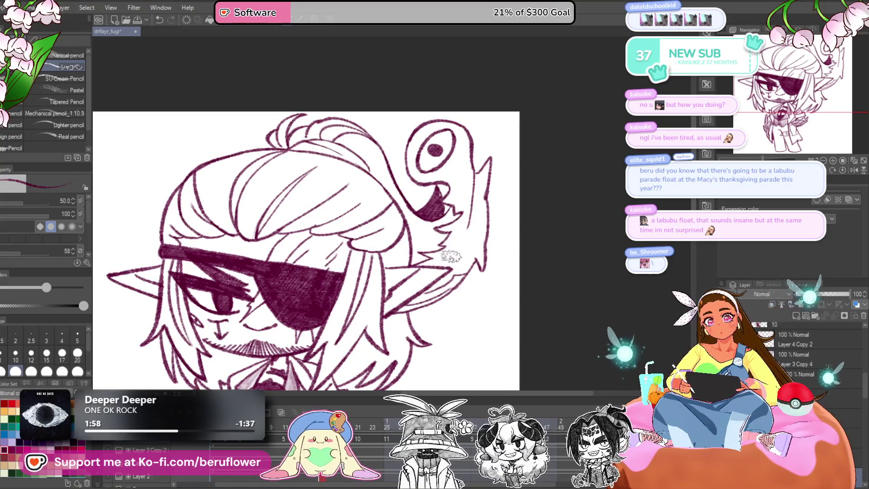
{"action": "left_click_drag", "start_coordinate": [452, 256], "coordinate": [474, 231]}
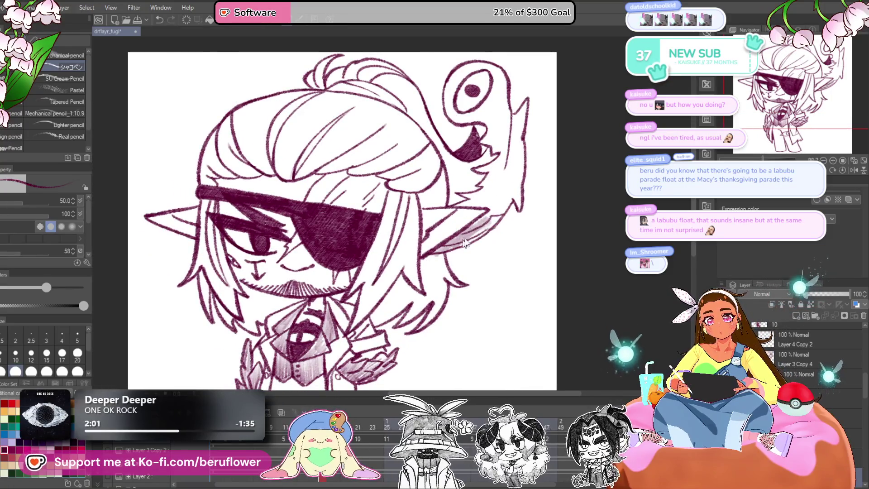
{"action": "mouse_move", "coordinate": [500, 209]}
{"action": "left_mouse_down"}
{"action": "mouse_move", "coordinate": [502, 195]}
{"action": "mouse_move", "coordinate": [425, 250]}
{"action": "left_mouse_up"}
{"action": "left_click_drag", "start_coordinate": [459, 214], "coordinate": [459, 243]}
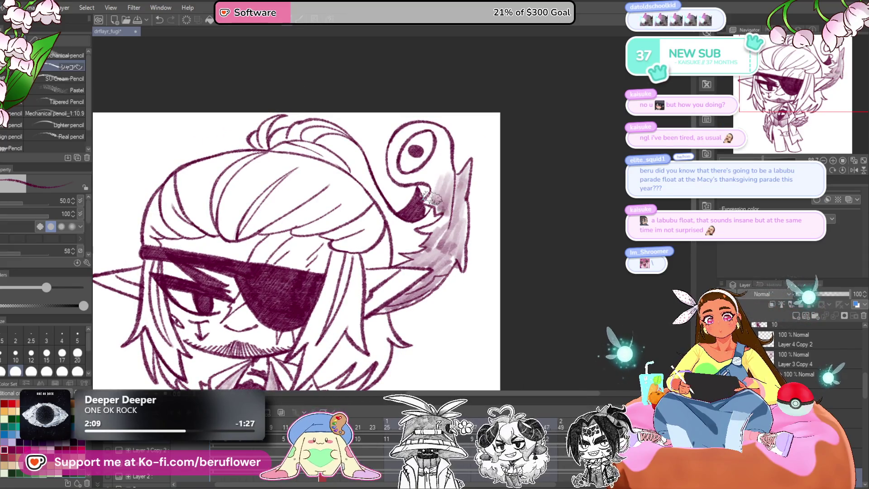
{"action": "left_click_drag", "start_coordinate": [445, 198], "coordinate": [453, 243]}
{"action": "left_click_drag", "start_coordinate": [402, 199], "coordinate": [409, 175]}
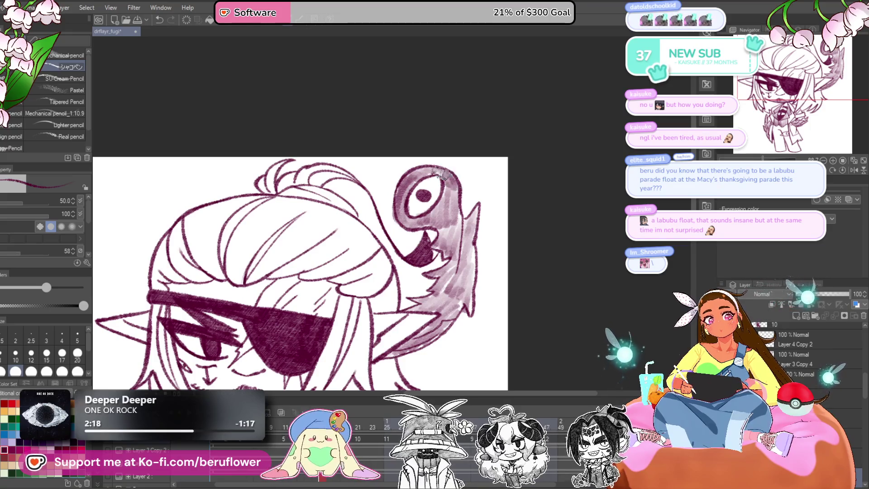
{"action": "mouse_move", "coordinate": [485, 271]}
{"action": "left_mouse_down"}
{"action": "mouse_move", "coordinate": [498, 251]}
{"action": "mouse_move", "coordinate": [498, 162]}
{"action": "left_mouse_up"}
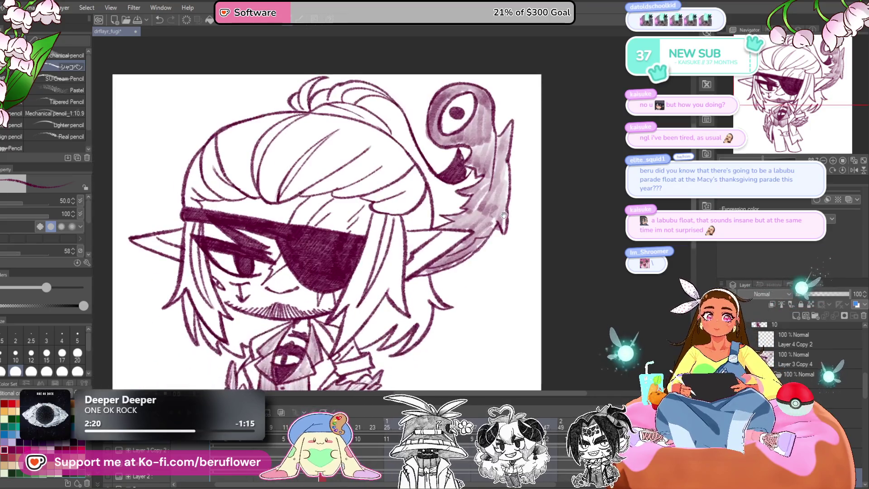
{"action": "left_click_drag", "start_coordinate": [464, 231], "coordinate": [495, 217]}
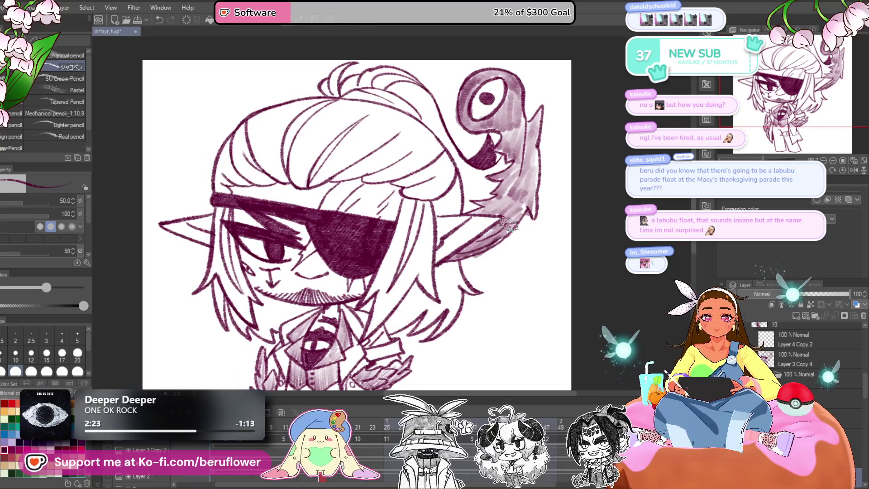
{"action": "scroll", "coordinate": [510, 217], "scroll_direction": "down", "scroll_amount": 10}
{"action": "scroll", "coordinate": [489, 287], "scroll_direction": "up", "scroll_amount": 9}
{"action": "mouse_move", "coordinate": [408, 370]}
{"action": "left_mouse_down"}
{"action": "mouse_move", "coordinate": [462, 325]}
{"action": "mouse_move", "coordinate": [473, 331]}
{"action": "left_mouse_up"}
{"action": "scroll", "coordinate": [454, 331], "scroll_direction": "up", "scroll_amount": 5}
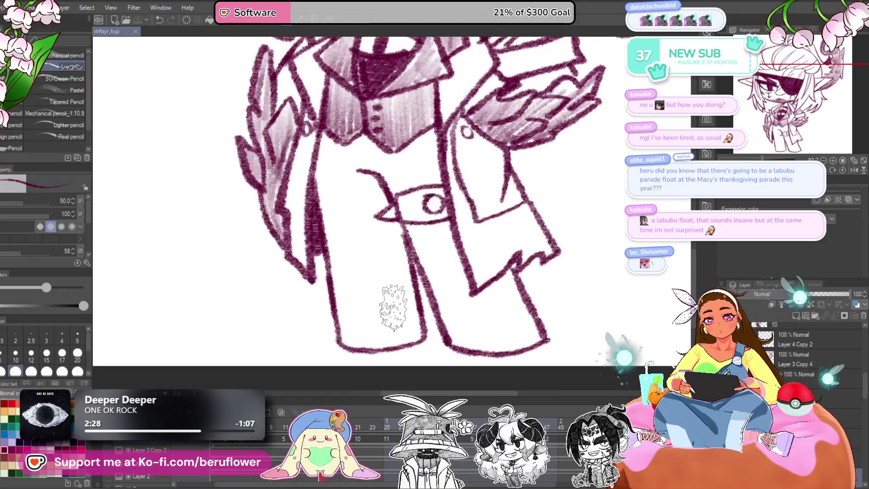
{"action": "mouse_move", "coordinate": [407, 226]}
{"action": "left_mouse_down"}
{"action": "mouse_move", "coordinate": [411, 240]}
{"action": "mouse_move", "coordinate": [440, 227]}
{"action": "mouse_move", "coordinate": [434, 220]}
{"action": "mouse_move", "coordinate": [425, 289]}
{"action": "mouse_move", "coordinate": [460, 305]}
{"action": "mouse_move", "coordinate": [408, 287]}
{"action": "mouse_move", "coordinate": [407, 300]}
{"action": "mouse_move", "coordinate": [402, 253]}
{"action": "mouse_move", "coordinate": [415, 308]}
{"action": "mouse_move", "coordinate": [452, 247]}
{"action": "mouse_move", "coordinate": [471, 247]}
{"action": "mouse_move", "coordinate": [492, 306]}
{"action": "mouse_move", "coordinate": [434, 317]}
{"action": "mouse_move", "coordinate": [421, 276]}
{"action": "mouse_move", "coordinate": [470, 272]}
{"action": "mouse_move", "coordinate": [480, 294]}
{"action": "left_mouse_up"}
- Hatch the lower coat gap, left vest edge and left trouser leg dark, undoing a bad stroke
{"action": "left_click_drag", "start_coordinate": [465, 244], "coordinate": [513, 342]}
{"action": "mouse_move", "coordinate": [385, 199]}
{"action": "left_mouse_down"}
{"action": "mouse_move", "coordinate": [353, 222]}
{"action": "mouse_move", "coordinate": [326, 226]}
{"action": "mouse_move", "coordinate": [331, 213]}
{"action": "mouse_move", "coordinate": [362, 254]}
{"action": "mouse_move", "coordinate": [408, 258]}
{"action": "mouse_move", "coordinate": [436, 226]}
{"action": "mouse_move", "coordinate": [432, 199]}
{"action": "mouse_move", "coordinate": [408, 218]}
{"action": "mouse_move", "coordinate": [435, 192]}
{"action": "mouse_move", "coordinate": [394, 226]}
{"action": "mouse_move", "coordinate": [371, 222]}
{"action": "mouse_move", "coordinate": [430, 232]}
{"action": "left_mouse_up"}
{"action": "scroll", "coordinate": [430, 232], "scroll_direction": "down", "scroll_amount": 3}
{"action": "mouse_move", "coordinate": [407, 190]}
{"action": "left_mouse_down"}
{"action": "mouse_move", "coordinate": [345, 226]}
{"action": "mouse_move", "coordinate": [355, 310]}
{"action": "mouse_move", "coordinate": [363, 340]}
{"action": "mouse_move", "coordinate": [421, 330]}
{"action": "mouse_move", "coordinate": [430, 317]}
{"action": "left_mouse_up"}
{"action": "key", "text": "ctrl+z"}
{"action": "key", "text": "ctrl+z"}
{"action": "mouse_move", "coordinate": [344, 200]}
{"action": "left_mouse_down"}
{"action": "mouse_move", "coordinate": [355, 291]}
{"action": "mouse_move", "coordinate": [380, 276]}
{"action": "mouse_move", "coordinate": [407, 317]}
{"action": "mouse_move", "coordinate": [385, 222]}
{"action": "mouse_move", "coordinate": [403, 218]}
{"action": "mouse_move", "coordinate": [426, 304]}
{"action": "mouse_move", "coordinate": [430, 339]}
{"action": "mouse_move", "coordinate": [368, 339]}
{"action": "mouse_move", "coordinate": [376, 326]}
{"action": "mouse_move", "coordinate": [414, 328]}
{"action": "mouse_move", "coordinate": [362, 336]}
{"action": "mouse_move", "coordinate": [362, 226]}
{"action": "mouse_move", "coordinate": [389, 213]}
{"action": "mouse_move", "coordinate": [402, 253]}
{"action": "left_mouse_up"}
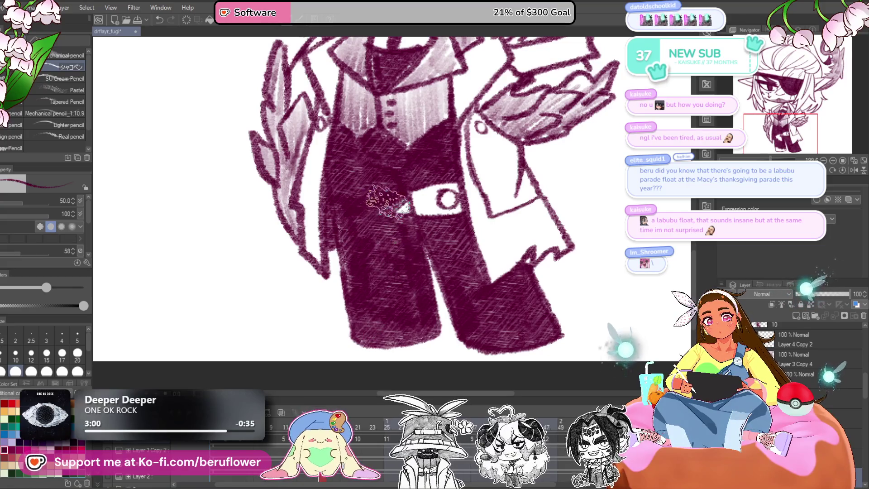
- Reframe the figure and advance to the next animation frame
{"action": "mouse_move", "coordinate": [395, 191]}
{"action": "left_mouse_down"}
{"action": "mouse_move", "coordinate": [372, 226]}
{"action": "mouse_move", "coordinate": [414, 245]}
{"action": "mouse_move", "coordinate": [415, 220]}
{"action": "left_mouse_up"}
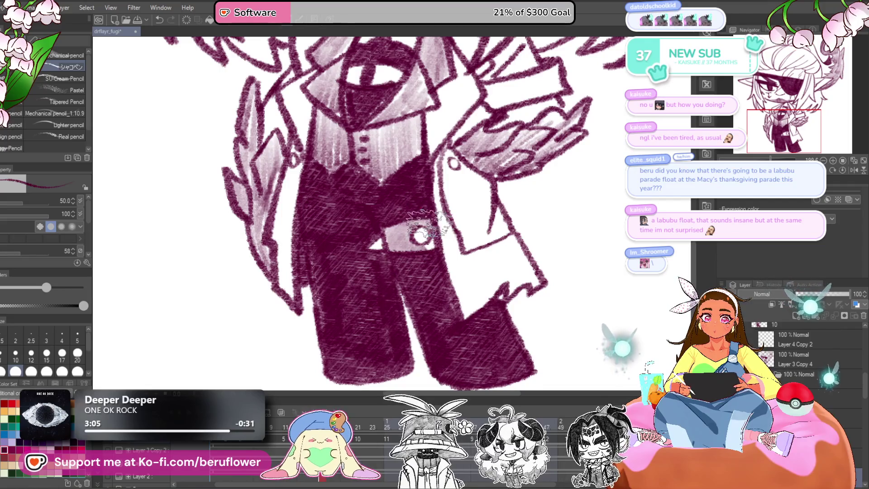
{"action": "scroll", "coordinate": [412, 256], "scroll_direction": "down", "scroll_amount": 3}
{"action": "scroll", "coordinate": [412, 256], "scroll_direction": "down", "scroll_amount": 1}
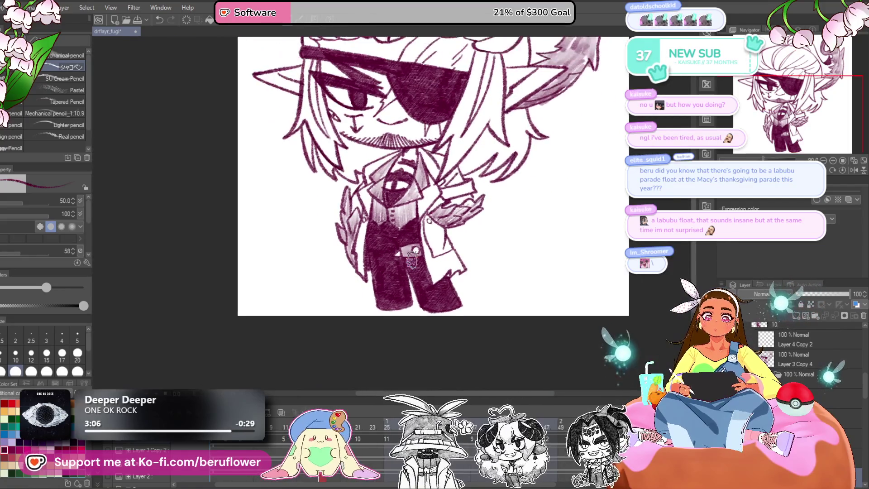
{"action": "scroll", "coordinate": [412, 257], "scroll_direction": "up", "scroll_amount": 2}
{"action": "left_click_drag", "start_coordinate": [378, 347], "coordinate": [379, 357]}
{"action": "key", "text": "ctrl+z"}
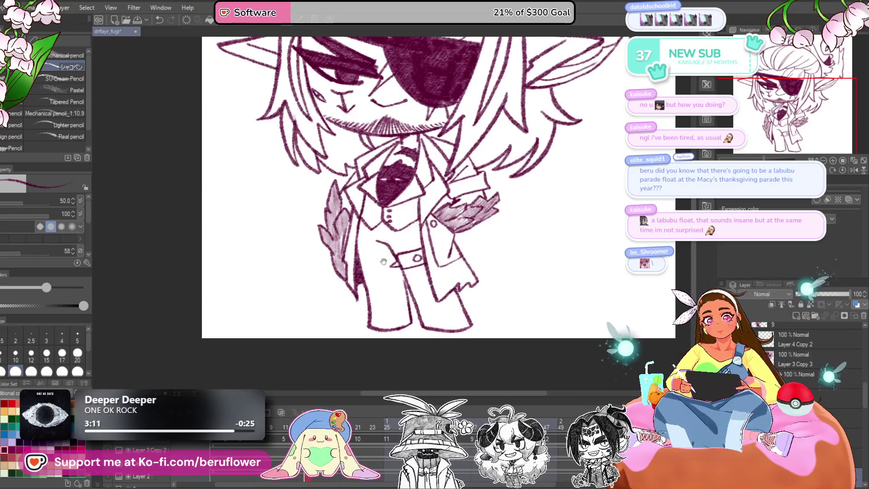
- Hatch the left side of the torso and the right trouser leg in dark maroon
{"action": "scroll", "coordinate": [437, 222], "scroll_direction": "up", "scroll_amount": 3}
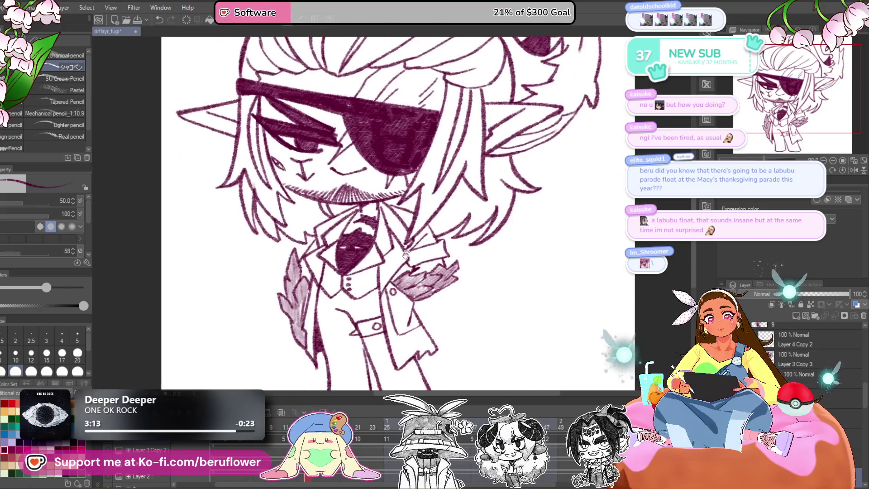
{"action": "left_click_drag", "start_coordinate": [398, 329], "coordinate": [400, 251]}
{"action": "scroll", "coordinate": [399, 252], "scroll_direction": "up", "scroll_amount": 2}
{"action": "mouse_move", "coordinate": [355, 195]}
{"action": "left_mouse_down"}
{"action": "mouse_move", "coordinate": [344, 231]}
{"action": "mouse_move", "coordinate": [342, 181]}
{"action": "mouse_move", "coordinate": [343, 193]}
{"action": "mouse_move", "coordinate": [356, 195]}
{"action": "mouse_move", "coordinate": [376, 181]}
{"action": "mouse_move", "coordinate": [362, 226]}
{"action": "mouse_move", "coordinate": [396, 199]}
{"action": "mouse_move", "coordinate": [410, 213]}
{"action": "mouse_move", "coordinate": [396, 194]}
{"action": "mouse_move", "coordinate": [421, 185]}
{"action": "mouse_move", "coordinate": [428, 208]}
{"action": "mouse_move", "coordinate": [408, 203]}
{"action": "mouse_move", "coordinate": [418, 199]}
{"action": "mouse_move", "coordinate": [362, 249]}
{"action": "mouse_move", "coordinate": [355, 276]}
{"action": "mouse_move", "coordinate": [369, 272]}
{"action": "mouse_move", "coordinate": [382, 228]}
{"action": "mouse_move", "coordinate": [407, 330]}
{"action": "mouse_move", "coordinate": [377, 335]}
{"action": "mouse_move", "coordinate": [358, 290]}
{"action": "mouse_move", "coordinate": [398, 298]}
{"action": "mouse_move", "coordinate": [385, 262]}
{"action": "left_mouse_up"}
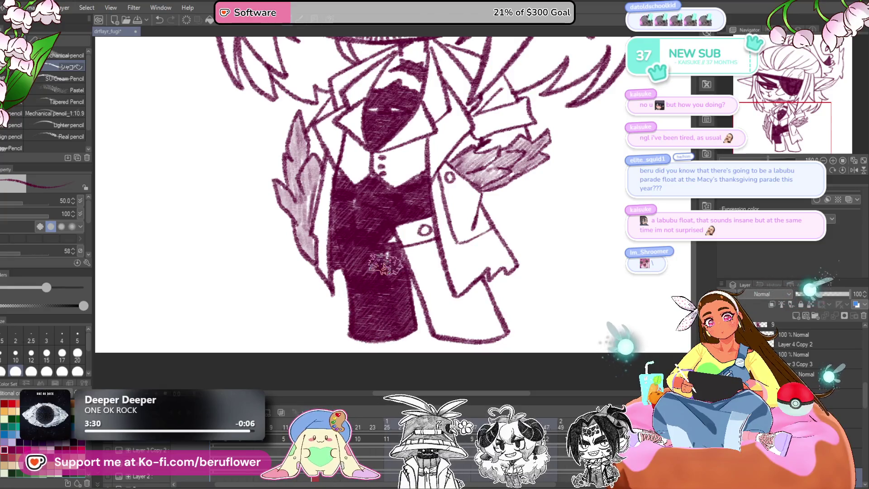
{"action": "left_click_drag", "start_coordinate": [447, 256], "coordinate": [444, 274]}
{"action": "mouse_move", "coordinate": [445, 274]}
{"action": "left_mouse_down"}
{"action": "mouse_move", "coordinate": [417, 294]}
{"action": "mouse_move", "coordinate": [423, 268]}
{"action": "mouse_move", "coordinate": [437, 285]}
{"action": "mouse_move", "coordinate": [422, 282]}
{"action": "mouse_move", "coordinate": [430, 326]}
{"action": "mouse_move", "coordinate": [457, 308]}
{"action": "mouse_move", "coordinate": [471, 312]}
{"action": "mouse_move", "coordinate": [480, 344]}
{"action": "mouse_move", "coordinate": [458, 350]}
{"action": "mouse_move", "coordinate": [421, 339]}
{"action": "mouse_move", "coordinate": [437, 321]}
{"action": "mouse_move", "coordinate": [480, 346]}
{"action": "left_mouse_up"}
{"action": "mouse_move", "coordinate": [384, 241]}
{"action": "left_mouse_down"}
{"action": "mouse_move", "coordinate": [397, 270]}
{"action": "mouse_move", "coordinate": [425, 283]}
{"action": "mouse_move", "coordinate": [427, 357]}
{"action": "left_mouse_up"}
- Add light pink shading along the collar
{"action": "left_click_drag", "start_coordinate": [423, 257], "coordinate": [433, 285]}
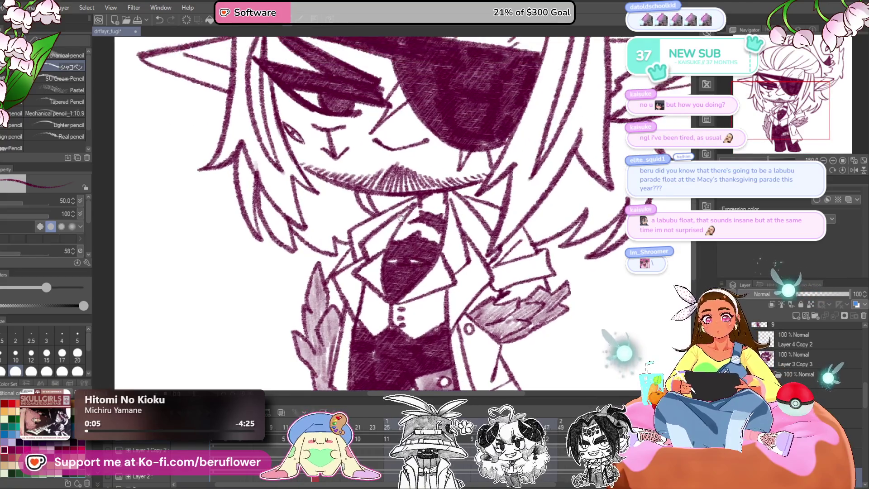
{"action": "mouse_move", "coordinate": [380, 248]}
{"action": "left_mouse_down"}
{"action": "mouse_move", "coordinate": [368, 284]}
{"action": "mouse_move", "coordinate": [394, 317]}
{"action": "mouse_move", "coordinate": [440, 301]}
{"action": "mouse_move", "coordinate": [442, 274]}
{"action": "mouse_move", "coordinate": [428, 281]}
{"action": "mouse_move", "coordinate": [451, 220]}
{"action": "mouse_move", "coordinate": [457, 249]}
{"action": "mouse_move", "coordinate": [446, 264]}
{"action": "left_mouse_up"}
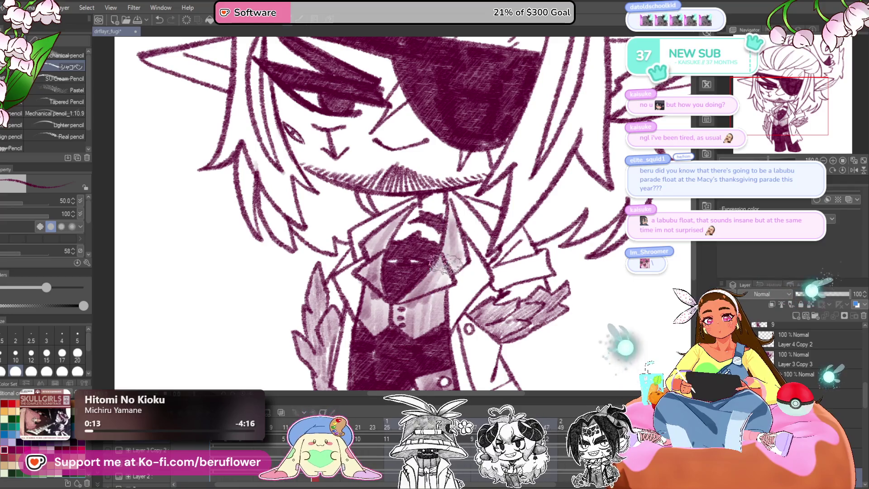
{"action": "scroll", "coordinate": [432, 212], "scroll_direction": "down", "scroll_amount": 5}
{"action": "scroll", "coordinate": [533, 311], "scroll_direction": "up", "scroll_amount": 3}
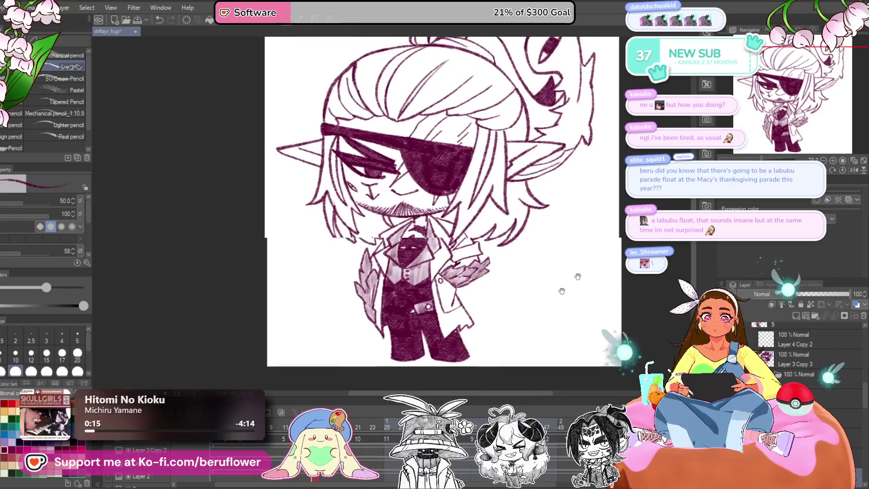
- Lightly shade the ear's underside and the creature's head near its eye and right side
{"action": "scroll", "coordinate": [495, 292], "scroll_direction": "up", "scroll_amount": 5}
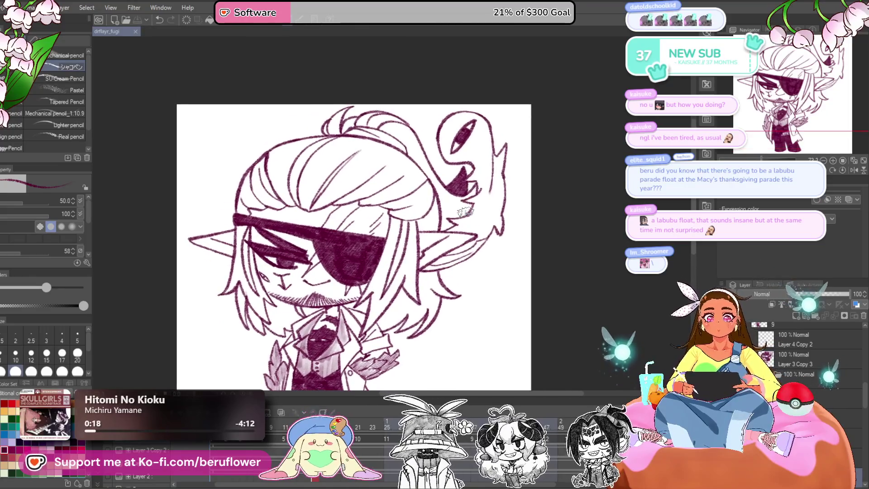
{"action": "mouse_move", "coordinate": [503, 215]}
{"action": "left_mouse_down"}
{"action": "mouse_move", "coordinate": [437, 249]}
{"action": "mouse_move", "coordinate": [534, 213]}
{"action": "mouse_move", "coordinate": [453, 246]}
{"action": "mouse_move", "coordinate": [520, 217]}
{"action": "left_mouse_up"}
{"action": "scroll", "coordinate": [539, 185], "scroll_direction": "down", "scroll_amount": 5}
{"action": "scroll", "coordinate": [541, 184], "scroll_direction": "up", "scroll_amount": 1}
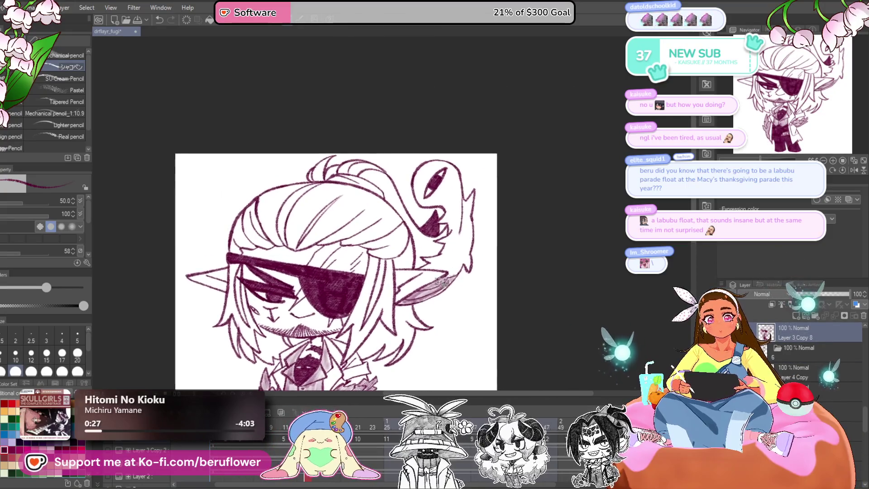
{"action": "scroll", "coordinate": [430, 168], "scroll_direction": "up", "scroll_amount": 3}
{"action": "left_click_drag", "start_coordinate": [411, 192], "coordinate": [427, 163]}
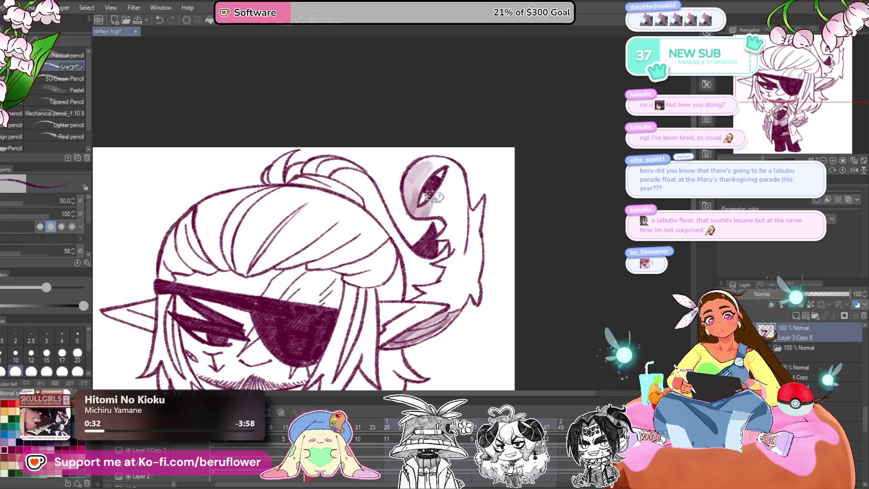
{"action": "left_click_drag", "start_coordinate": [461, 188], "coordinate": [457, 206]}
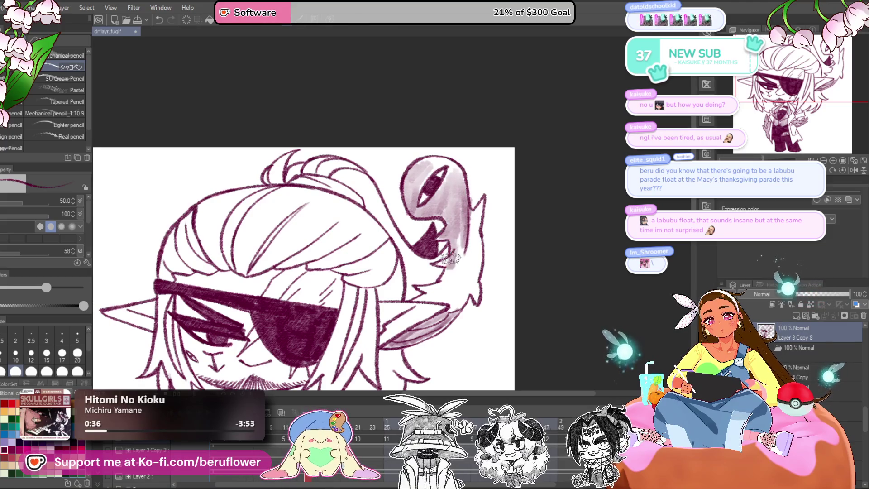
- Pan around the head, chest and legs to frame the figure
{"action": "left_click_drag", "start_coordinate": [450, 277], "coordinate": [464, 249]}
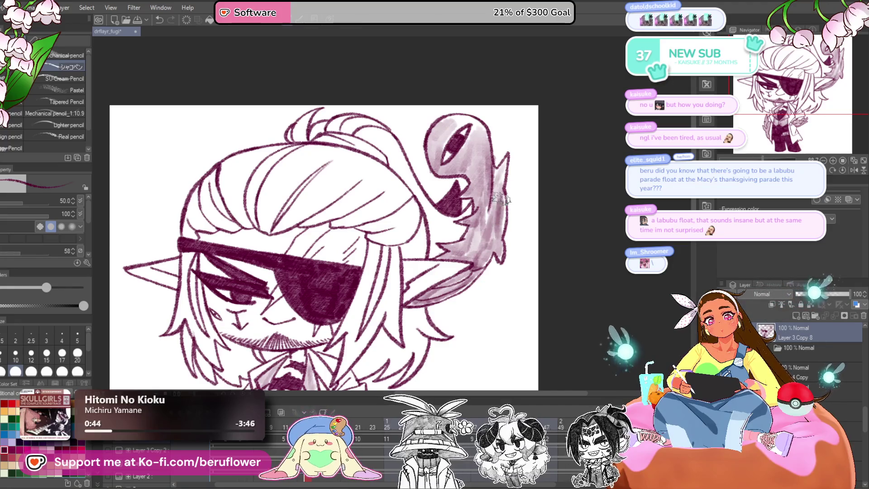
{"action": "mouse_move", "coordinate": [462, 227]}
{"action": "left_mouse_down"}
{"action": "mouse_move", "coordinate": [518, 225]}
{"action": "mouse_move", "coordinate": [523, 269]}
{"action": "left_mouse_up"}
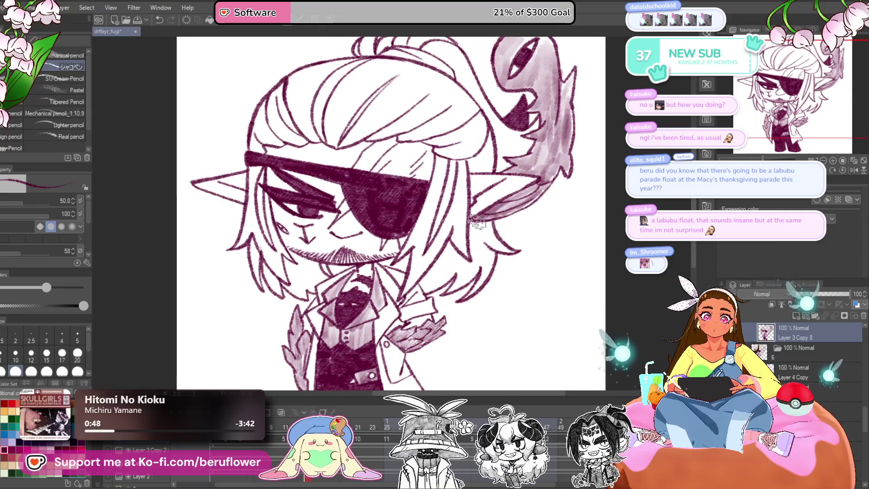
{"action": "mouse_move", "coordinate": [500, 293]}
{"action": "left_mouse_down"}
{"action": "mouse_move", "coordinate": [528, 287]}
{"action": "mouse_move", "coordinate": [536, 307]}
{"action": "mouse_move", "coordinate": [539, 186]}
{"action": "left_mouse_up"}
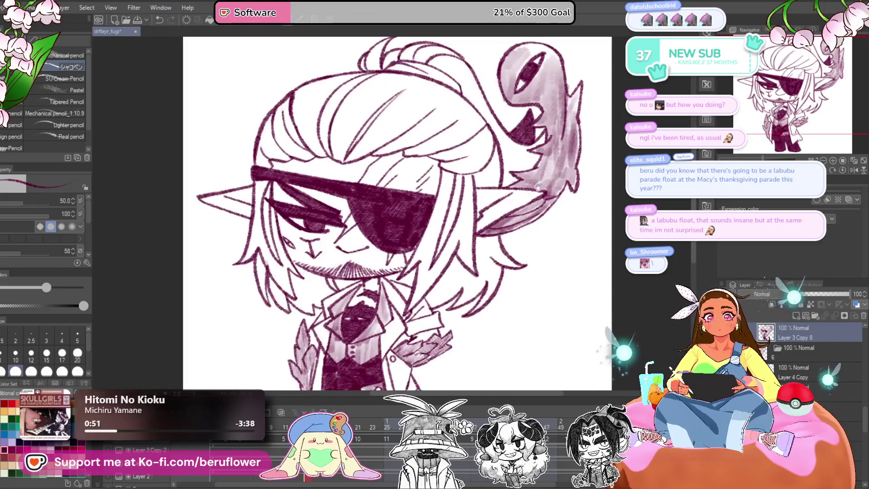
{"action": "left_click_drag", "start_coordinate": [536, 269], "coordinate": [461, 370]}
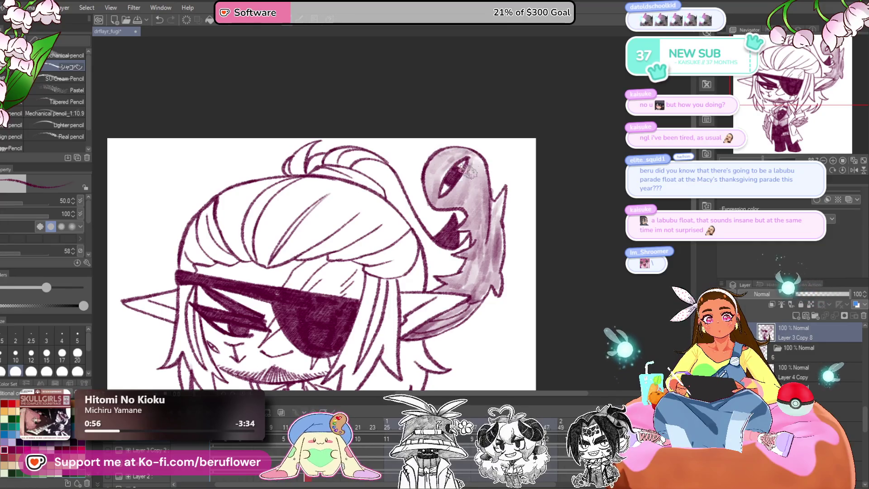
{"action": "left_click_drag", "start_coordinate": [428, 199], "coordinate": [453, 125]}
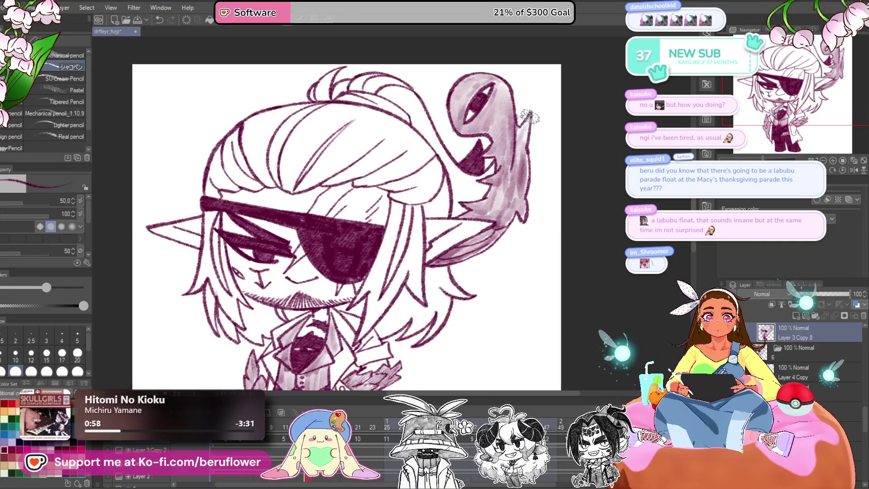
{"action": "left_click_drag", "start_coordinate": [448, 327], "coordinate": [491, 250]}
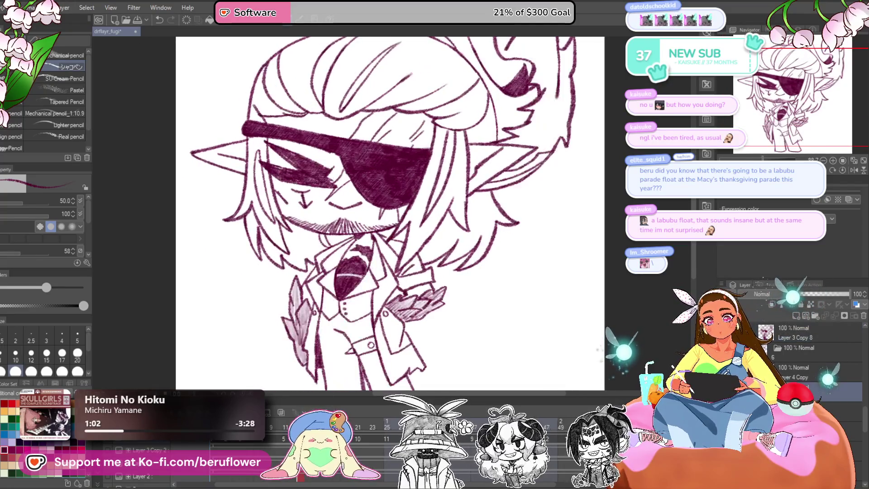
{"action": "scroll", "coordinate": [389, 214], "scroll_direction": "down", "scroll_amount": 1}
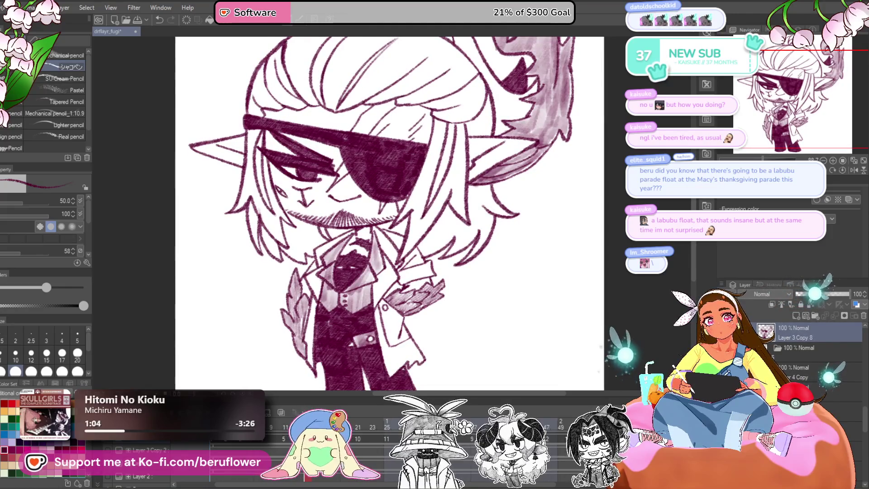
{"action": "scroll", "coordinate": [393, 113], "scroll_direction": "down", "scroll_amount": 2}
{"action": "mouse_move", "coordinate": [378, 374]}
{"action": "left_mouse_down"}
{"action": "mouse_move", "coordinate": [411, 258]}
{"action": "mouse_move", "coordinate": [402, 223]}
{"action": "mouse_move", "coordinate": [385, 236]}
{"action": "mouse_move", "coordinate": [408, 261]}
{"action": "mouse_move", "coordinate": [413, 290]}
{"action": "left_mouse_up"}
{"action": "scroll", "coordinate": [403, 223], "scroll_direction": "up", "scroll_amount": 2}
- Hatch the left trouser leg dark maroon, undoing a scribble over the belt
{"action": "left_click_drag", "start_coordinate": [393, 257], "coordinate": [411, 289]}
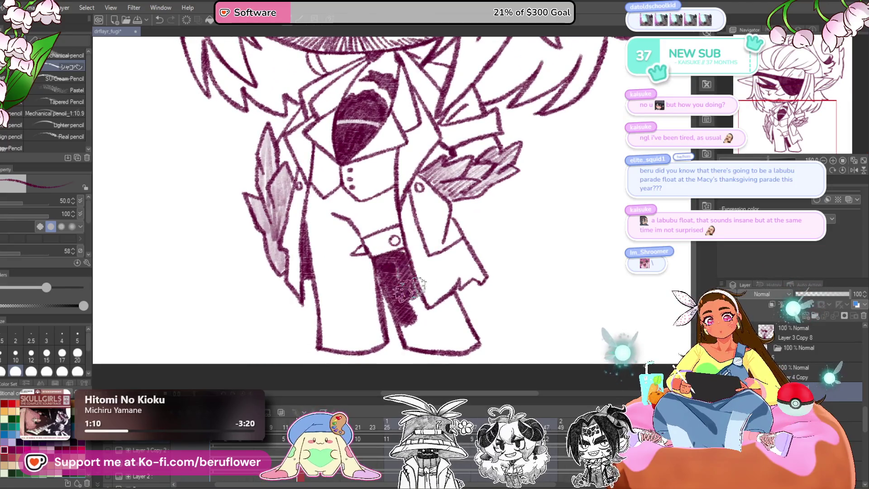
{"action": "mouse_move", "coordinate": [401, 254]}
{"action": "left_mouse_down"}
{"action": "mouse_move", "coordinate": [410, 335]}
{"action": "mouse_move", "coordinate": [397, 307]}
{"action": "mouse_move", "coordinate": [424, 310]}
{"action": "mouse_move", "coordinate": [421, 267]}
{"action": "mouse_move", "coordinate": [394, 290]}
{"action": "mouse_move", "coordinate": [425, 272]}
{"action": "mouse_move", "coordinate": [437, 296]}
{"action": "left_mouse_up"}
{"action": "mouse_move", "coordinate": [302, 166]}
{"action": "left_mouse_down"}
{"action": "mouse_move", "coordinate": [397, 257]}
{"action": "mouse_move", "coordinate": [380, 292]}
{"action": "mouse_move", "coordinate": [419, 298]}
{"action": "mouse_move", "coordinate": [410, 244]}
{"action": "mouse_move", "coordinate": [436, 265]}
{"action": "mouse_move", "coordinate": [462, 259]}
{"action": "mouse_move", "coordinate": [440, 258]}
{"action": "mouse_move", "coordinate": [459, 245]}
{"action": "left_mouse_up"}
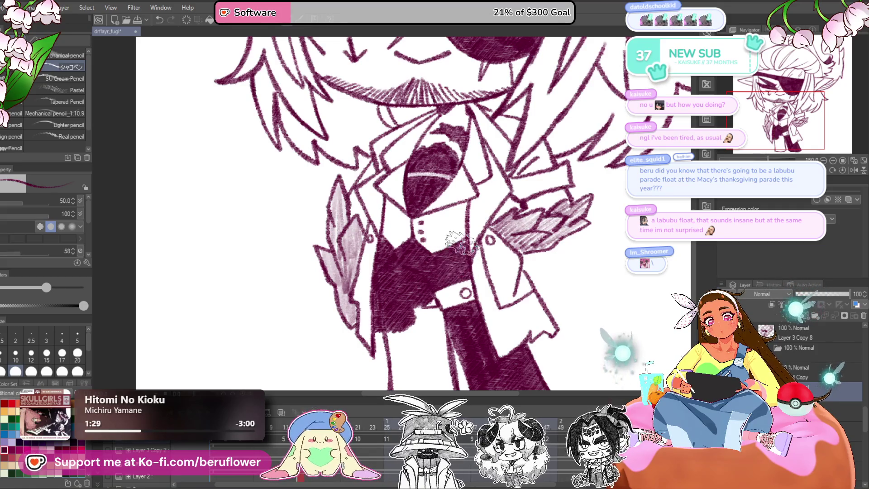
{"action": "mouse_move", "coordinate": [446, 340]}
{"action": "left_mouse_down"}
{"action": "mouse_move", "coordinate": [458, 274]}
{"action": "mouse_move", "coordinate": [457, 315]}
{"action": "mouse_move", "coordinate": [412, 325]}
{"action": "mouse_move", "coordinate": [442, 256]}
{"action": "mouse_move", "coordinate": [432, 290]}
{"action": "mouse_move", "coordinate": [416, 301]}
{"action": "left_mouse_up"}
{"action": "mouse_move", "coordinate": [441, 331]}
{"action": "left_mouse_down"}
{"action": "mouse_move", "coordinate": [473, 245]}
{"action": "mouse_move", "coordinate": [440, 303]}
{"action": "left_mouse_up"}
{"action": "left_click_drag", "start_coordinate": [475, 201], "coordinate": [476, 201]}
{"action": "key", "text": "ctrl+z"}
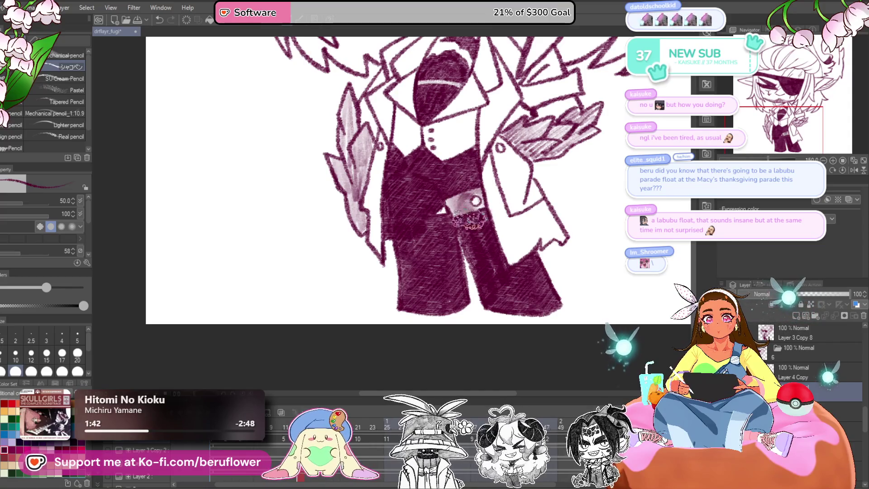
- Lightly shade the inside of the creature's head
{"action": "scroll", "coordinate": [377, 190], "scroll_direction": "up", "scroll_amount": 1}
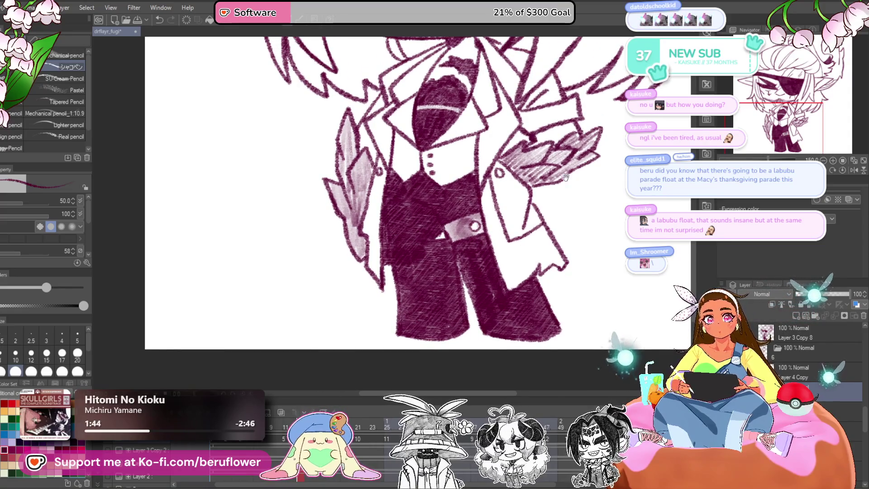
{"action": "scroll", "coordinate": [487, 161], "scroll_direction": "up", "scroll_amount": 5}
{"action": "left_click_drag", "start_coordinate": [486, 161], "coordinate": [502, 238]}
{"action": "left_click_drag", "start_coordinate": [469, 129], "coordinate": [423, 182]}
{"action": "left_click_drag", "start_coordinate": [448, 140], "coordinate": [407, 172]}
{"action": "mouse_move", "coordinate": [439, 120]}
{"action": "left_mouse_down"}
{"action": "mouse_move", "coordinate": [407, 156]}
{"action": "mouse_move", "coordinate": [421, 157]}
{"action": "mouse_move", "coordinate": [407, 149]}
{"action": "mouse_move", "coordinate": [407, 192]}
{"action": "mouse_move", "coordinate": [453, 149]}
{"action": "mouse_move", "coordinate": [430, 195]}
{"action": "mouse_move", "coordinate": [471, 194]}
{"action": "mouse_move", "coordinate": [491, 159]}
{"action": "mouse_move", "coordinate": [500, 190]}
{"action": "mouse_move", "coordinate": [489, 118]}
{"action": "mouse_move", "coordinate": [435, 126]}
{"action": "mouse_move", "coordinate": [470, 120]}
{"action": "mouse_move", "coordinate": [486, 136]}
{"action": "mouse_move", "coordinate": [457, 163]}
{"action": "mouse_move", "coordinate": [416, 129]}
{"action": "mouse_move", "coordinate": [435, 181]}
{"action": "mouse_move", "coordinate": [424, 190]}
{"action": "mouse_move", "coordinate": [466, 238]}
{"action": "mouse_move", "coordinate": [457, 264]}
{"action": "mouse_move", "coordinate": [410, 218]}
{"action": "mouse_move", "coordinate": [489, 254]}
{"action": "mouse_move", "coordinate": [512, 317]}
{"action": "mouse_move", "coordinate": [501, 220]}
{"action": "mouse_move", "coordinate": [491, 209]}
{"action": "mouse_move", "coordinate": [453, 240]}
{"action": "mouse_move", "coordinate": [460, 247]}
{"action": "mouse_move", "coordinate": [443, 269]}
{"action": "mouse_move", "coordinate": [452, 256]}
{"action": "left_mouse_up"}
- Lightly shade down the jaw line and along the ear's right edge
{"action": "scroll", "coordinate": [520, 206], "scroll_direction": "down", "scroll_amount": 5}
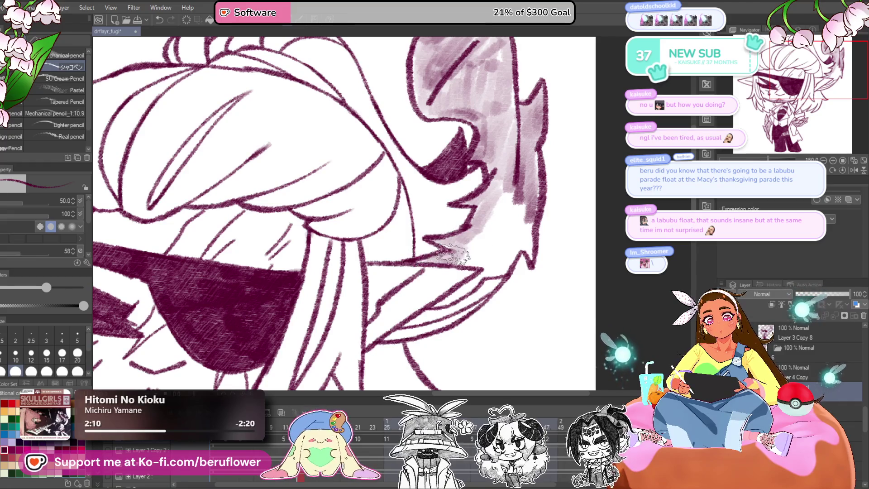
{"action": "scroll", "coordinate": [430, 267], "scroll_direction": "down", "scroll_amount": 1}
{"action": "mouse_move", "coordinate": [443, 277]}
{"action": "left_mouse_down"}
{"action": "mouse_move", "coordinate": [414, 293]}
{"action": "mouse_move", "coordinate": [473, 265]}
{"action": "left_mouse_up"}
{"action": "mouse_move", "coordinate": [510, 233]}
{"action": "left_mouse_down"}
{"action": "mouse_move", "coordinate": [537, 200]}
{"action": "mouse_move", "coordinate": [493, 230]}
{"action": "mouse_move", "coordinate": [530, 172]}
{"action": "mouse_move", "coordinate": [507, 181]}
{"action": "left_mouse_up"}
- Pan the view to centre the whole character
{"action": "scroll", "coordinate": [446, 242], "scroll_direction": "down", "scroll_amount": 5}
{"action": "scroll", "coordinate": [447, 242], "scroll_direction": "up", "scroll_amount": 3}
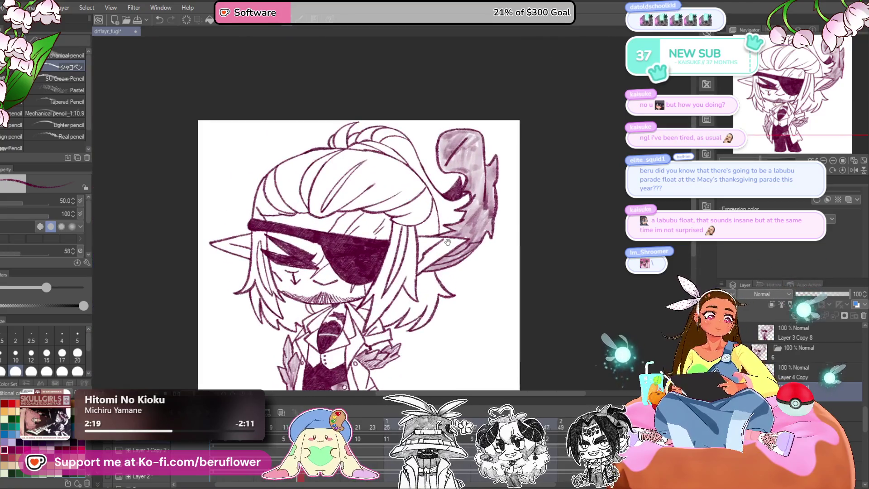
{"action": "left_click_drag", "start_coordinate": [447, 243], "coordinate": [500, 234]}
{"action": "left_click_drag", "start_coordinate": [426, 331], "coordinate": [420, 279]}
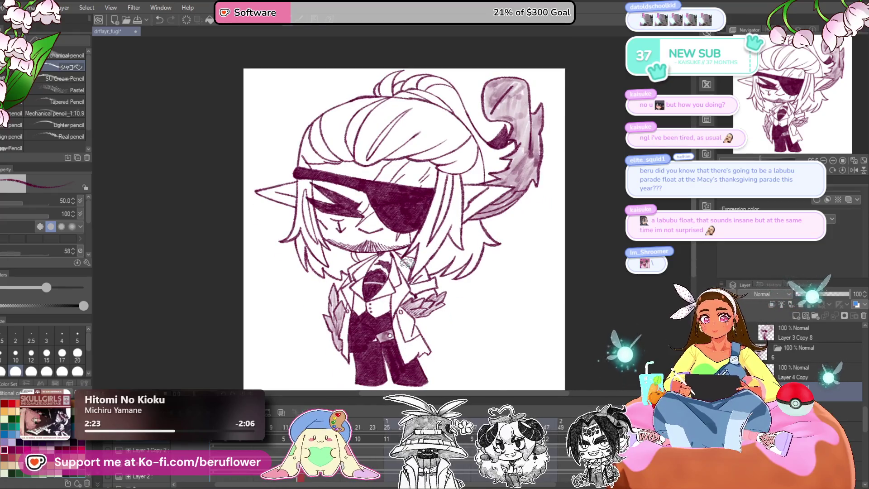
{"action": "left_click_drag", "start_coordinate": [406, 335], "coordinate": [406, 325]}
{"action": "left_click_drag", "start_coordinate": [433, 352], "coordinate": [427, 366]}
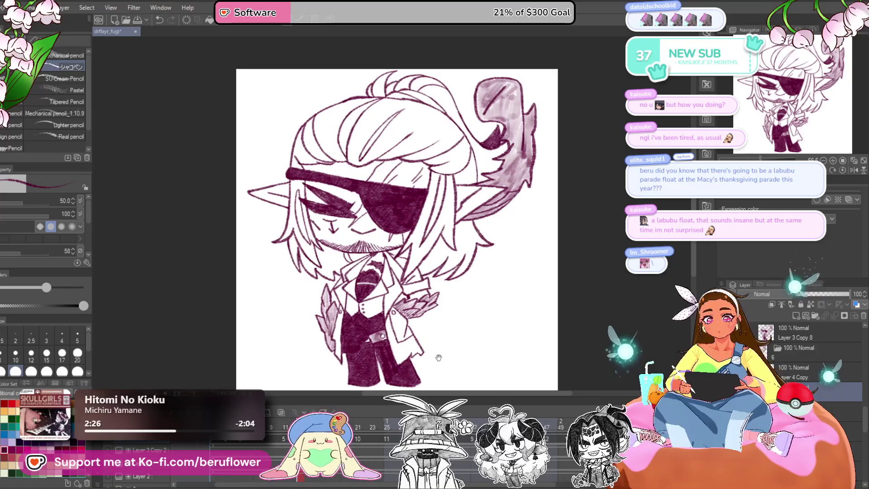
- Go to frame 11, glancing at the shaded next frame for reference
{"action": "key", "text": "Right"}
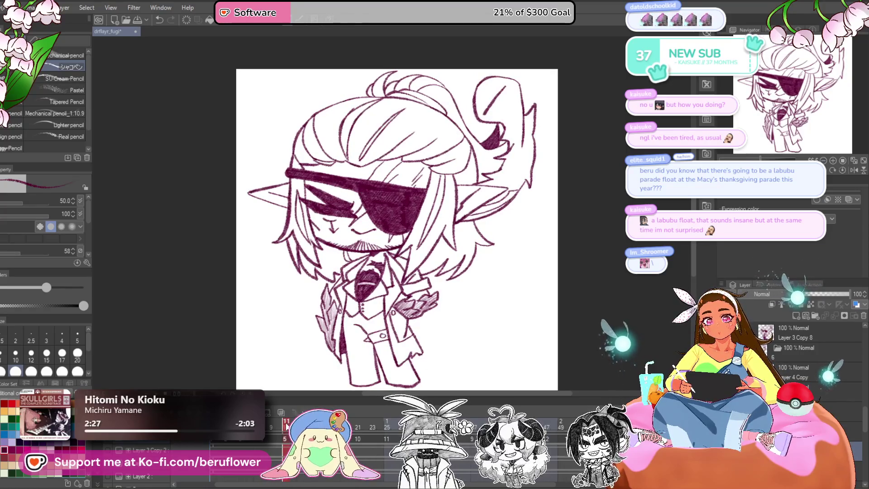
{"action": "key", "text": "Right"}
{"action": "key", "text": "Left"}
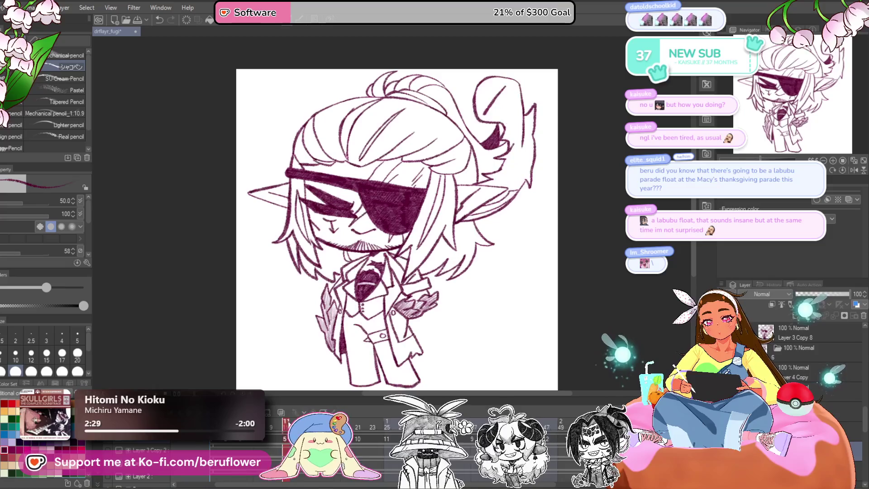
{"action": "scroll", "coordinate": [364, 308], "scroll_direction": "up", "scroll_amount": 3}
{"action": "scroll", "coordinate": [364, 307], "scroll_direction": "down", "scroll_amount": 4}
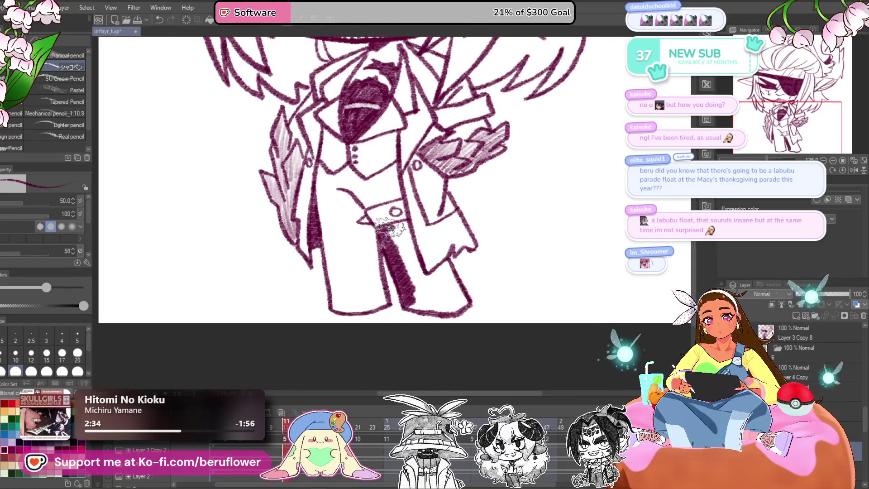
- Hatch the trouser leg from belt to hem and the dark area around the vest
{"action": "mouse_move", "coordinate": [403, 225]}
{"action": "left_mouse_down"}
{"action": "mouse_move", "coordinate": [408, 271]}
{"action": "mouse_move", "coordinate": [394, 244]}
{"action": "mouse_move", "coordinate": [412, 306]}
{"action": "left_mouse_up"}
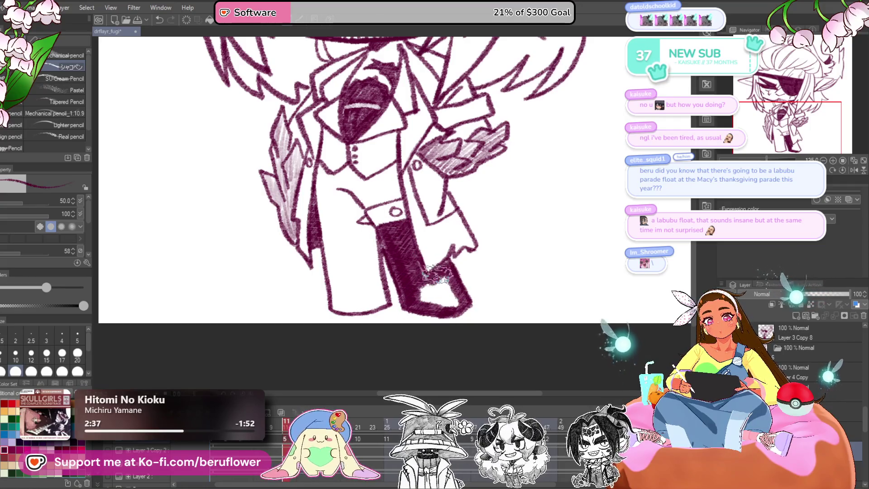
{"action": "left_click_drag", "start_coordinate": [433, 277], "coordinate": [454, 303]}
{"action": "scroll", "coordinate": [436, 279], "scroll_direction": "down", "scroll_amount": 3}
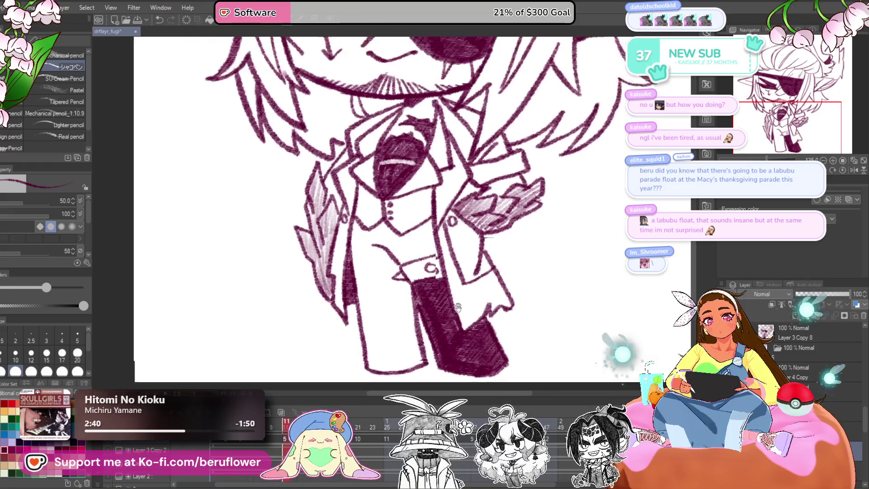
{"action": "scroll", "coordinate": [385, 267], "scroll_direction": "up", "scroll_amount": 3}
{"action": "mouse_move", "coordinate": [368, 252]}
{"action": "left_mouse_down"}
{"action": "mouse_move", "coordinate": [369, 299]}
{"action": "mouse_move", "coordinate": [439, 255]}
{"action": "left_mouse_up"}
{"action": "left_click_drag", "start_coordinate": [408, 292], "coordinate": [405, 282]}
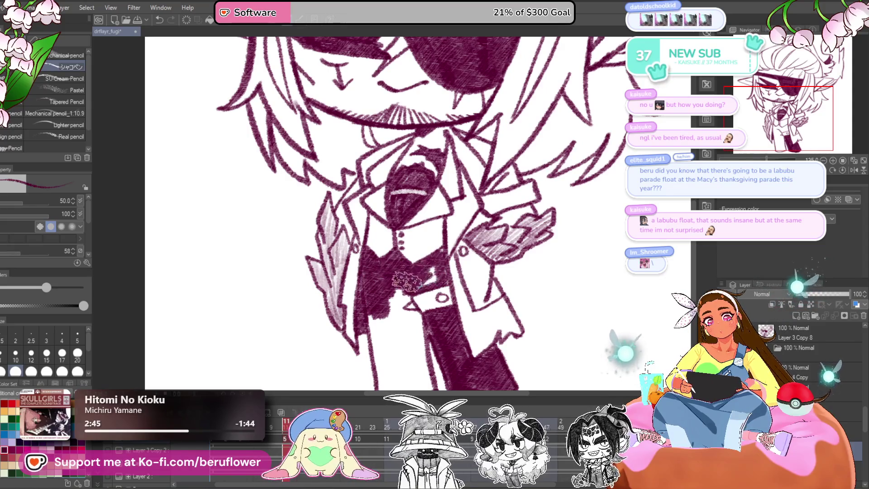
- Hatch along the leg's inner edge, zooming out to review the whole figure
{"action": "key", "text": "ctrl+0"}
{"action": "scroll", "coordinate": [395, 270], "scroll_direction": "up", "scroll_amount": 5}
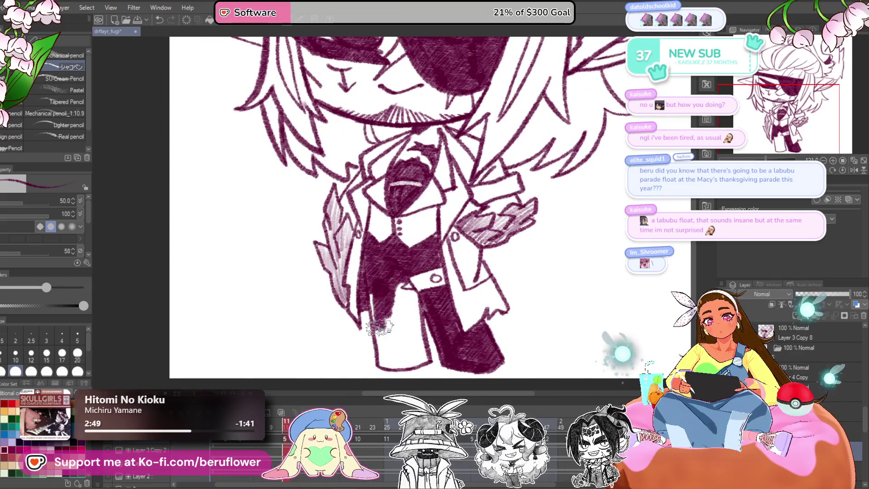
{"action": "scroll", "coordinate": [379, 327], "scroll_direction": "down", "scroll_amount": 2}
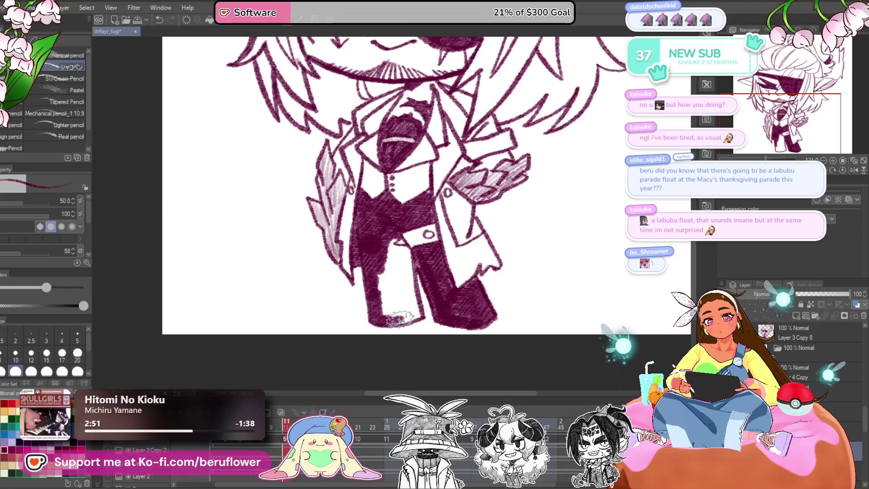
{"action": "left_click_drag", "start_coordinate": [414, 313], "coordinate": [407, 261]}
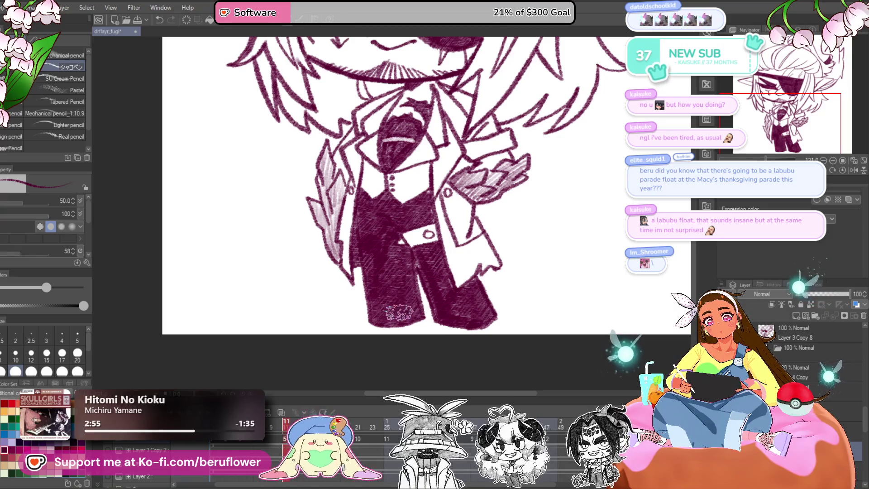
{"action": "key", "text": "ctrl+0"}
{"action": "scroll", "coordinate": [557, 229], "scroll_direction": "up", "scroll_amount": 4}
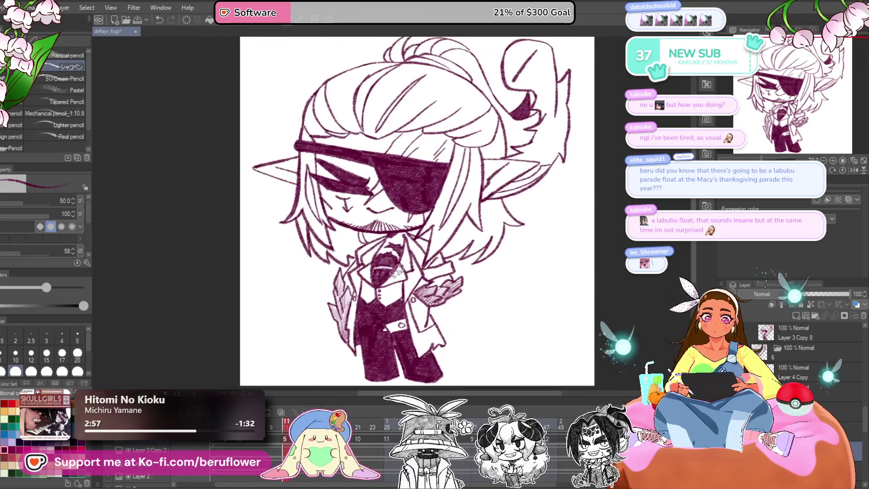
{"action": "scroll", "coordinate": [381, 277], "scroll_direction": "up", "scroll_amount": 4}
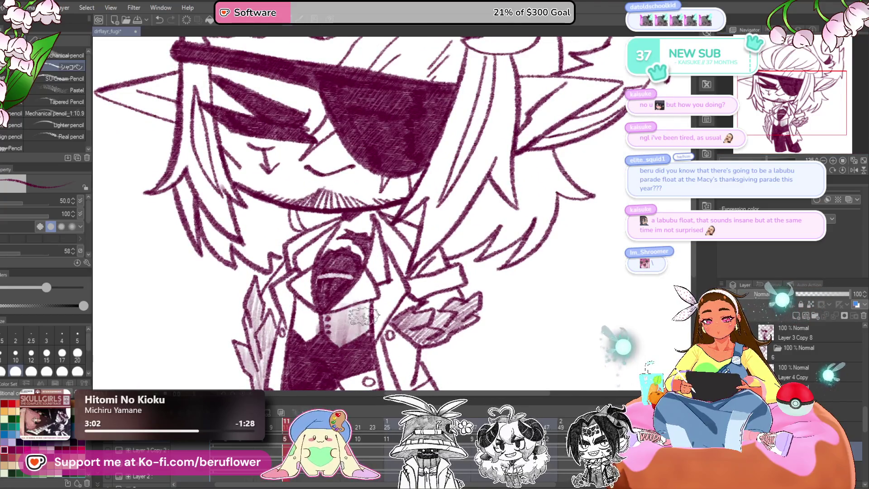
- Lightly shade the shirt and collar beside the tie and the creature's inside and right edge
{"action": "scroll", "coordinate": [358, 267], "scroll_direction": "left", "scroll_amount": 3}
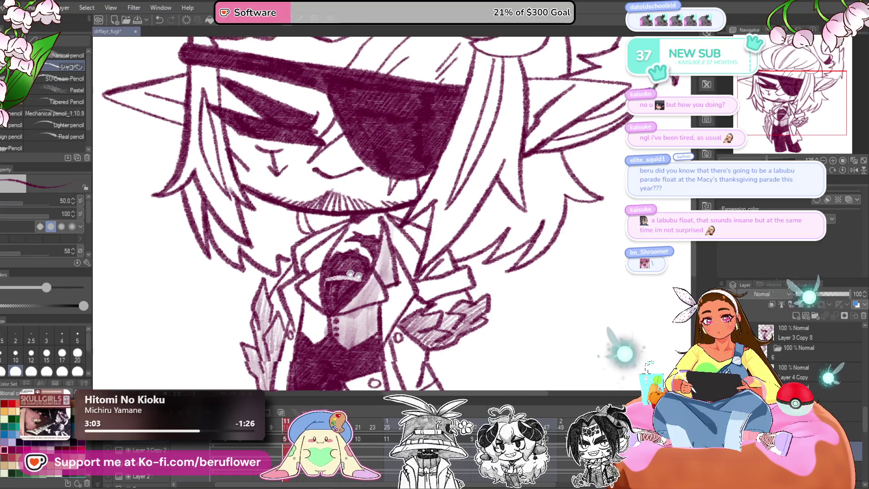
{"action": "mouse_move", "coordinate": [347, 261]}
{"action": "left_mouse_down"}
{"action": "mouse_move", "coordinate": [344, 289]}
{"action": "mouse_move", "coordinate": [385, 322]}
{"action": "mouse_move", "coordinate": [451, 319]}
{"action": "mouse_move", "coordinate": [385, 366]}
{"action": "left_mouse_up"}
{"action": "mouse_move", "coordinate": [403, 131]}
{"action": "left_mouse_down"}
{"action": "mouse_move", "coordinate": [369, 174]}
{"action": "mouse_move", "coordinate": [380, 144]}
{"action": "mouse_move", "coordinate": [367, 181]}
{"action": "mouse_move", "coordinate": [435, 145]}
{"action": "mouse_move", "coordinate": [450, 204]}
{"action": "mouse_move", "coordinate": [428, 232]}
{"action": "mouse_move", "coordinate": [406, 122]}
{"action": "mouse_move", "coordinate": [422, 144]}
{"action": "left_mouse_up"}
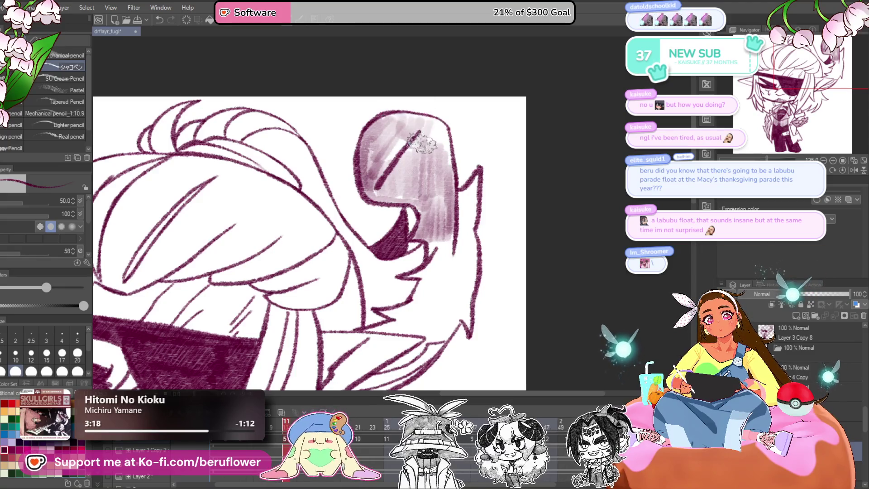
{"action": "scroll", "coordinate": [446, 209], "scroll_direction": "up", "scroll_amount": 1}
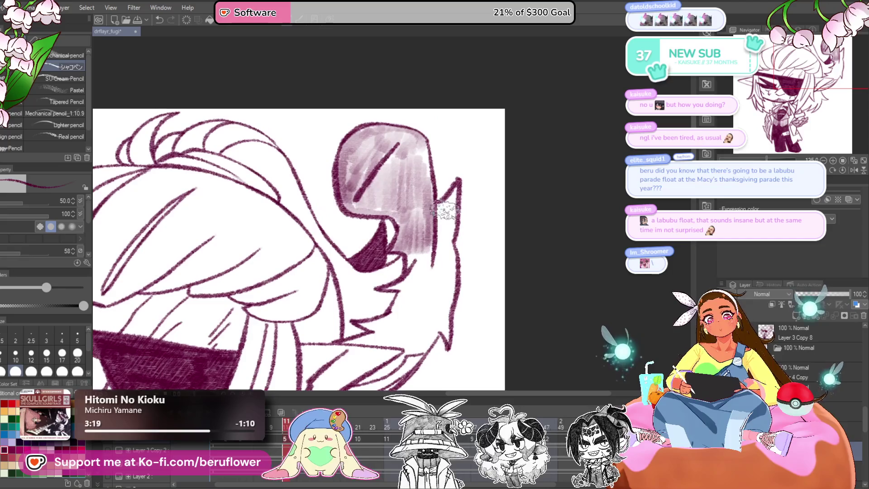
{"action": "left_click_drag", "start_coordinate": [458, 189], "coordinate": [431, 301]}
{"action": "scroll", "coordinate": [446, 249], "scroll_direction": "down", "scroll_amount": 1}
{"action": "mouse_move", "coordinate": [461, 200]}
{"action": "left_mouse_down"}
{"action": "mouse_move", "coordinate": [458, 240]}
{"action": "mouse_move", "coordinate": [413, 294]}
{"action": "left_mouse_up"}
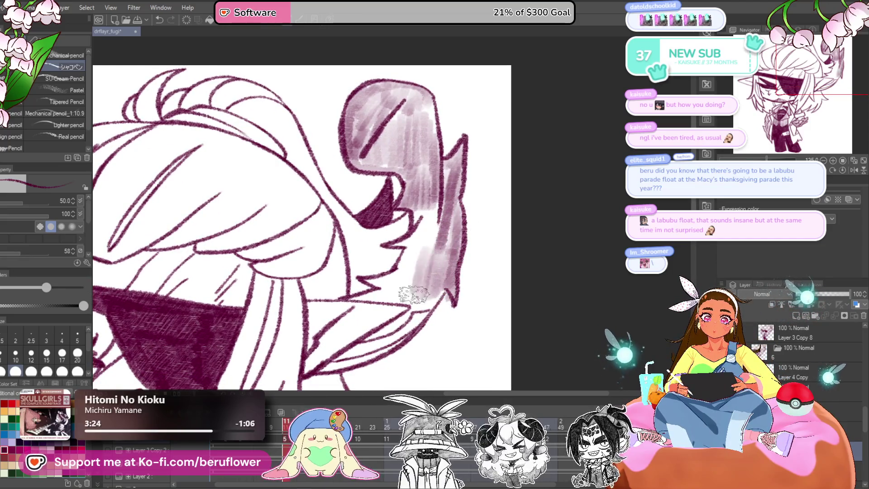
- Pan and zoom the canvas to reframe the figure
{"action": "mouse_move", "coordinate": [437, 216]}
{"action": "left_mouse_down"}
{"action": "mouse_move", "coordinate": [442, 205]}
{"action": "mouse_move", "coordinate": [477, 227]}
{"action": "mouse_move", "coordinate": [431, 233]}
{"action": "mouse_move", "coordinate": [486, 233]}
{"action": "mouse_move", "coordinate": [410, 292]}
{"action": "mouse_move", "coordinate": [483, 242]}
{"action": "left_mouse_up"}
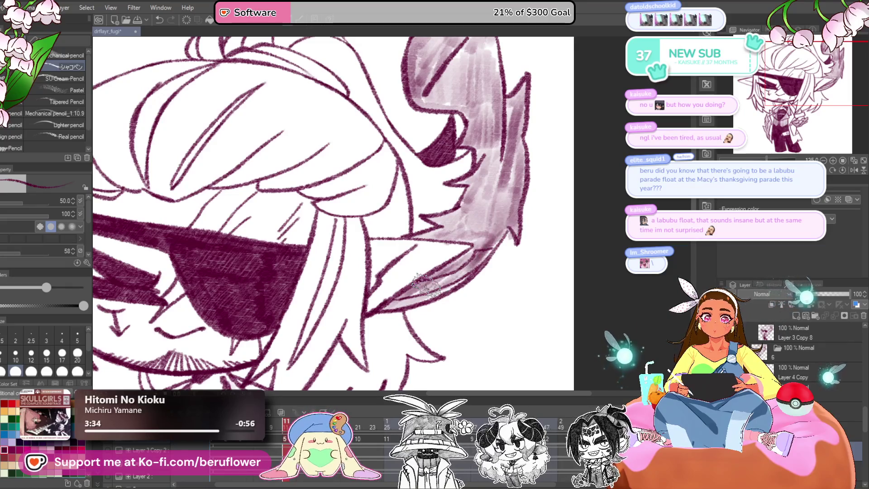
{"action": "scroll", "coordinate": [427, 282], "scroll_direction": "down", "scroll_amount": 3}
{"action": "scroll", "coordinate": [427, 283], "scroll_direction": "up", "scroll_amount": 3}
{"action": "scroll", "coordinate": [426, 282], "scroll_direction": "up", "scroll_amount": 1}
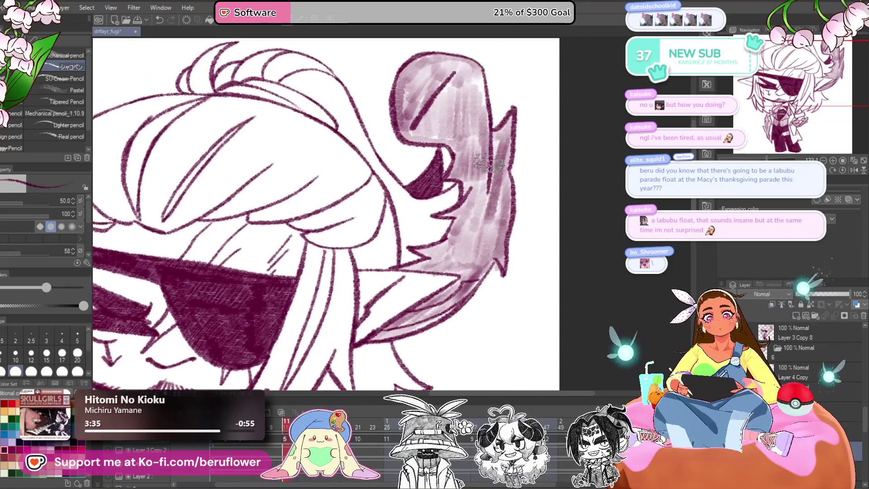
{"action": "scroll", "coordinate": [500, 140], "scroll_direction": "down", "scroll_amount": 5}
{"action": "scroll", "coordinate": [461, 295], "scroll_direction": "up", "scroll_amount": 4}
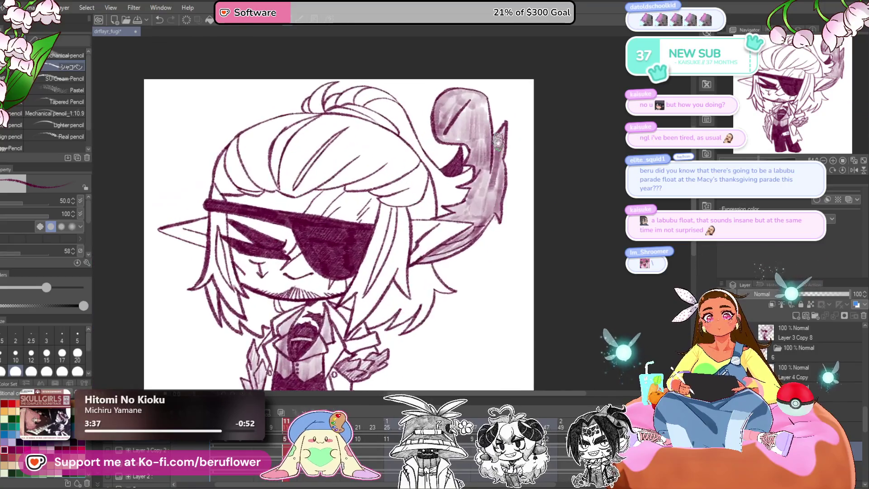
{"action": "left_click_drag", "start_coordinate": [471, 279], "coordinate": [475, 283]}
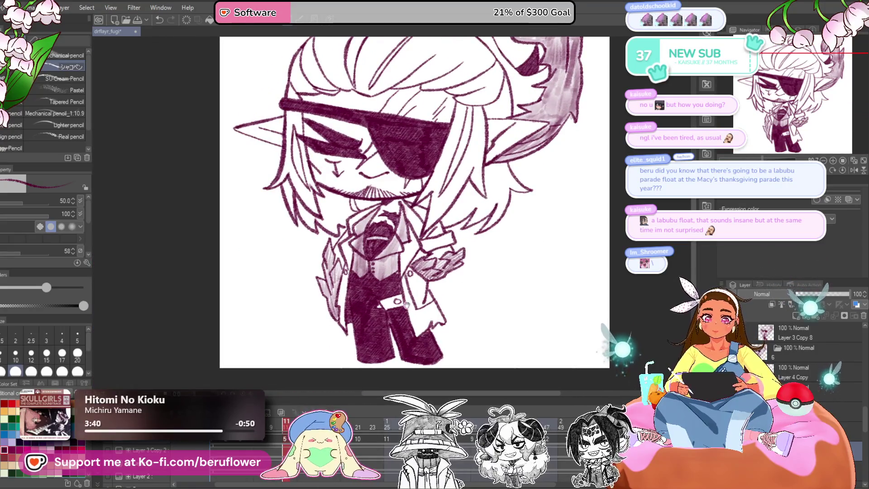
{"action": "scroll", "coordinate": [384, 289], "scroll_direction": "up", "scroll_amount": 3}
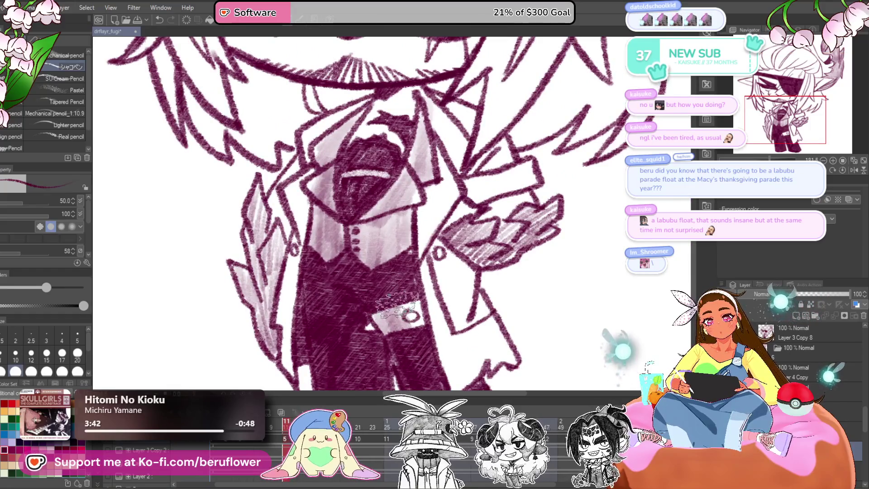
{"action": "scroll", "coordinate": [410, 315], "scroll_direction": "down", "scroll_amount": 4}
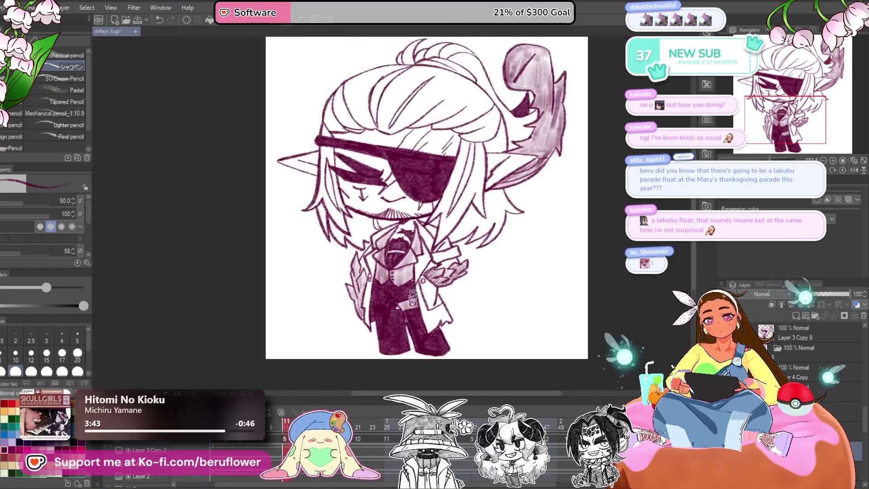
{"action": "scroll", "coordinate": [512, 296], "scroll_direction": "up", "scroll_amount": 3}
{"action": "mouse_move", "coordinate": [470, 268]}
{"action": "left_mouse_down"}
{"action": "mouse_move", "coordinate": [453, 306]}
{"action": "mouse_move", "coordinate": [464, 264]}
{"action": "mouse_move", "coordinate": [472, 289]}
{"action": "mouse_move", "coordinate": [430, 260]}
{"action": "mouse_move", "coordinate": [398, 283]}
{"action": "mouse_move", "coordinate": [432, 285]}
{"action": "left_mouse_up"}
- Darken the belt area while referencing the fully shaded frame
{"action": "scroll", "coordinate": [369, 294], "scroll_direction": "up", "scroll_amount": 3}
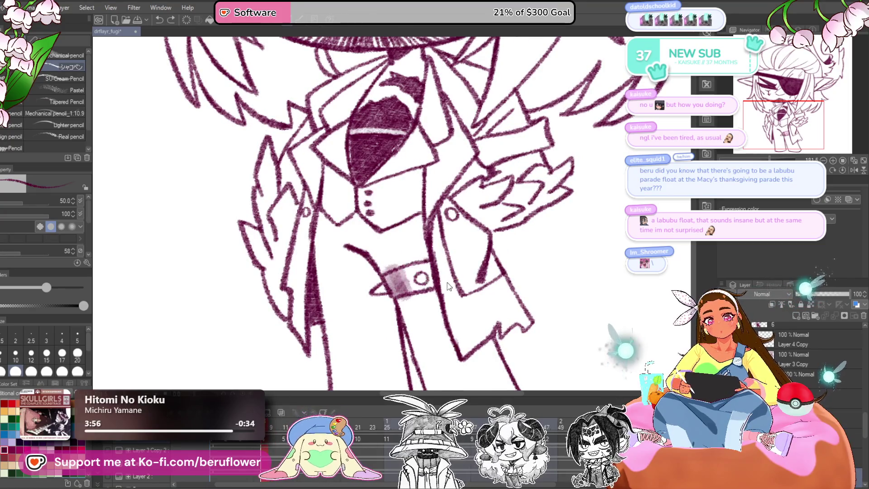
{"action": "scroll", "coordinate": [428, 285], "scroll_direction": "down", "scroll_amount": 3}
{"action": "left_click", "coordinate": [286, 428]}
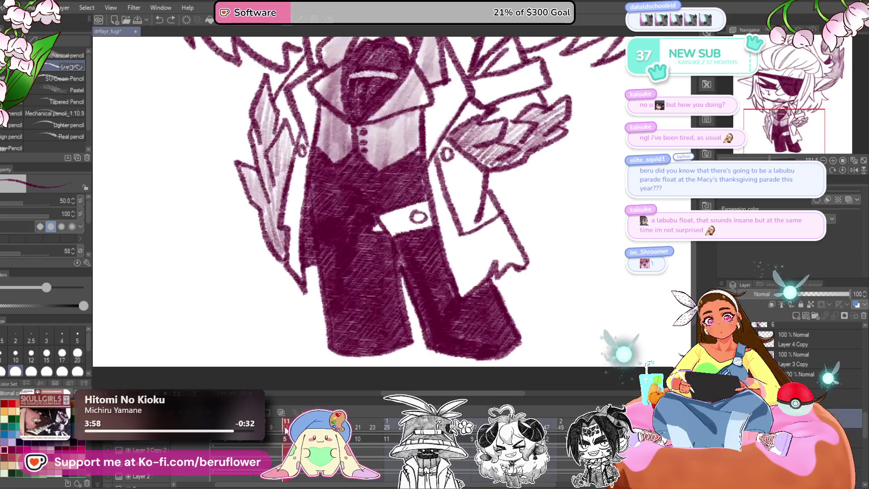
{"action": "mouse_move", "coordinate": [419, 218]}
{"action": "left_mouse_down"}
{"action": "mouse_move", "coordinate": [398, 231]}
{"action": "mouse_move", "coordinate": [409, 210]}
{"action": "mouse_move", "coordinate": [418, 217]}
{"action": "left_mouse_up"}
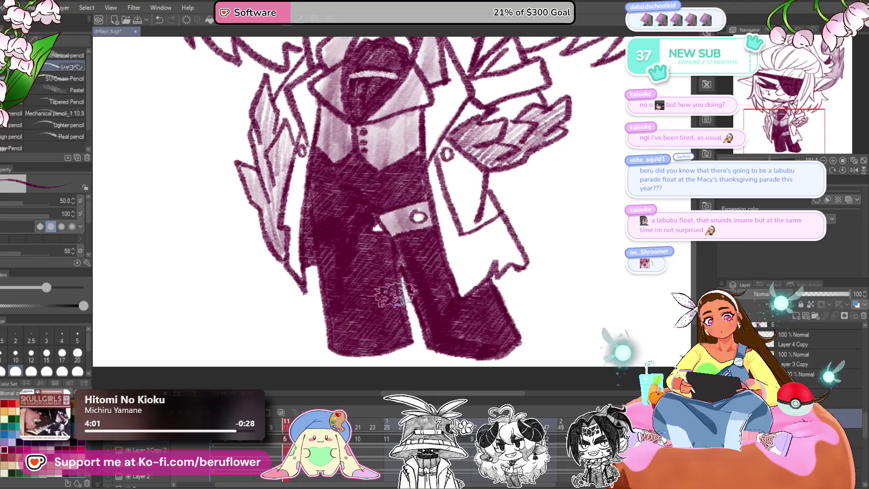
- Hatch the unshaded frame's trouser leg dark maroon, filling the gaps down to the cuff
{"action": "left_click", "coordinate": [263, 428]}
{"action": "mouse_move", "coordinate": [408, 242]}
{"action": "left_mouse_down"}
{"action": "mouse_move", "coordinate": [417, 287]}
{"action": "mouse_move", "coordinate": [398, 242]}
{"action": "mouse_move", "coordinate": [423, 235]}
{"action": "mouse_move", "coordinate": [430, 294]}
{"action": "mouse_move", "coordinate": [412, 254]}
{"action": "mouse_move", "coordinate": [458, 324]}
{"action": "mouse_move", "coordinate": [448, 290]}
{"action": "mouse_move", "coordinate": [470, 260]}
{"action": "mouse_move", "coordinate": [498, 307]}
{"action": "left_mouse_up"}
{"action": "key", "text": "ctrl+z"}
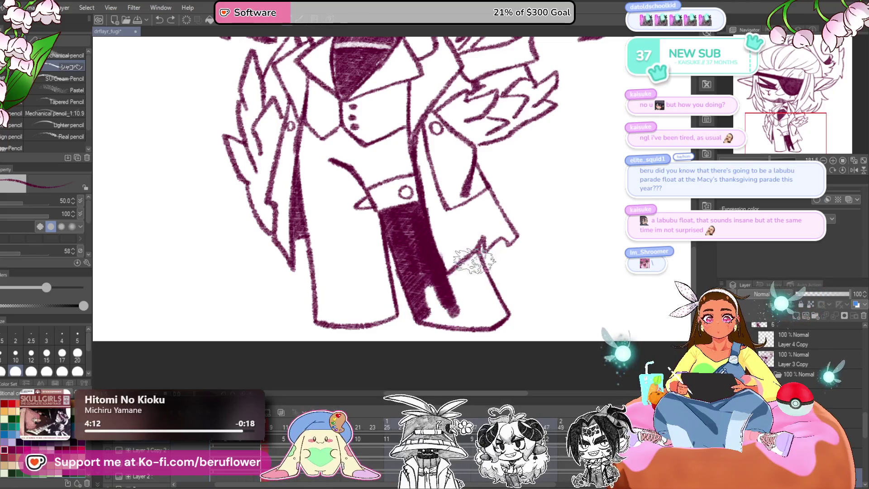
{"action": "mouse_move", "coordinate": [458, 269]}
{"action": "left_mouse_down"}
{"action": "mouse_move", "coordinate": [435, 290]}
{"action": "mouse_move", "coordinate": [426, 317]}
{"action": "mouse_move", "coordinate": [444, 326]}
{"action": "mouse_move", "coordinate": [473, 322]}
{"action": "mouse_move", "coordinate": [434, 322]}
{"action": "mouse_move", "coordinate": [508, 313]}
{"action": "left_mouse_up"}
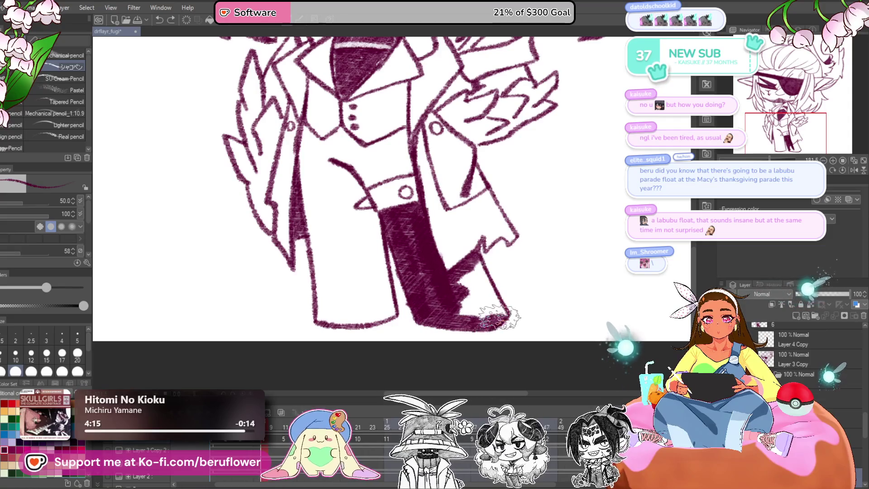
{"action": "mouse_move", "coordinate": [474, 259]}
{"action": "left_mouse_down"}
{"action": "mouse_move", "coordinate": [481, 287]}
{"action": "mouse_move", "coordinate": [458, 294]}
{"action": "mouse_move", "coordinate": [489, 297]}
{"action": "left_mouse_up"}
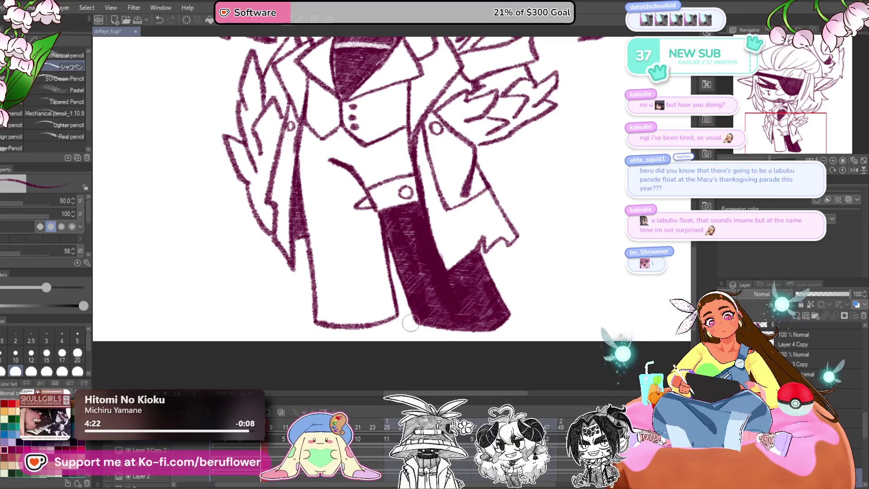
- Hatch the vest area around and below the coat buttons in maroon
{"action": "scroll", "coordinate": [372, 242], "scroll_direction": "down", "scroll_amount": 2}
{"action": "scroll", "coordinate": [385, 212], "scroll_direction": "up", "scroll_amount": 4}
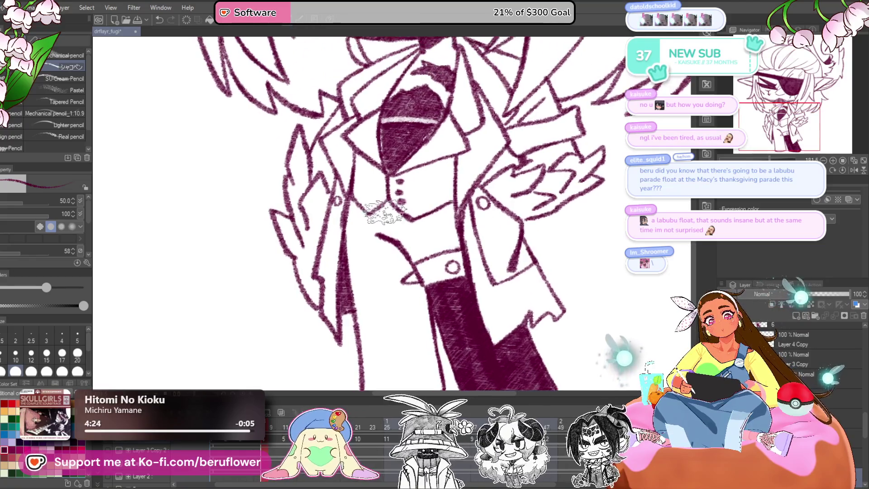
{"action": "mouse_move", "coordinate": [380, 215]}
{"action": "left_mouse_down"}
{"action": "mouse_move", "coordinate": [350, 244]}
{"action": "mouse_move", "coordinate": [354, 209]}
{"action": "mouse_move", "coordinate": [358, 299]}
{"action": "mouse_move", "coordinate": [399, 340]}
{"action": "mouse_move", "coordinate": [362, 267]}
{"action": "mouse_move", "coordinate": [410, 251]}
{"action": "mouse_move", "coordinate": [405, 264]}
{"action": "left_mouse_up"}
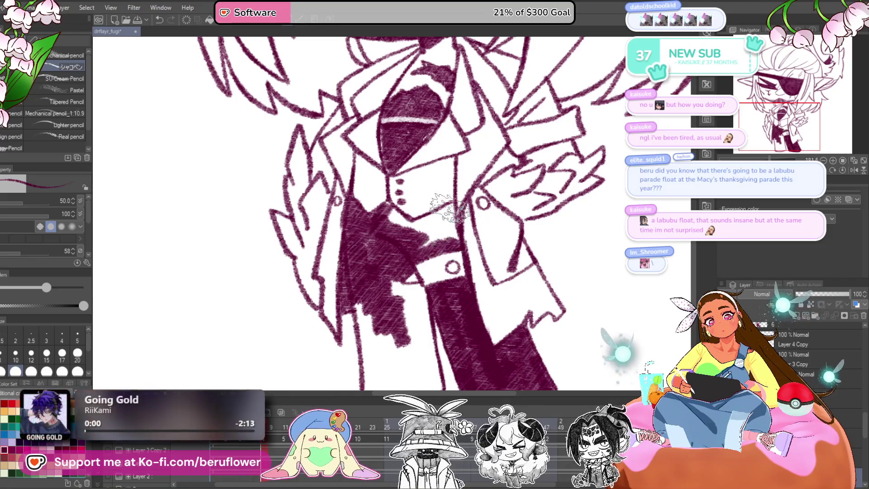
{"action": "mouse_move", "coordinate": [451, 207]}
{"action": "left_mouse_down"}
{"action": "mouse_move", "coordinate": [403, 217]}
{"action": "mouse_move", "coordinate": [390, 209]}
{"action": "mouse_move", "coordinate": [421, 236]}
{"action": "mouse_move", "coordinate": [457, 229]}
{"action": "left_mouse_up"}
{"action": "mouse_move", "coordinate": [403, 291]}
{"action": "left_mouse_down"}
{"action": "mouse_move", "coordinate": [417, 232]}
{"action": "mouse_move", "coordinate": [401, 237]}
{"action": "mouse_move", "coordinate": [435, 248]}
{"action": "mouse_move", "coordinate": [430, 337]}
{"action": "mouse_move", "coordinate": [375, 294]}
{"action": "mouse_move", "coordinate": [371, 254]}
{"action": "mouse_move", "coordinate": [376, 313]}
{"action": "mouse_move", "coordinate": [389, 281]}
{"action": "mouse_move", "coordinate": [435, 335]}
{"action": "left_mouse_up"}
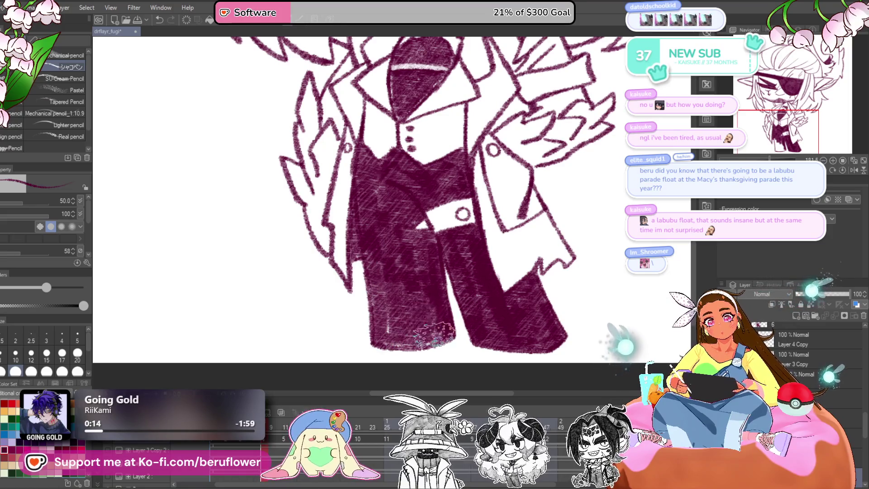
{"action": "scroll", "coordinate": [420, 261], "scroll_direction": "down", "scroll_amount": 5}
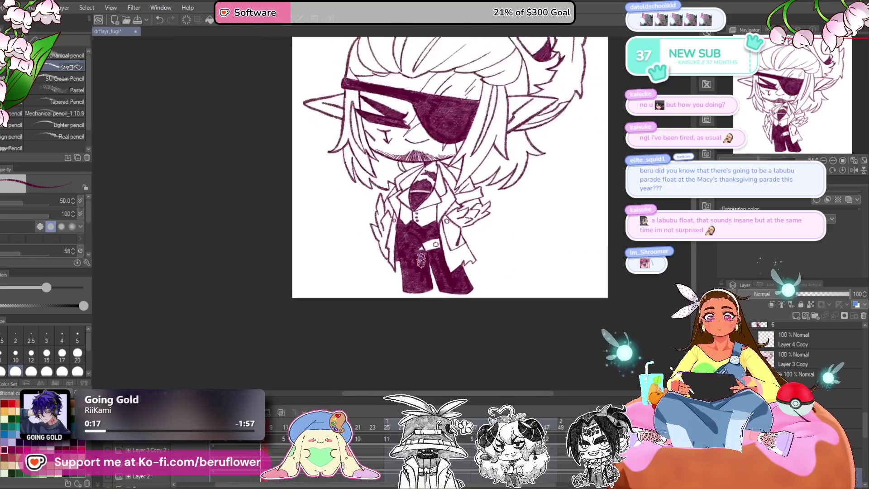
- Undo the last sleeve stroke, then shade the sleeve fur and left fur trim light mauve
{"action": "scroll", "coordinate": [414, 243], "scroll_direction": "up", "scroll_amount": 3}
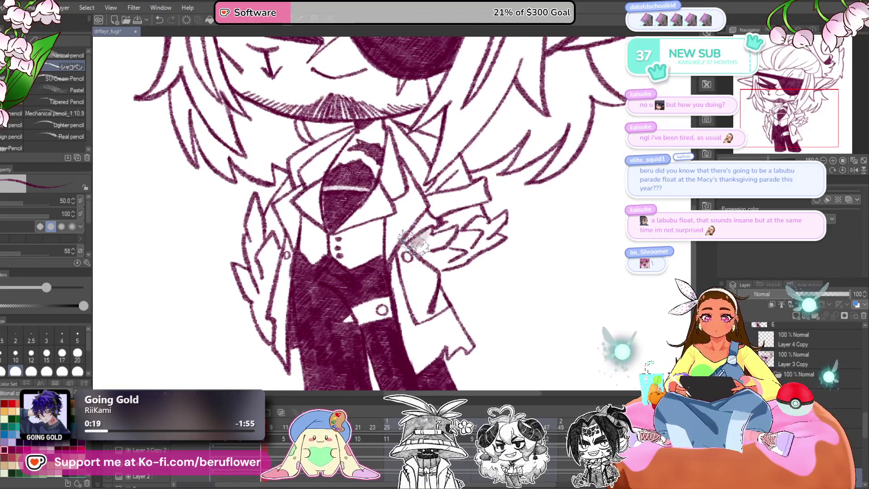
{"action": "key", "text": "ctrl+z"}
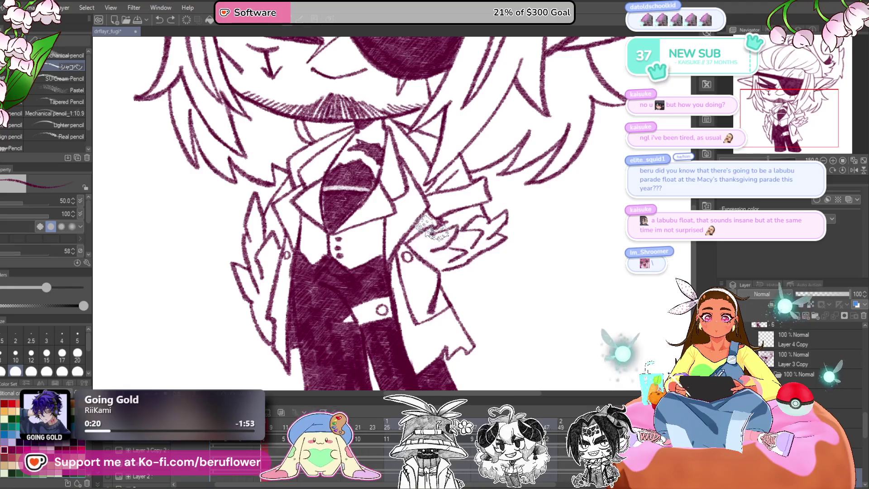
{"action": "mouse_move", "coordinate": [434, 239]}
{"action": "left_mouse_down"}
{"action": "mouse_move", "coordinate": [484, 246]}
{"action": "mouse_move", "coordinate": [488, 228]}
{"action": "mouse_move", "coordinate": [437, 257]}
{"action": "left_mouse_up"}
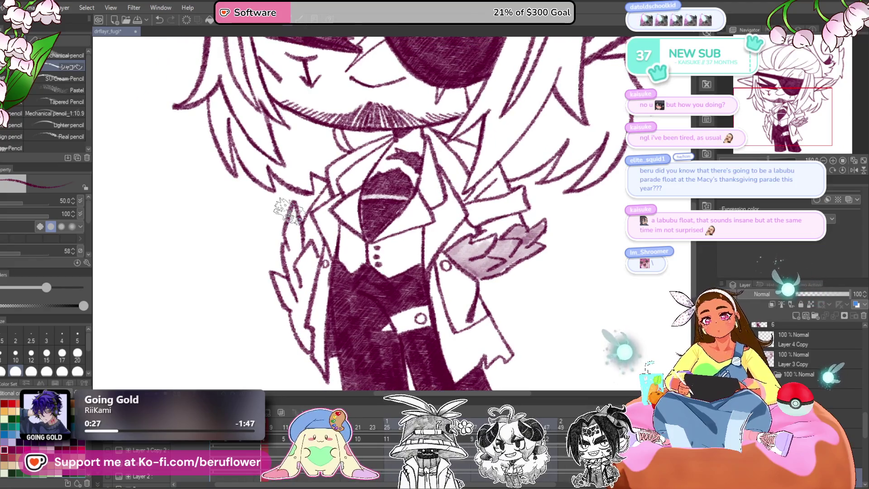
{"action": "left_click_drag", "start_coordinate": [294, 259], "coordinate": [313, 265]}
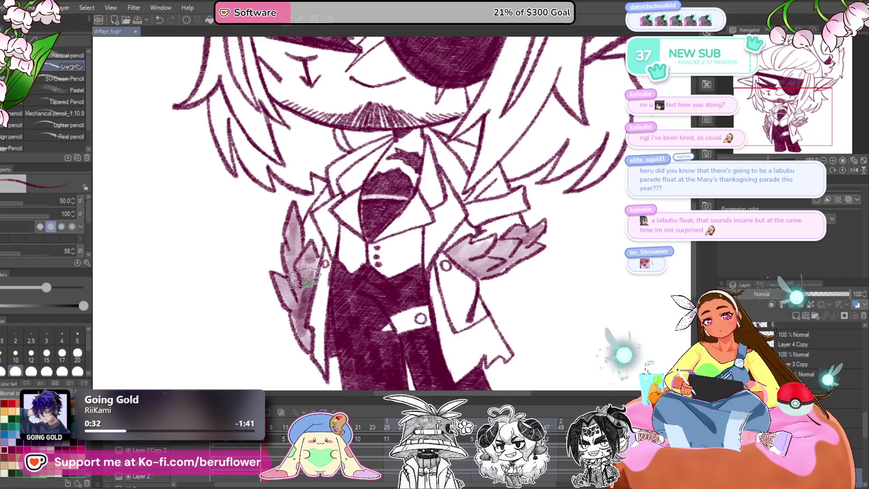
{"action": "scroll", "coordinate": [305, 276], "scroll_direction": "down", "scroll_amount": 5}
- Shade the creature on the elf's head light mauve, deepening its body
{"action": "left_click_drag", "start_coordinate": [496, 192], "coordinate": [475, 277]}
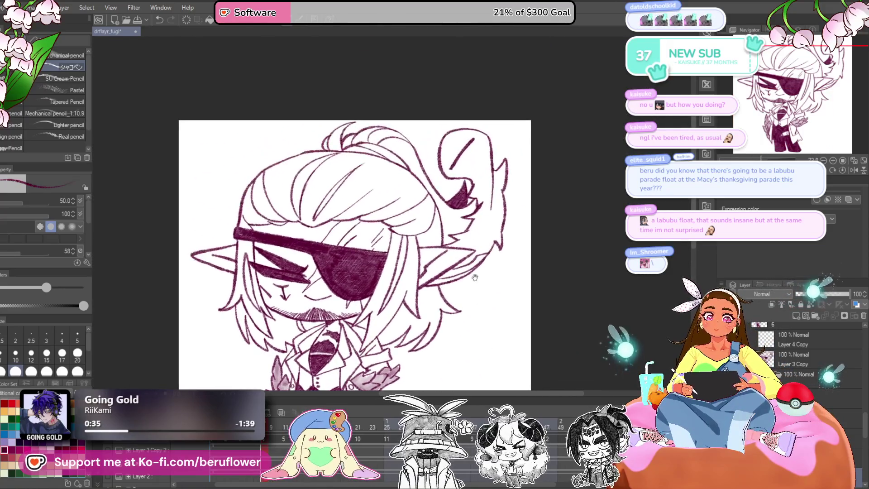
{"action": "scroll", "coordinate": [475, 277], "scroll_direction": "up", "scroll_amount": 5}
{"action": "left_click_drag", "start_coordinate": [465, 229], "coordinate": [512, 186]}
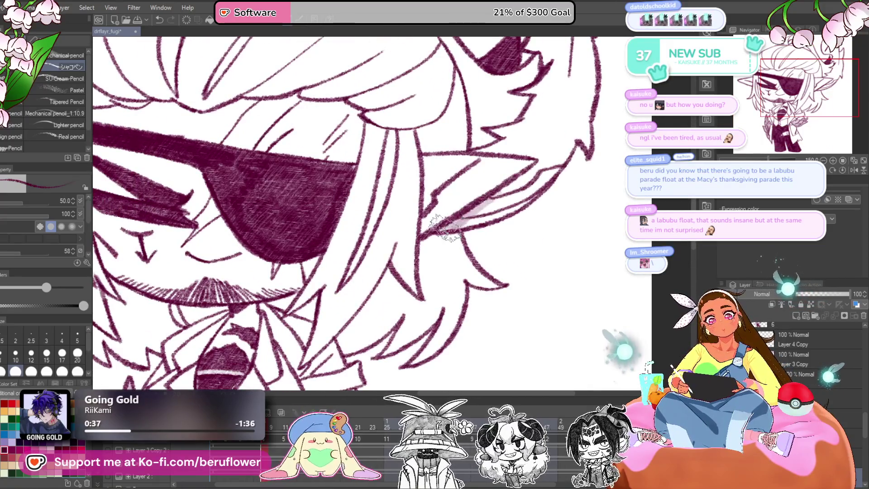
{"action": "mouse_move", "coordinate": [538, 160]}
{"action": "left_mouse_down"}
{"action": "mouse_move", "coordinate": [465, 278]}
{"action": "mouse_move", "coordinate": [456, 257]}
{"action": "left_mouse_up"}
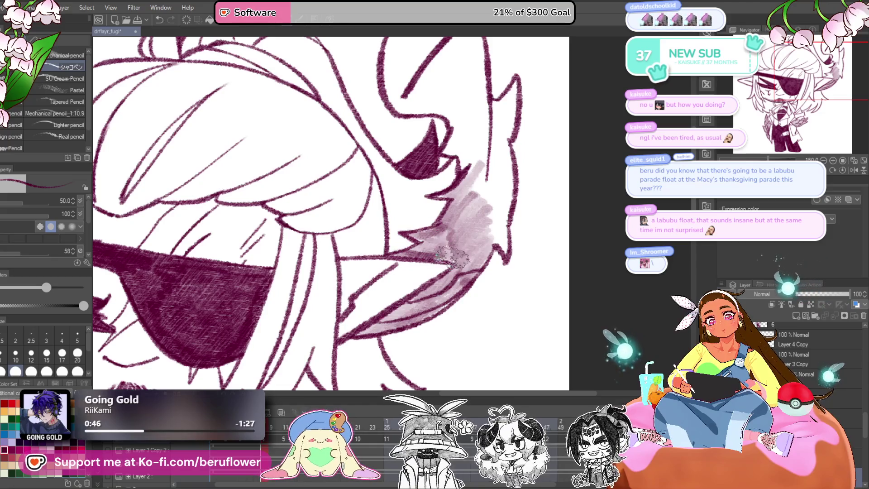
{"action": "left_click_drag", "start_coordinate": [451, 256], "coordinate": [508, 222]}
{"action": "mouse_move", "coordinate": [437, 278]}
{"action": "left_mouse_down"}
{"action": "mouse_move", "coordinate": [466, 283]}
{"action": "mouse_move", "coordinate": [492, 184]}
{"action": "mouse_move", "coordinate": [479, 259]}
{"action": "left_mouse_up"}
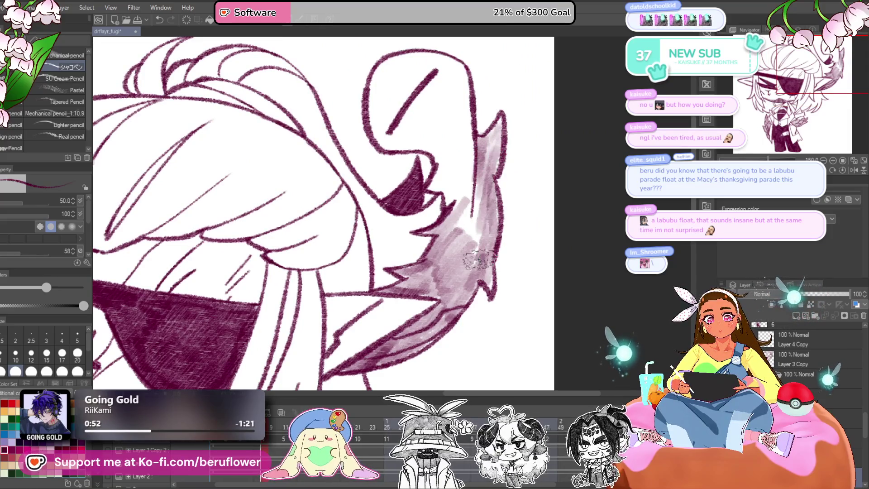
{"action": "scroll", "coordinate": [436, 188], "scroll_direction": "up", "scroll_amount": 4}
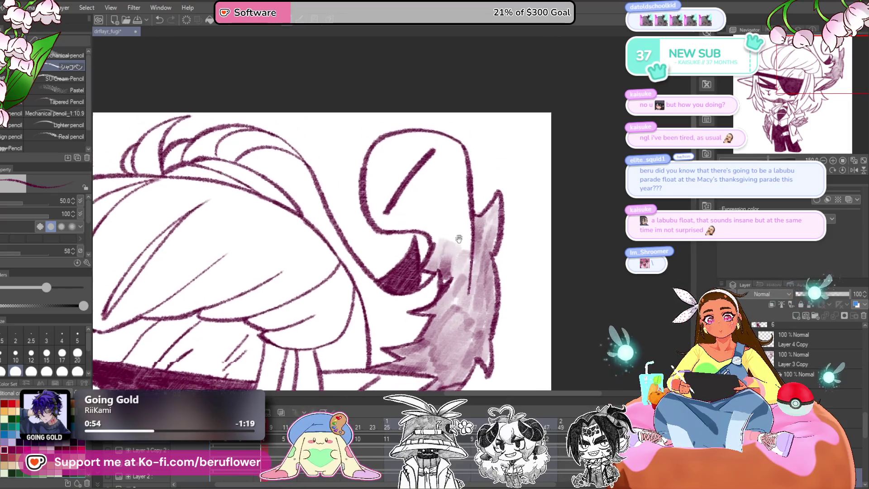
{"action": "mouse_move", "coordinate": [450, 206]}
{"action": "left_mouse_down"}
{"action": "mouse_move", "coordinate": [447, 174]}
{"action": "mouse_move", "coordinate": [407, 172]}
{"action": "mouse_move", "coordinate": [394, 151]}
{"action": "mouse_move", "coordinate": [384, 164]}
{"action": "left_mouse_up"}
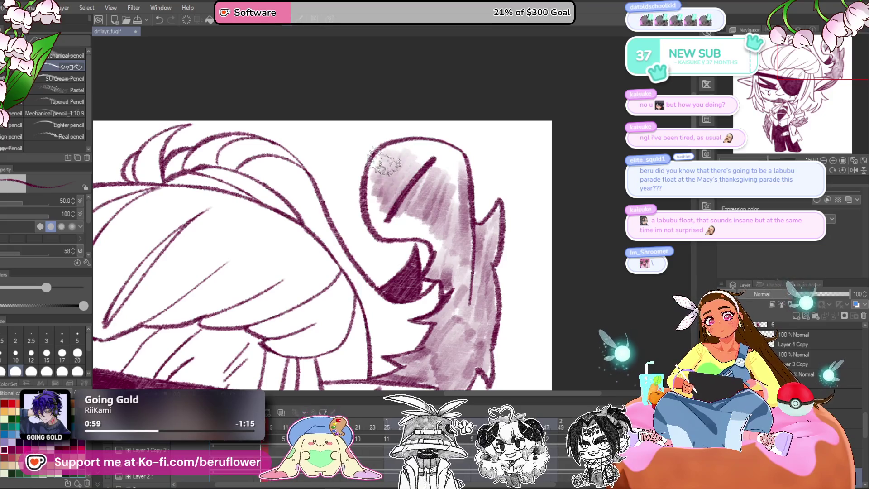
{"action": "mouse_move", "coordinate": [375, 195]}
{"action": "left_mouse_down"}
{"action": "mouse_move", "coordinate": [390, 222]}
{"action": "mouse_move", "coordinate": [435, 236]}
{"action": "mouse_move", "coordinate": [449, 167]}
{"action": "mouse_move", "coordinate": [428, 149]}
{"action": "mouse_move", "coordinate": [405, 145]}
{"action": "mouse_move", "coordinate": [432, 148]}
{"action": "left_mouse_up"}
{"action": "scroll", "coordinate": [453, 158], "scroll_direction": "down", "scroll_amount": 5}
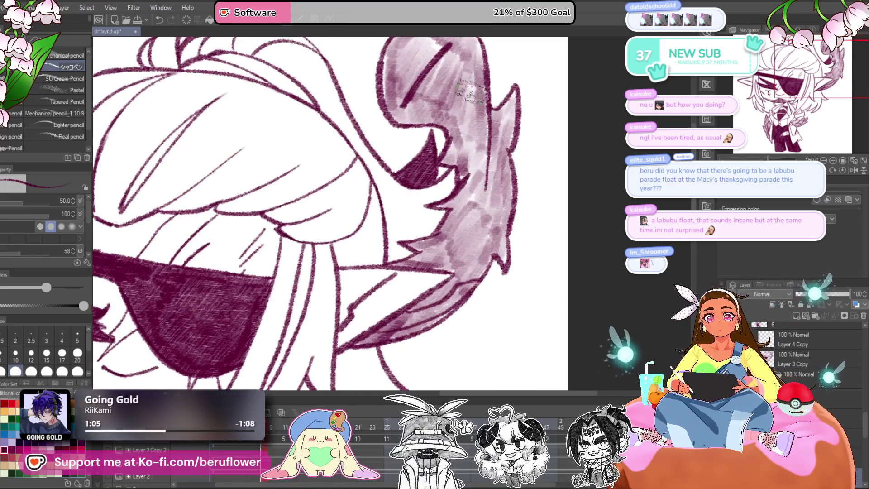
- View the whole drawing to check the shading, then zoom back in on the face and eyepatch
{"action": "key", "text": "ctrl+0"}
{"action": "scroll", "coordinate": [414, 236], "scroll_direction": "up", "scroll_amount": 5}
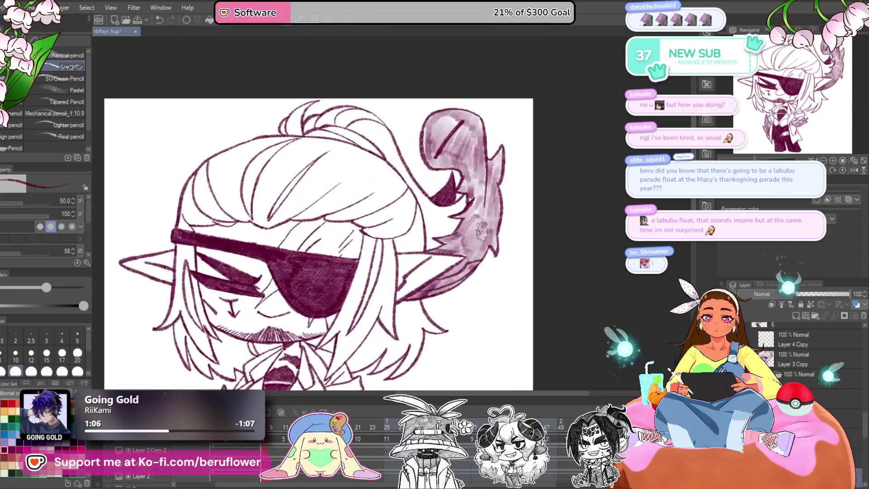
{"action": "left_click_drag", "start_coordinate": [440, 366], "coordinate": [474, 280]}
{"action": "scroll", "coordinate": [474, 280], "scroll_direction": "up", "scroll_amount": 3}
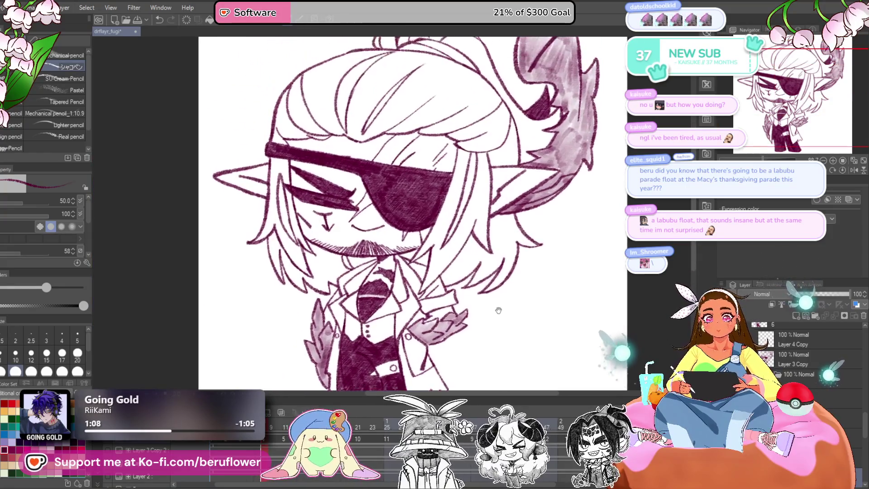
{"action": "scroll", "coordinate": [500, 296], "scroll_direction": "down", "scroll_amount": 2}
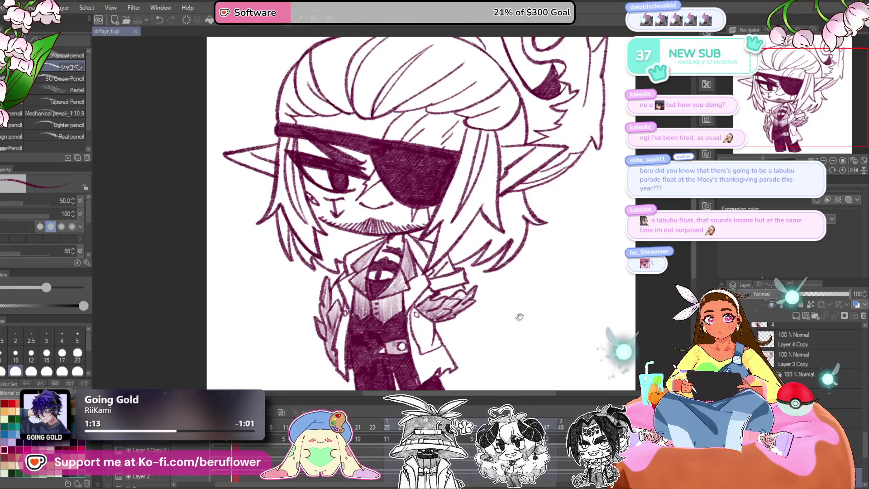
{"action": "left_click_drag", "start_coordinate": [518, 314], "coordinate": [506, 259]}
{"action": "scroll", "coordinate": [478, 346], "scroll_direction": "up", "scroll_amount": 2}
- Hatch light shading along and below the elf's ear
{"action": "left_click_drag", "start_coordinate": [478, 345], "coordinate": [501, 346]}
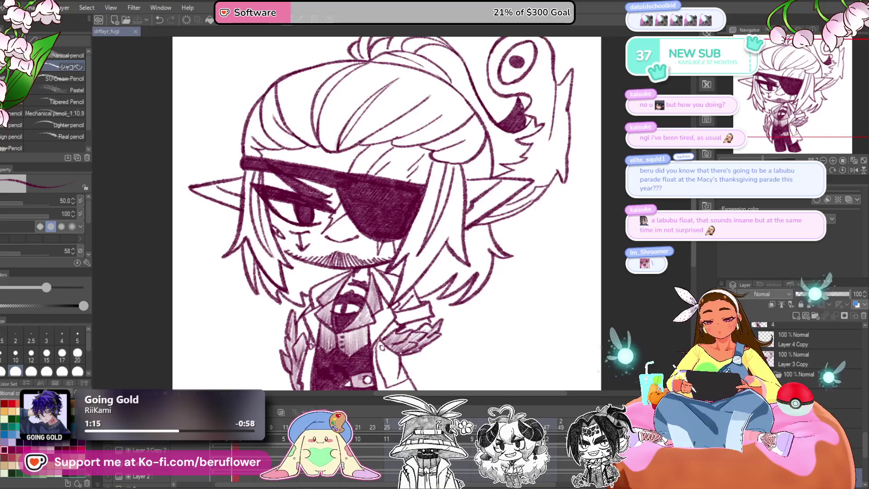
{"action": "mouse_move", "coordinate": [518, 233]}
{"action": "left_mouse_down"}
{"action": "mouse_move", "coordinate": [466, 246]}
{"action": "mouse_move", "coordinate": [501, 194]}
{"action": "mouse_move", "coordinate": [525, 204]}
{"action": "mouse_move", "coordinate": [584, 173]}
{"action": "left_mouse_up"}
{"action": "scroll", "coordinate": [466, 247], "scroll_direction": "up", "scroll_amount": 3}
{"action": "mouse_move", "coordinate": [584, 172]}
{"action": "left_mouse_down"}
{"action": "mouse_move", "coordinate": [558, 209]}
{"action": "mouse_move", "coordinate": [480, 249]}
{"action": "mouse_move", "coordinate": [534, 226]}
{"action": "mouse_move", "coordinate": [536, 288]}
{"action": "left_mouse_up"}
{"action": "mouse_move", "coordinate": [498, 213]}
{"action": "left_mouse_down"}
{"action": "mouse_move", "coordinate": [514, 227]}
{"action": "mouse_move", "coordinate": [482, 235]}
{"action": "mouse_move", "coordinate": [593, 221]}
{"action": "mouse_move", "coordinate": [534, 307]}
{"action": "left_mouse_up"}
{"action": "mouse_move", "coordinate": [543, 213]}
{"action": "left_mouse_down"}
{"action": "mouse_move", "coordinate": [503, 267]}
{"action": "mouse_move", "coordinate": [489, 244]}
{"action": "mouse_move", "coordinate": [507, 217]}
{"action": "mouse_move", "coordinate": [532, 204]}
{"action": "mouse_move", "coordinate": [576, 254]}
{"action": "mouse_move", "coordinate": [503, 299]}
{"action": "mouse_move", "coordinate": [453, 313]}
{"action": "left_mouse_up"}
{"action": "mouse_move", "coordinate": [543, 236]}
{"action": "left_mouse_down"}
{"action": "mouse_move", "coordinate": [528, 349]}
{"action": "mouse_move", "coordinate": [543, 383]}
{"action": "left_mouse_up"}
- Shade the creature's eye, cheek and top of head mauve, then view the whole drawing
{"action": "mouse_move", "coordinate": [416, 186]}
{"action": "left_mouse_down"}
{"action": "mouse_move", "coordinate": [410, 199]}
{"action": "mouse_move", "coordinate": [407, 191]}
{"action": "mouse_move", "coordinate": [412, 253]}
{"action": "mouse_move", "coordinate": [505, 286]}
{"action": "left_mouse_up"}
{"action": "mouse_move", "coordinate": [482, 324]}
{"action": "left_mouse_down"}
{"action": "mouse_move", "coordinate": [532, 317]}
{"action": "mouse_move", "coordinate": [500, 222]}
{"action": "mouse_move", "coordinate": [522, 244]}
{"action": "mouse_move", "coordinate": [525, 181]}
{"action": "mouse_move", "coordinate": [462, 140]}
{"action": "mouse_move", "coordinate": [435, 163]}
{"action": "mouse_move", "coordinate": [482, 151]}
{"action": "mouse_move", "coordinate": [498, 158]}
{"action": "mouse_move", "coordinate": [480, 145]}
{"action": "mouse_move", "coordinate": [408, 204]}
{"action": "left_mouse_up"}
{"action": "mouse_move", "coordinate": [576, 242]}
{"action": "left_mouse_down"}
{"action": "mouse_move", "coordinate": [520, 245]}
{"action": "mouse_move", "coordinate": [501, 291]}
{"action": "mouse_move", "coordinate": [511, 271]}
{"action": "mouse_move", "coordinate": [498, 351]}
{"action": "left_mouse_up"}
{"action": "scroll", "coordinate": [514, 206], "scroll_direction": "down", "scroll_amount": 3}
{"action": "left_click_drag", "start_coordinate": [514, 206], "coordinate": [509, 335]}
{"action": "scroll", "coordinate": [498, 294], "scroll_direction": "down", "scroll_amount": 8}
{"action": "scroll", "coordinate": [498, 235], "scroll_direction": "down", "scroll_amount": 5}
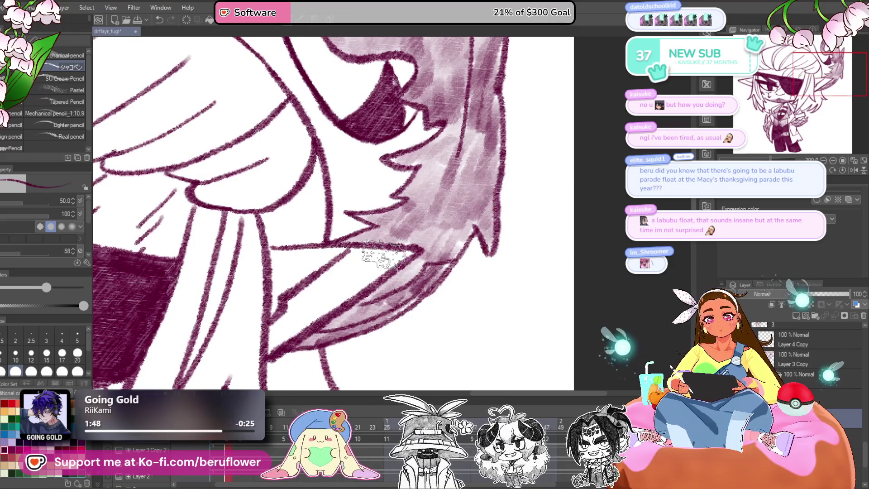
{"action": "scroll", "coordinate": [537, 277], "scroll_direction": "up", "scroll_amount": 2}
{"action": "left_click_drag", "start_coordinate": [537, 277], "coordinate": [572, 274]}
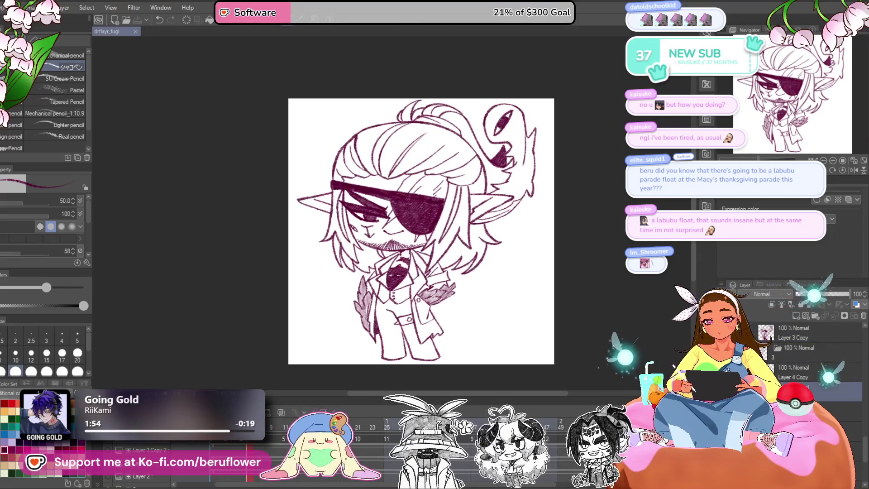
- Shade the shirt collar below the mouth and extend shading along the inner ear
{"action": "scroll", "coordinate": [412, 305], "scroll_direction": "up", "scroll_amount": 6}
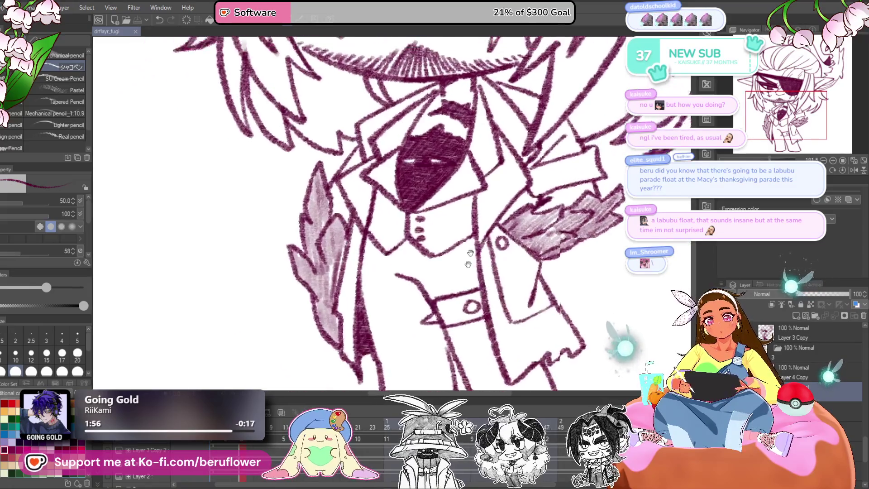
{"action": "mouse_move", "coordinate": [407, 163]}
{"action": "left_mouse_down"}
{"action": "mouse_move", "coordinate": [389, 181]}
{"action": "mouse_move", "coordinate": [385, 240]}
{"action": "mouse_move", "coordinate": [376, 221]}
{"action": "mouse_move", "coordinate": [380, 281]}
{"action": "mouse_move", "coordinate": [403, 267]}
{"action": "mouse_move", "coordinate": [421, 299]}
{"action": "mouse_move", "coordinate": [459, 266]}
{"action": "mouse_move", "coordinate": [467, 234]}
{"action": "mouse_move", "coordinate": [432, 249]}
{"action": "left_mouse_up"}
{"action": "scroll", "coordinate": [432, 249], "scroll_direction": "up", "scroll_amount": 2}
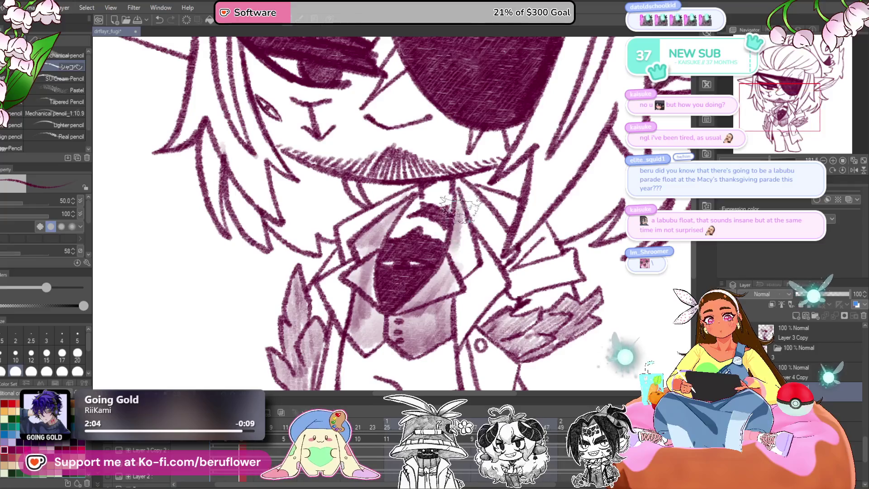
{"action": "scroll", "coordinate": [460, 192], "scroll_direction": "down", "scroll_amount": 5}
{"action": "scroll", "coordinate": [474, 232], "scroll_direction": "up", "scroll_amount": 4}
{"action": "scroll", "coordinate": [475, 232], "scroll_direction": "up", "scroll_amount": 3}
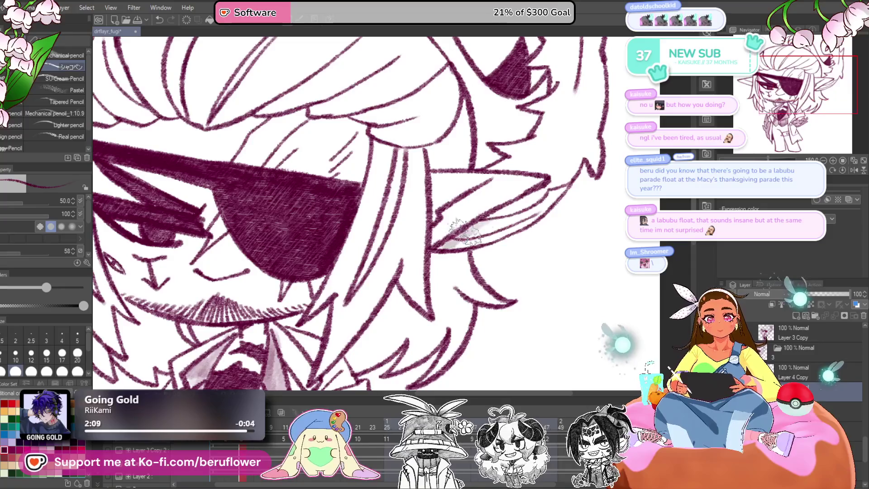
{"action": "left_click_drag", "start_coordinate": [564, 181], "coordinate": [493, 217]}
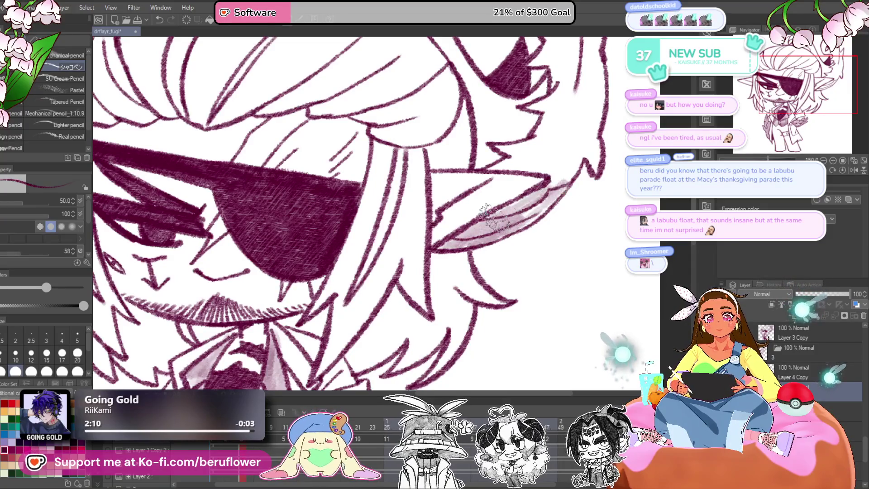
- Shade the creature below its mouth, down its side and over its upper face
{"action": "left_click_drag", "start_coordinate": [552, 171], "coordinate": [516, 264]}
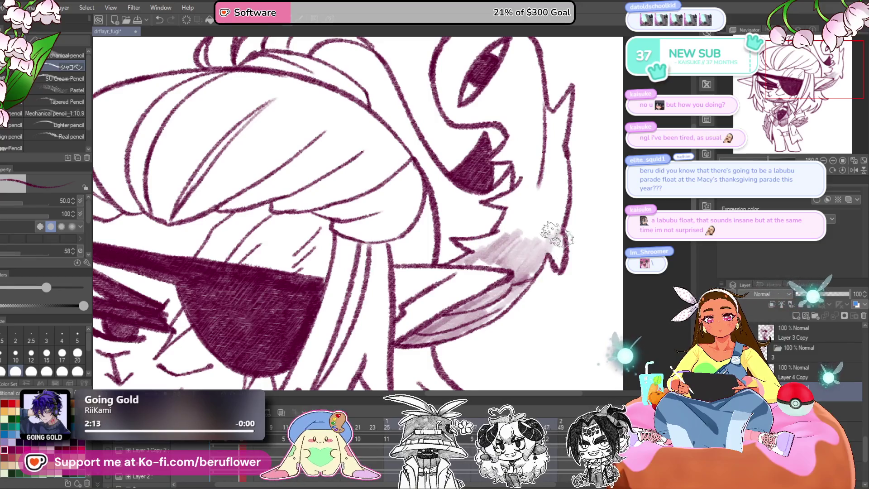
{"action": "left_click_drag", "start_coordinate": [537, 240], "coordinate": [480, 267]}
{"action": "left_click_drag", "start_coordinate": [511, 227], "coordinate": [471, 247]}
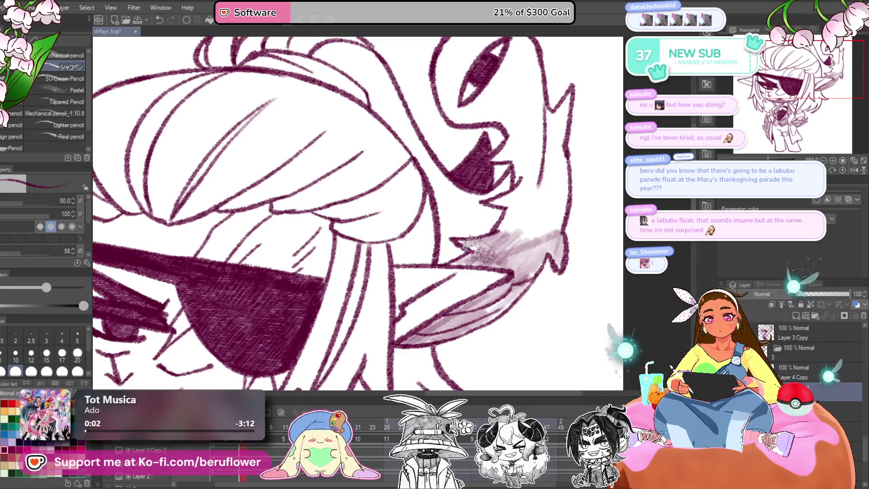
{"action": "scroll", "coordinate": [486, 255], "scroll_direction": "down", "scroll_amount": 2}
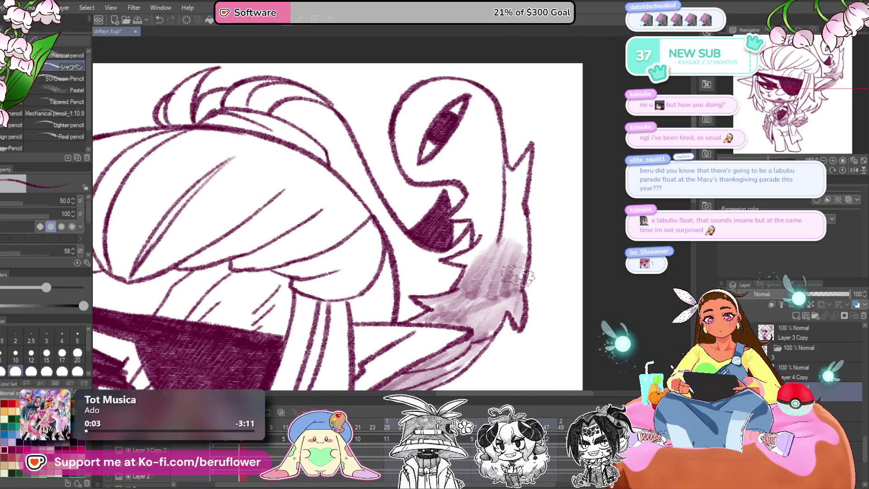
{"action": "mouse_move", "coordinate": [509, 165]}
{"action": "left_mouse_down"}
{"action": "mouse_move", "coordinate": [520, 218]}
{"action": "mouse_move", "coordinate": [483, 240]}
{"action": "left_mouse_up"}
{"action": "scroll", "coordinate": [452, 255], "scroll_direction": "down", "scroll_amount": 1}
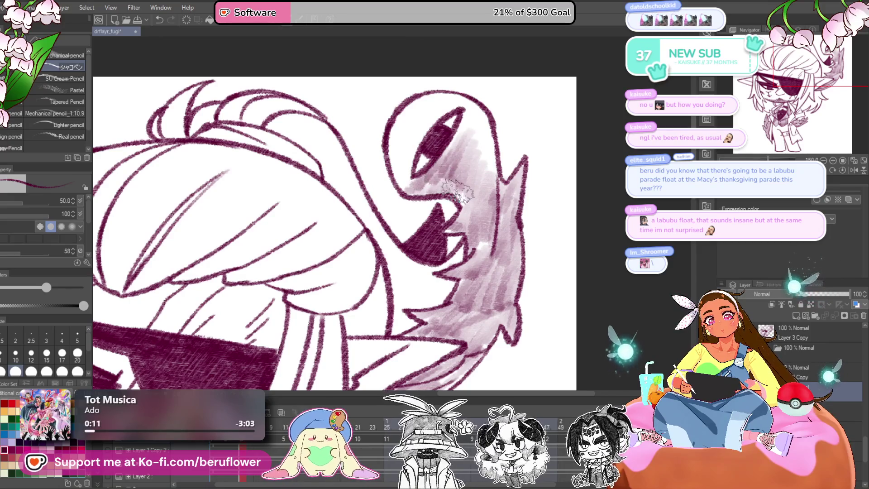
{"action": "left_click_drag", "start_coordinate": [457, 193], "coordinate": [474, 240]}
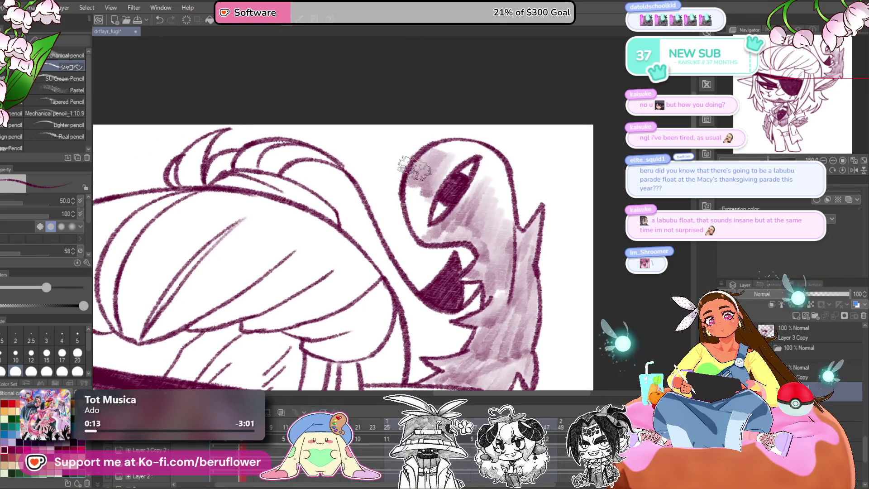
{"action": "mouse_move", "coordinate": [414, 197]}
{"action": "left_mouse_down"}
{"action": "mouse_move", "coordinate": [428, 222]}
{"action": "mouse_move", "coordinate": [457, 157]}
{"action": "left_mouse_up"}
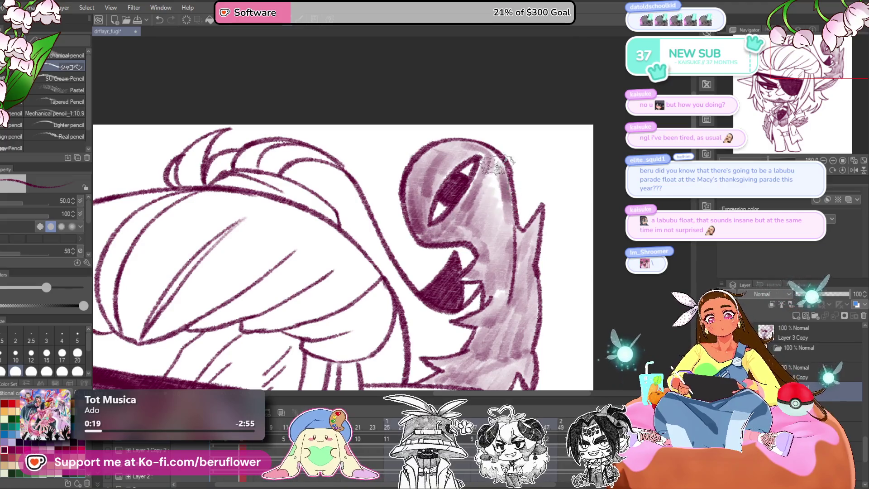
{"action": "scroll", "coordinate": [523, 252], "scroll_direction": "down", "scroll_amount": 5}
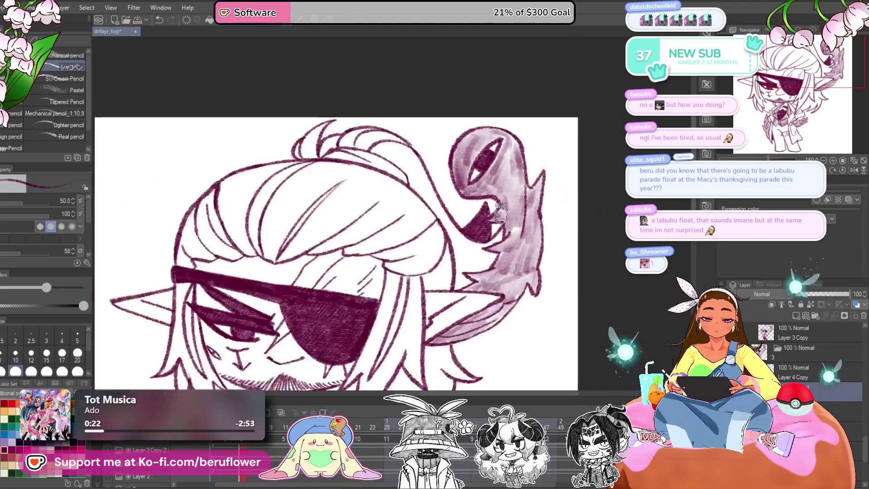
{"action": "scroll", "coordinate": [501, 213], "scroll_direction": "up", "scroll_amount": 6}
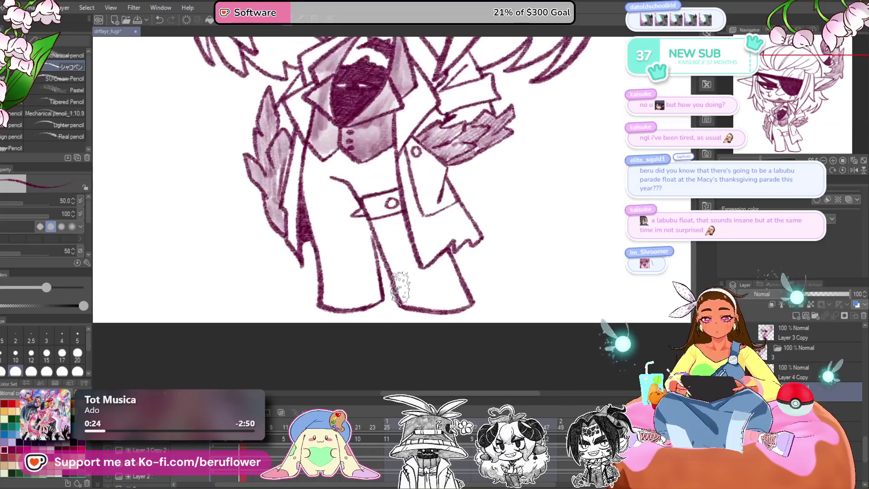
- Hatch the coat's inner edge and lower left trouser leg dark maroon, redoing one stroke
{"action": "left_click_drag", "start_coordinate": [380, 242], "coordinate": [402, 284]}
{"action": "left_click_drag", "start_coordinate": [395, 245], "coordinate": [407, 248]}
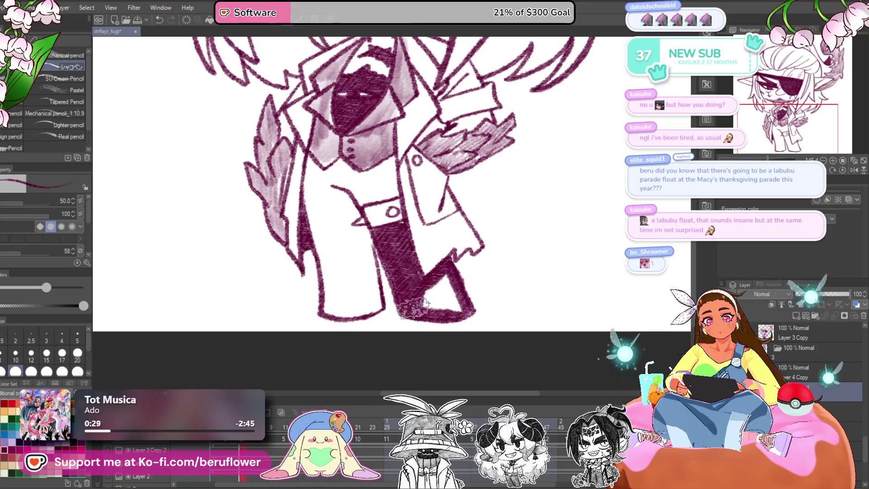
{"action": "scroll", "coordinate": [457, 301], "scroll_direction": "down", "scroll_amount": 2}
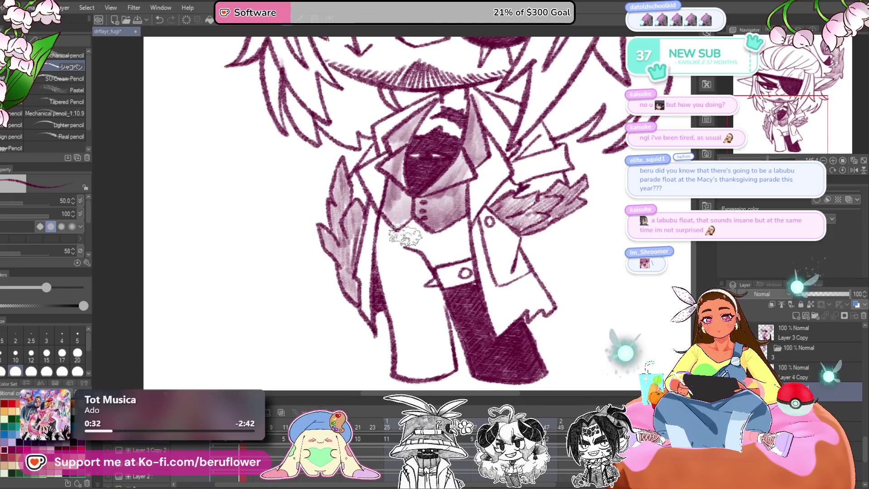
{"action": "mouse_move", "coordinate": [383, 231]}
{"action": "left_mouse_down"}
{"action": "mouse_move", "coordinate": [401, 312]}
{"action": "mouse_move", "coordinate": [406, 276]}
{"action": "mouse_move", "coordinate": [424, 312]}
{"action": "left_mouse_up"}
{"action": "key", "text": "ctrl+z"}
{"action": "left_click_drag", "start_coordinate": [412, 278], "coordinate": [401, 307]}
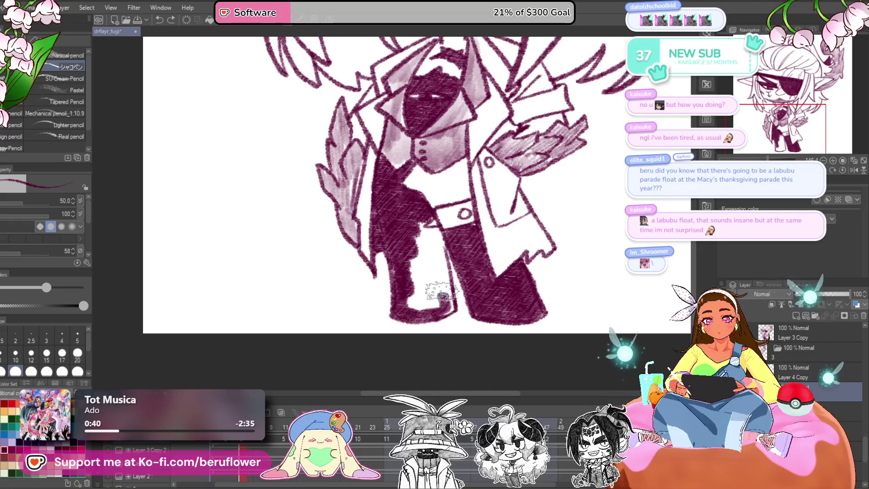
{"action": "left_click_drag", "start_coordinate": [409, 260], "coordinate": [430, 268]}
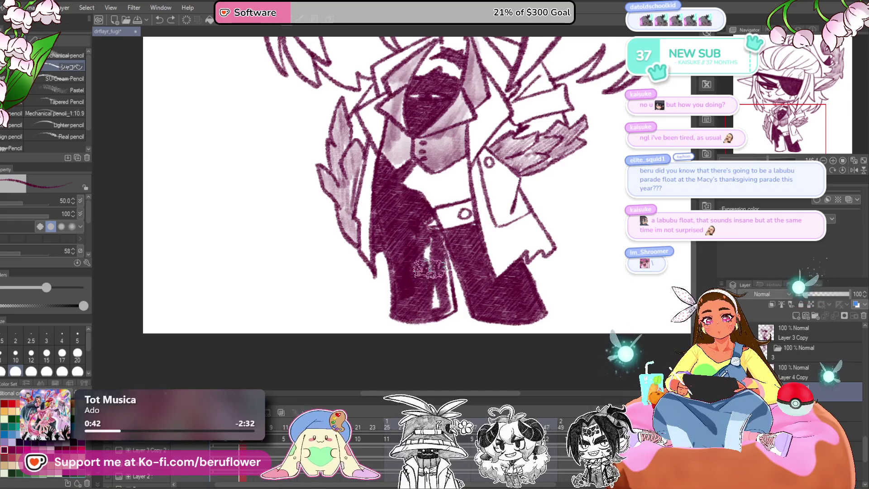
{"action": "left_click_drag", "start_coordinate": [447, 307], "coordinate": [426, 246]}
- Undo a stray stroke, fill the leg's white gaps and darken below the coat buttons
{"action": "scroll", "coordinate": [447, 308], "scroll_direction": "up", "scroll_amount": 2}
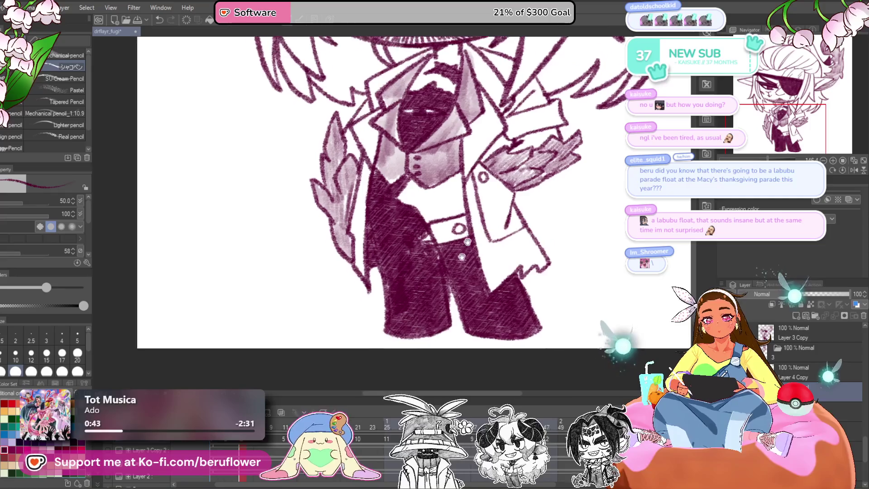
{"action": "key", "text": "ctrl+z"}
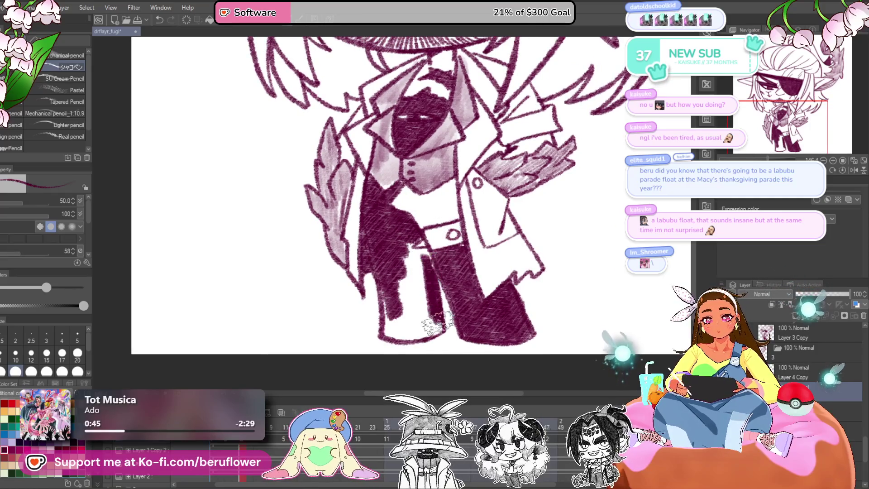
{"action": "left_click_drag", "start_coordinate": [413, 310], "coordinate": [433, 322]}
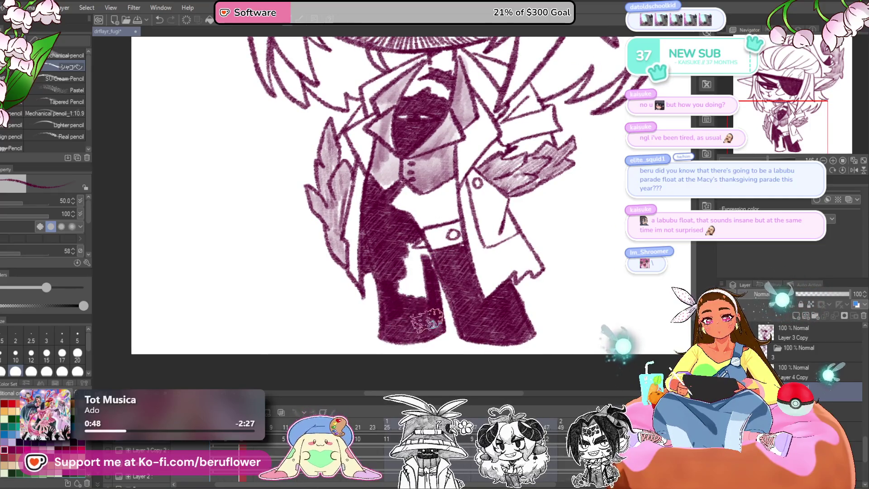
{"action": "left_click_drag", "start_coordinate": [425, 283], "coordinate": [400, 285]}
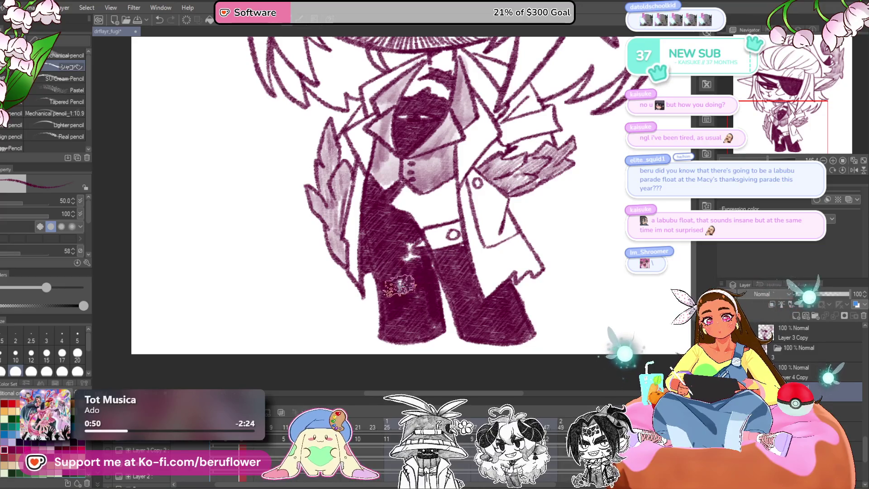
{"action": "scroll", "coordinate": [455, 237], "scroll_direction": "up", "scroll_amount": 2}
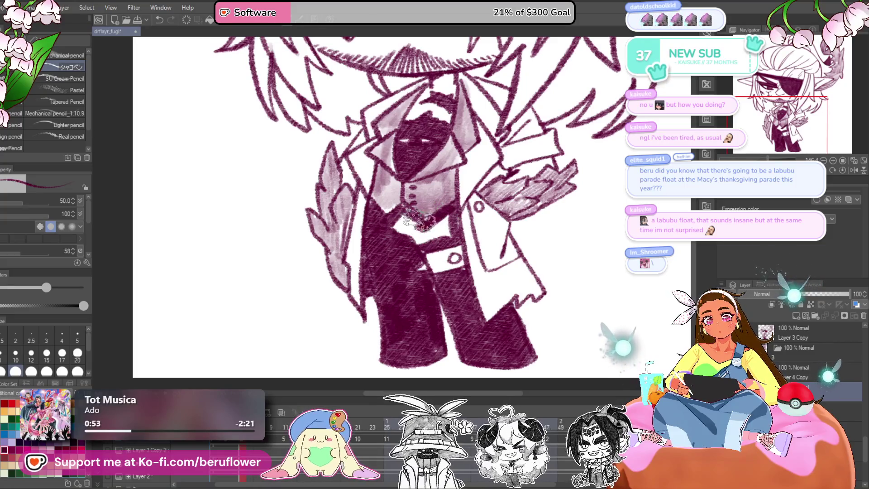
{"action": "mouse_move", "coordinate": [398, 217]}
{"action": "left_mouse_down"}
{"action": "mouse_move", "coordinate": [407, 235]}
{"action": "mouse_move", "coordinate": [446, 231]}
{"action": "mouse_move", "coordinate": [438, 231]}
{"action": "left_mouse_up"}
- Hatch over the white belt and advance to the next animation frame
{"action": "scroll", "coordinate": [439, 231], "scroll_direction": "down", "scroll_amount": 5}
{"action": "scroll", "coordinate": [538, 299], "scroll_direction": "down", "scroll_amount": 1}
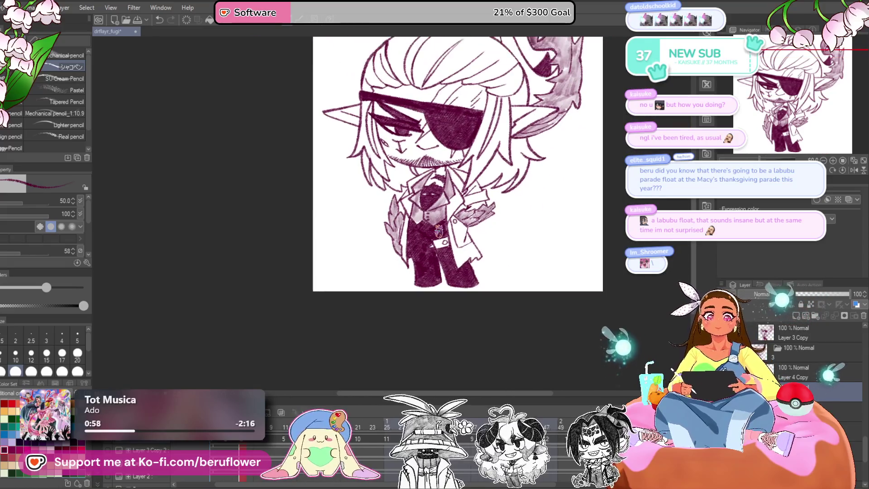
{"action": "mouse_move", "coordinate": [539, 299]}
{"action": "left_mouse_down"}
{"action": "mouse_move", "coordinate": [514, 320]}
{"action": "mouse_move", "coordinate": [493, 323]}
{"action": "left_mouse_up"}
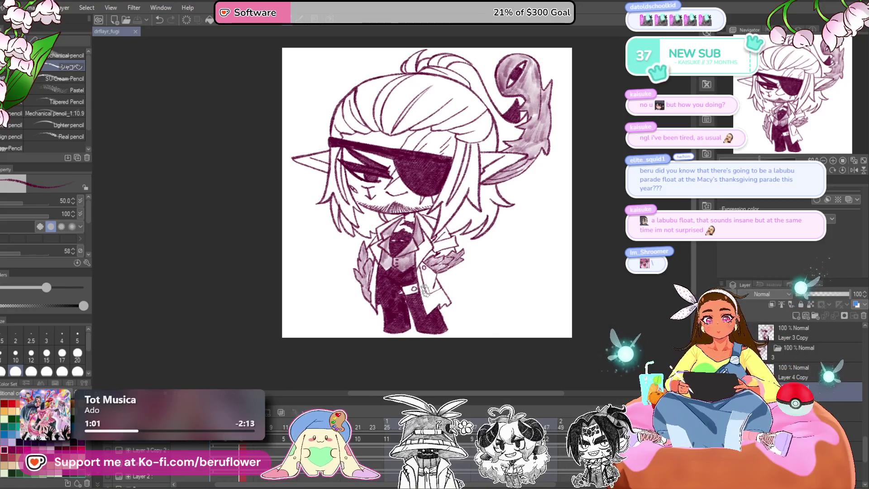
{"action": "scroll", "coordinate": [421, 290], "scroll_direction": "up", "scroll_amount": 5}
{"action": "mouse_move", "coordinate": [369, 285]}
{"action": "left_mouse_down"}
{"action": "mouse_move", "coordinate": [387, 272]}
{"action": "mouse_move", "coordinate": [389, 289]}
{"action": "left_mouse_up"}
{"action": "scroll", "coordinate": [391, 290], "scroll_direction": "down", "scroll_amount": 5}
{"action": "scroll", "coordinate": [520, 314], "scroll_direction": "up", "scroll_amount": 2}
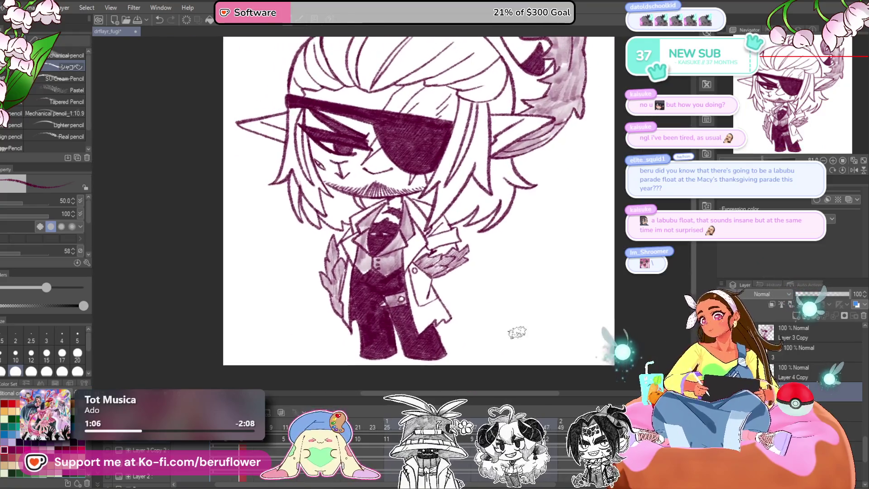
{"action": "left_click_drag", "start_coordinate": [799, 377], "coordinate": [799, 339]}
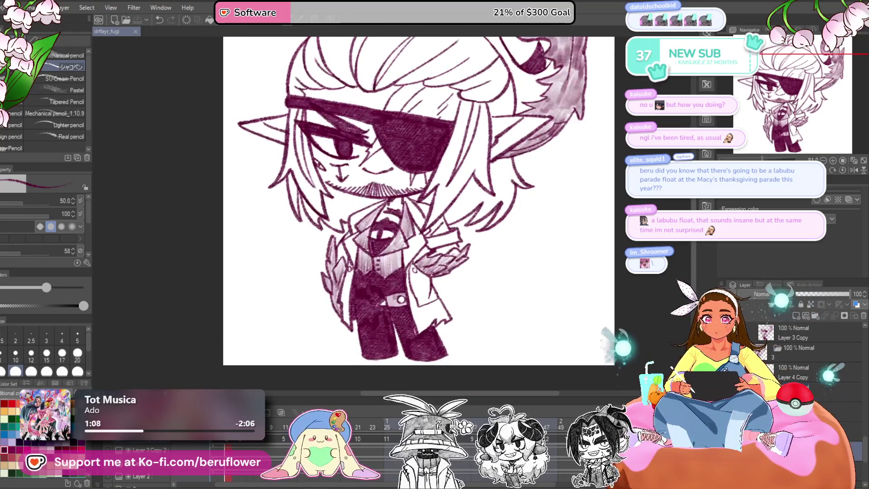
{"action": "left_click_drag", "start_coordinate": [233, 428], "coordinate": [274, 428]}
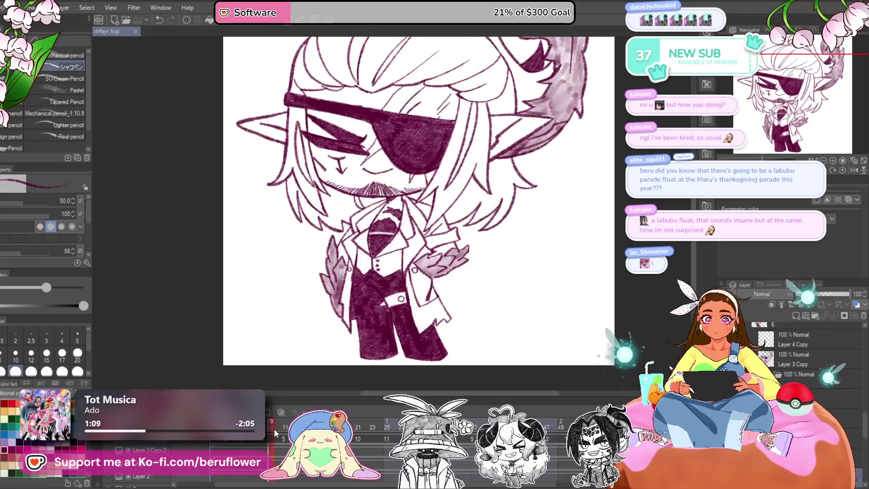
- Step to another frame, add light pink down the left lapel, then return to frame 9
{"action": "scroll", "coordinate": [402, 308], "scroll_direction": "up", "scroll_amount": 4}
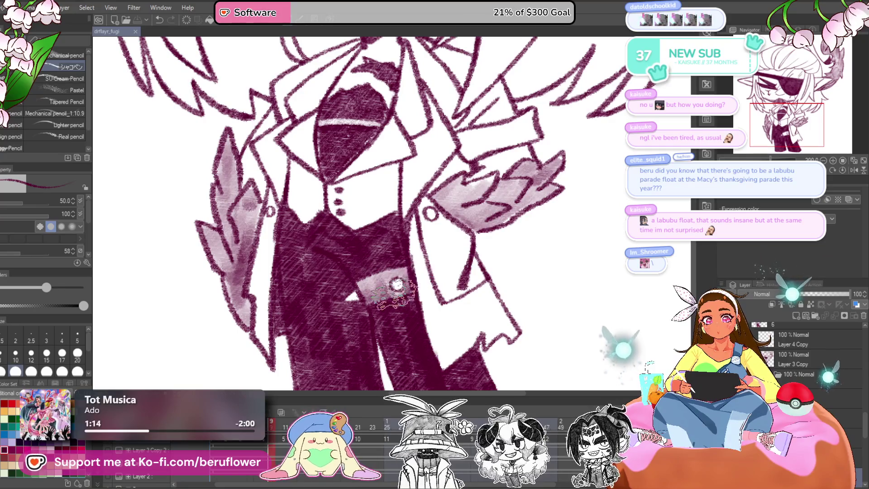
{"action": "key", "text": "Right"}
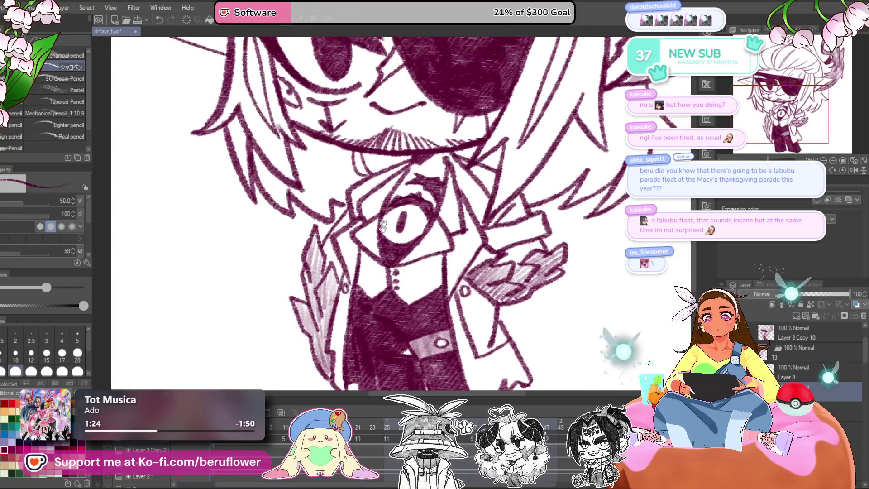
{"action": "left_click_drag", "start_coordinate": [370, 198], "coordinate": [371, 221]}
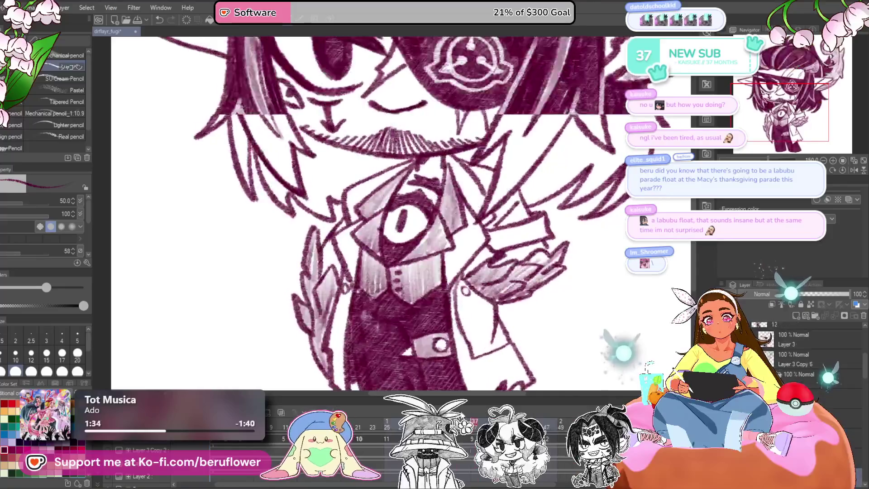
{"action": "left_click_drag", "start_coordinate": [282, 431], "coordinate": [270, 432]}
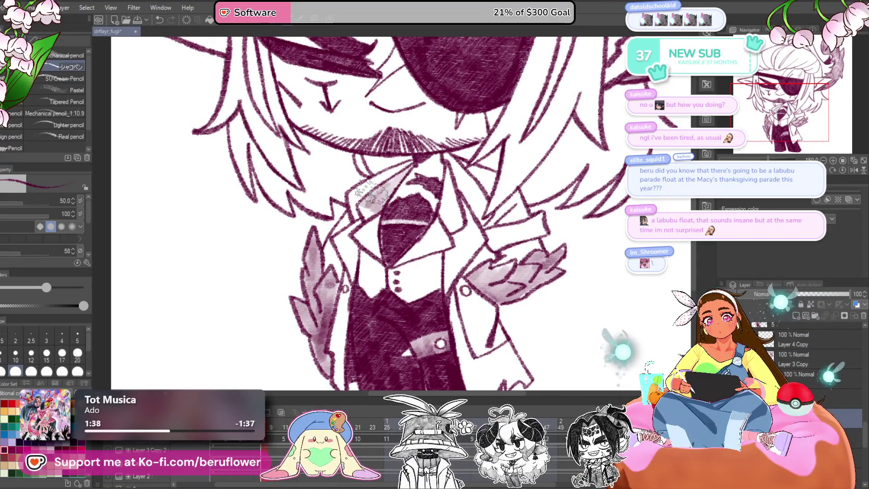
- Brush light pink over the vest and collar and add light vertical stripes to the vest
{"action": "mouse_move", "coordinate": [372, 272]}
{"action": "left_mouse_down"}
{"action": "mouse_move", "coordinate": [376, 290]}
{"action": "mouse_move", "coordinate": [432, 271]}
{"action": "mouse_move", "coordinate": [442, 240]}
{"action": "mouse_move", "coordinate": [425, 245]}
{"action": "mouse_move", "coordinate": [444, 229]}
{"action": "mouse_move", "coordinate": [452, 194]}
{"action": "mouse_move", "coordinate": [446, 213]}
{"action": "mouse_move", "coordinate": [458, 204]}
{"action": "left_mouse_up"}
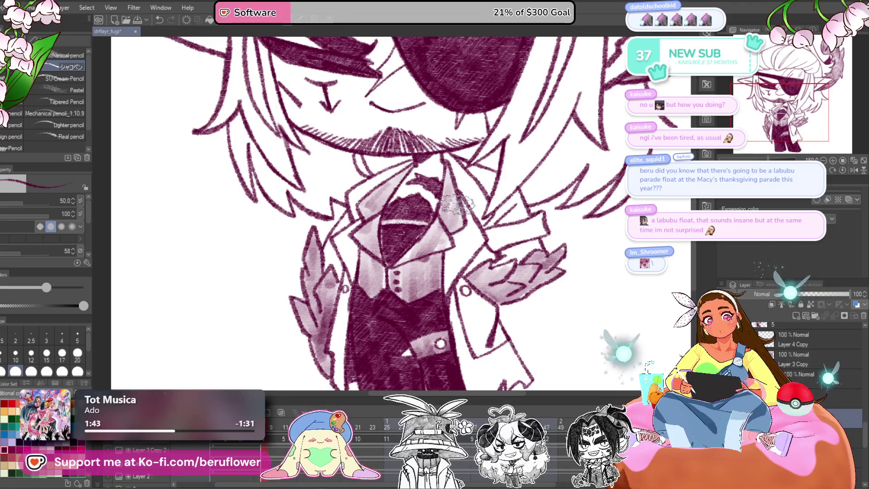
{"action": "scroll", "coordinate": [448, 189], "scroll_direction": "down", "scroll_amount": 5}
{"action": "left_click_drag", "start_coordinate": [499, 290], "coordinate": [470, 350]}
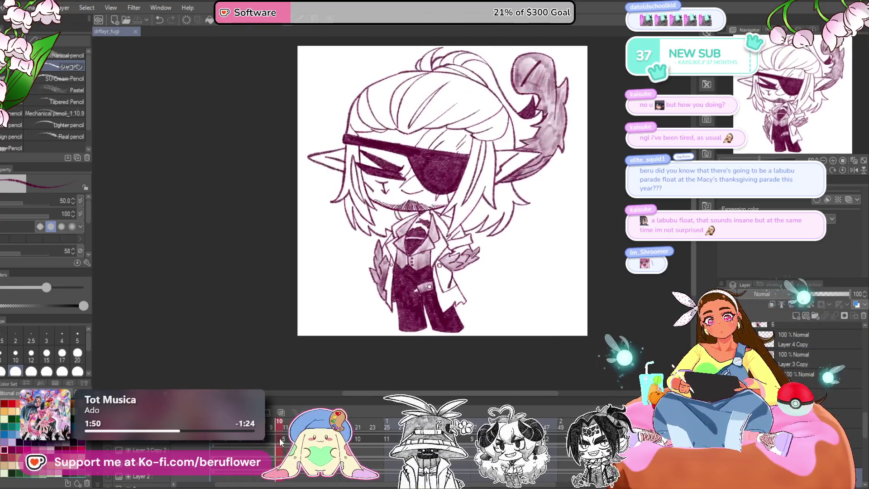
{"action": "scroll", "coordinate": [417, 251], "scroll_direction": "up", "scroll_amount": 5}
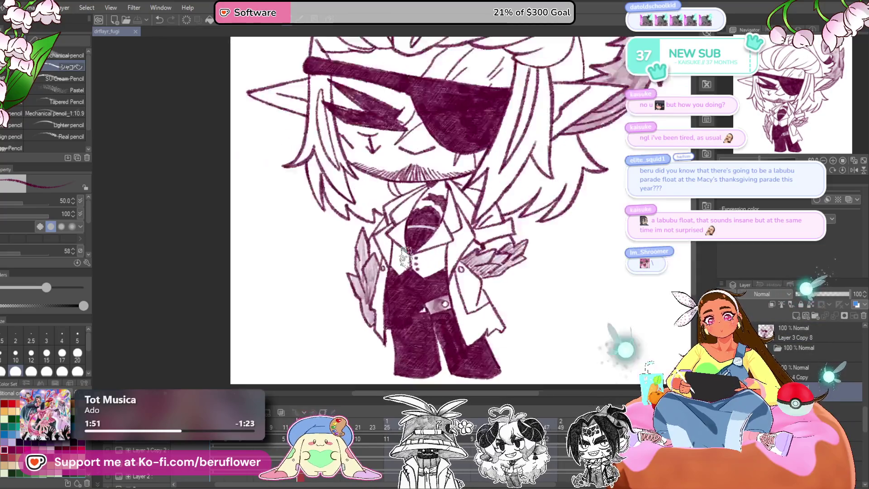
{"action": "left_click_drag", "start_coordinate": [423, 168], "coordinate": [397, 190]}
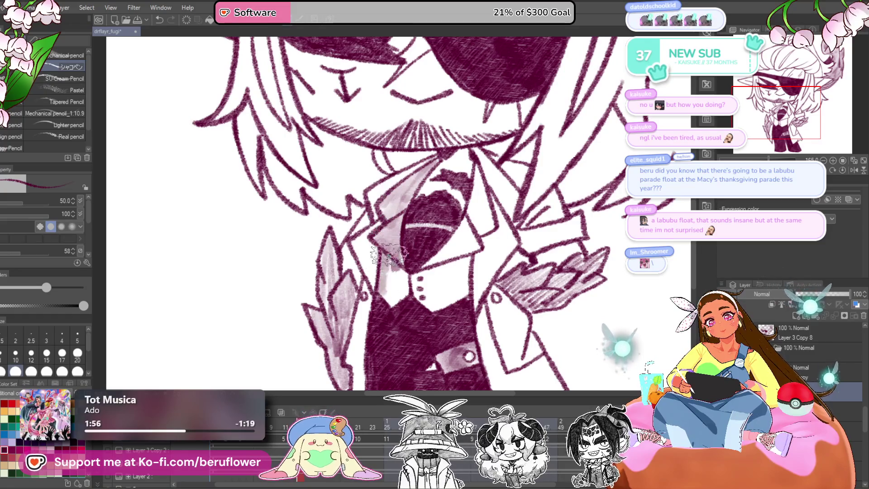
{"action": "left_click_drag", "start_coordinate": [435, 311], "coordinate": [481, 163]}
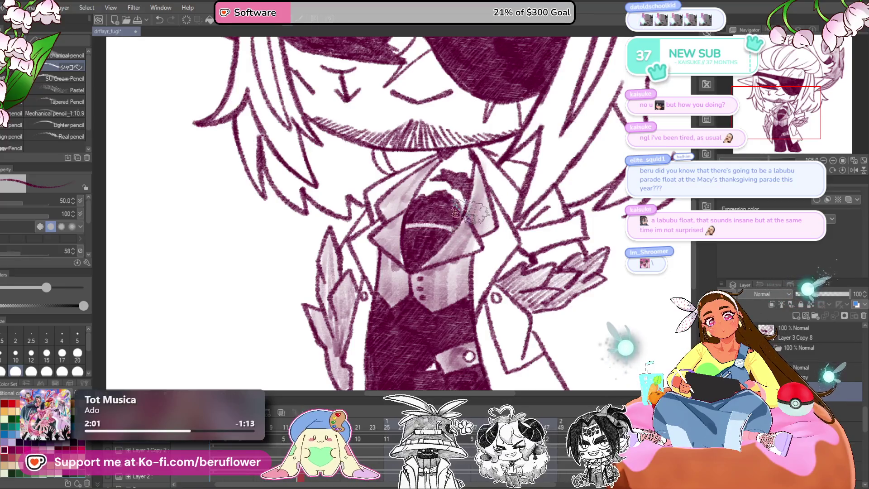
{"action": "scroll", "coordinate": [444, 260], "scroll_direction": "down", "scroll_amount": 5}
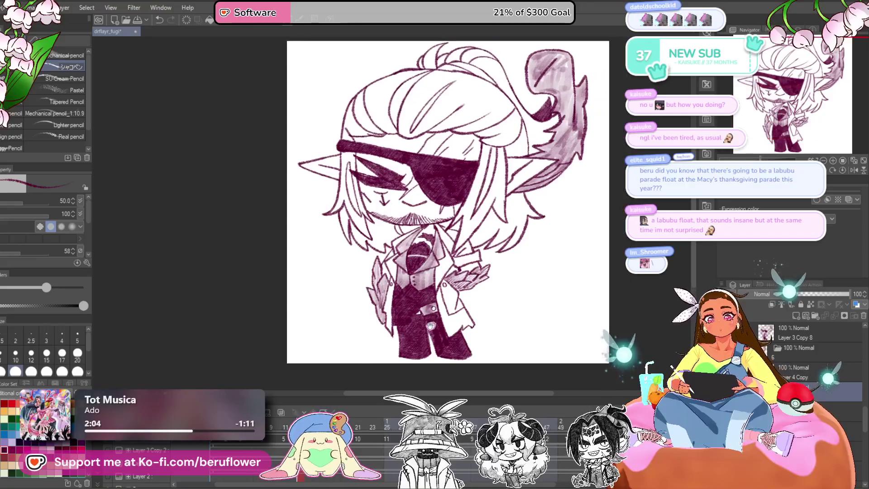
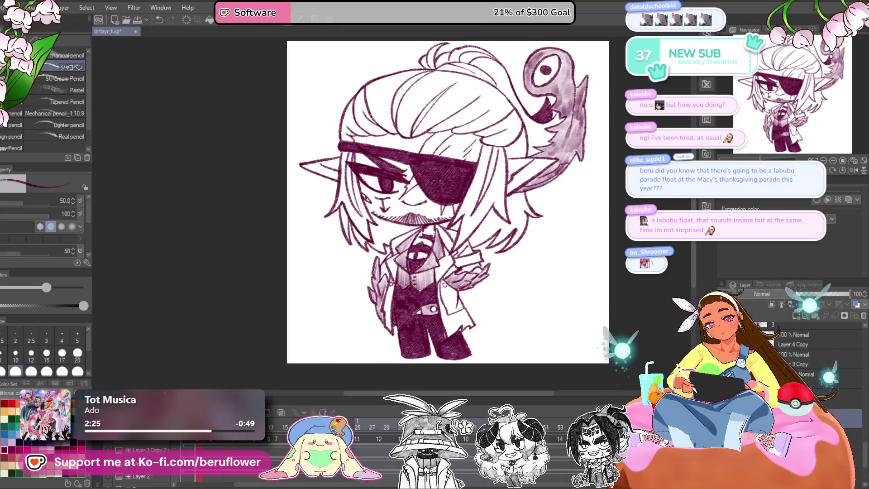
- Add a short touch-up stroke just below the mustache
{"action": "scroll", "coordinate": [342, 200], "scroll_direction": "up", "scroll_amount": 1}
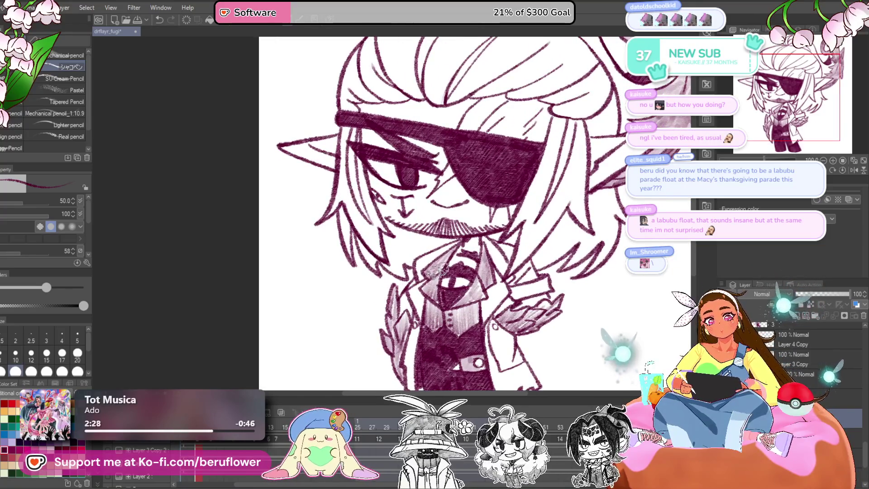
{"action": "scroll", "coordinate": [433, 221], "scroll_direction": "up", "scroll_amount": 3}
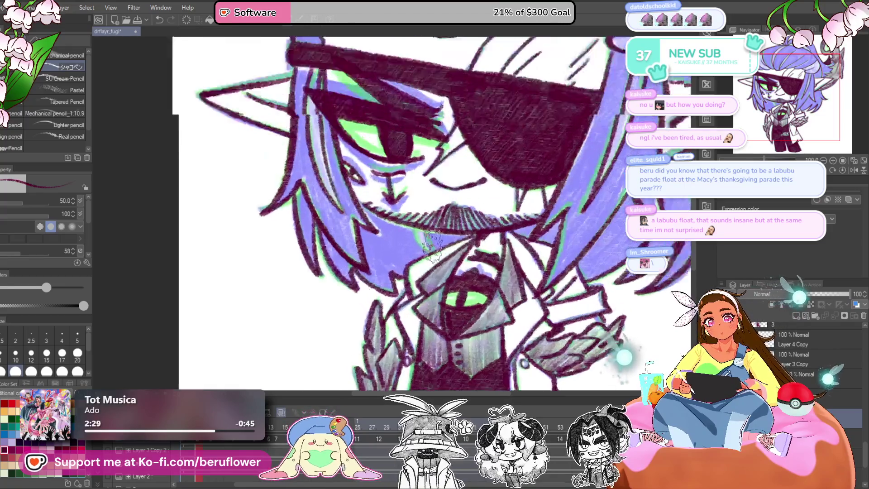
{"action": "left_click_drag", "start_coordinate": [399, 212], "coordinate": [404, 237]}
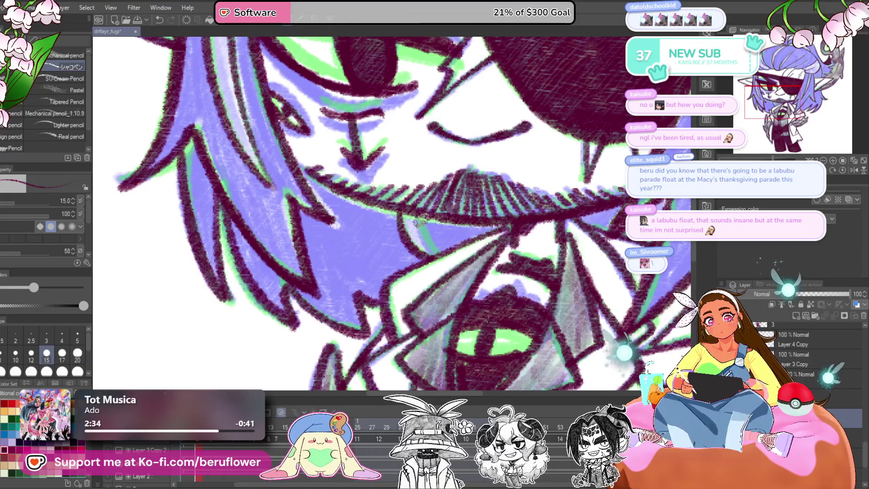
{"action": "scroll", "coordinate": [404, 237], "scroll_direction": "down", "scroll_amount": 3}
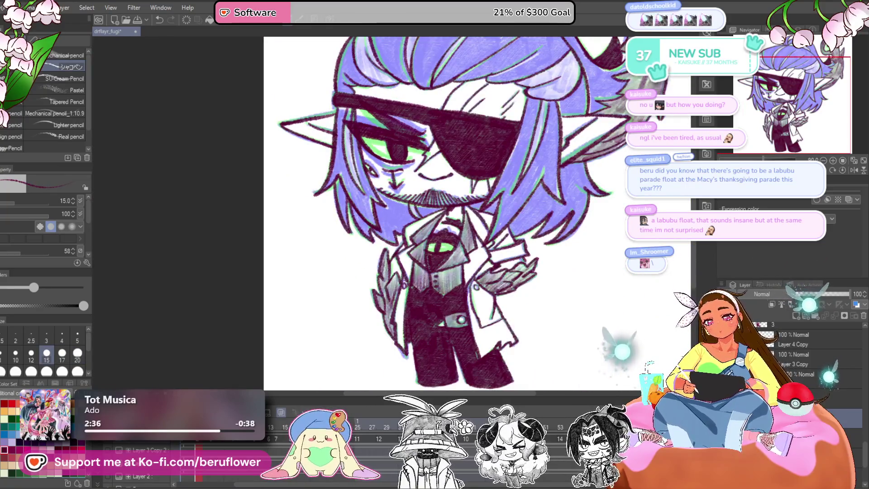
- Select the Layer 3 Copy frame and step between frames 13 and 14 on the timeline
{"action": "left_click", "coordinate": [797, 333]}
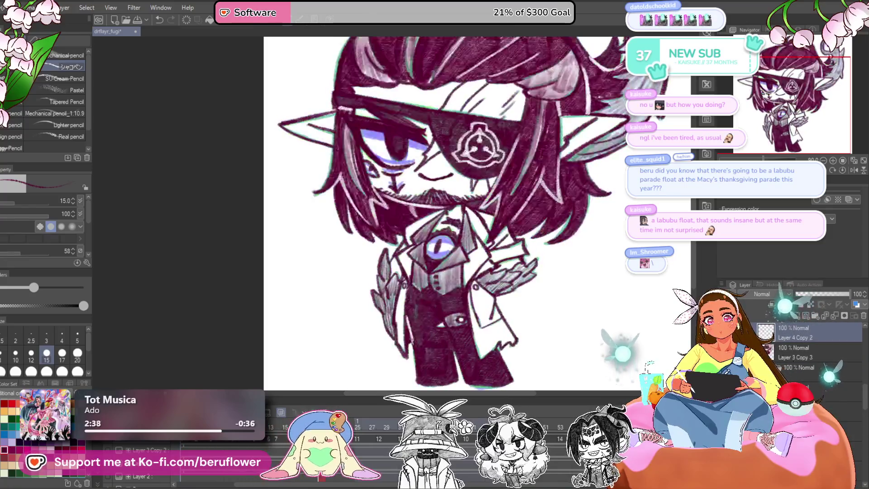
{"action": "left_click", "coordinate": [271, 441]}
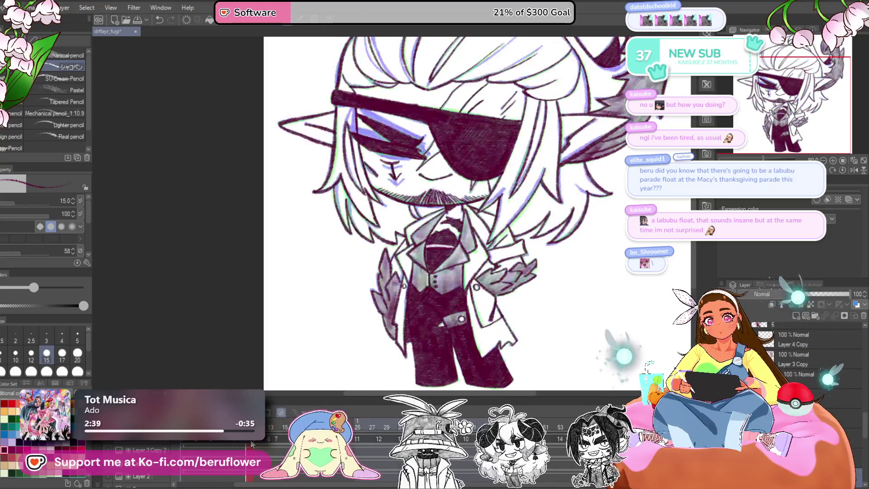
{"action": "left_click", "coordinate": [272, 439]}
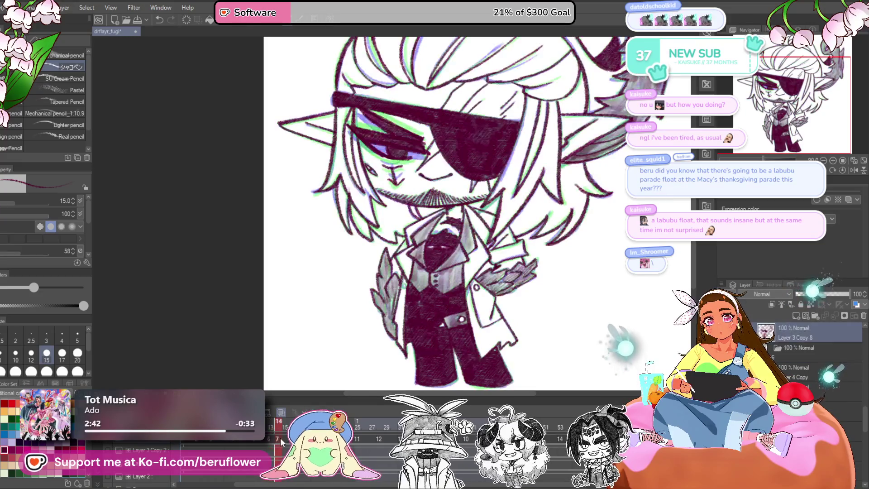
{"action": "left_click", "coordinate": [292, 439]}
{"action": "scroll", "coordinate": [392, 186], "scroll_direction": "up", "scroll_amount": 5}
{"action": "scroll", "coordinate": [392, 185], "scroll_direction": "up", "scroll_amount": 1}
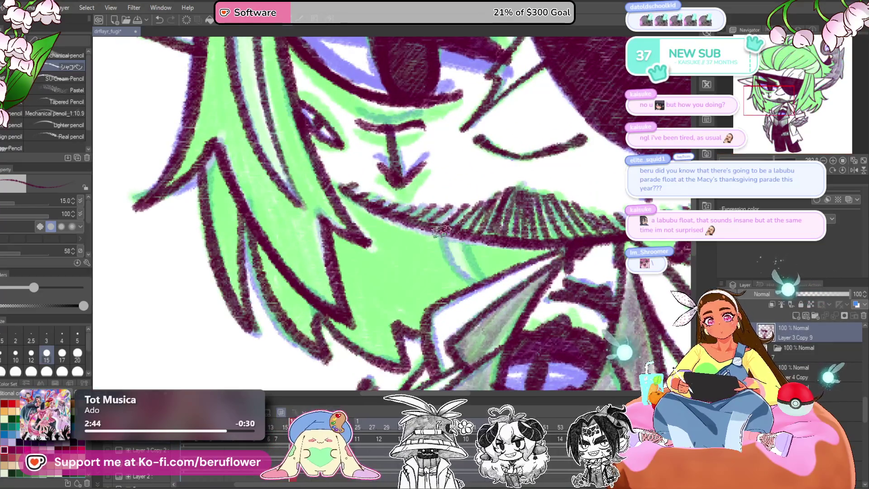
{"action": "left_click_drag", "start_coordinate": [504, 292], "coordinate": [473, 272]}
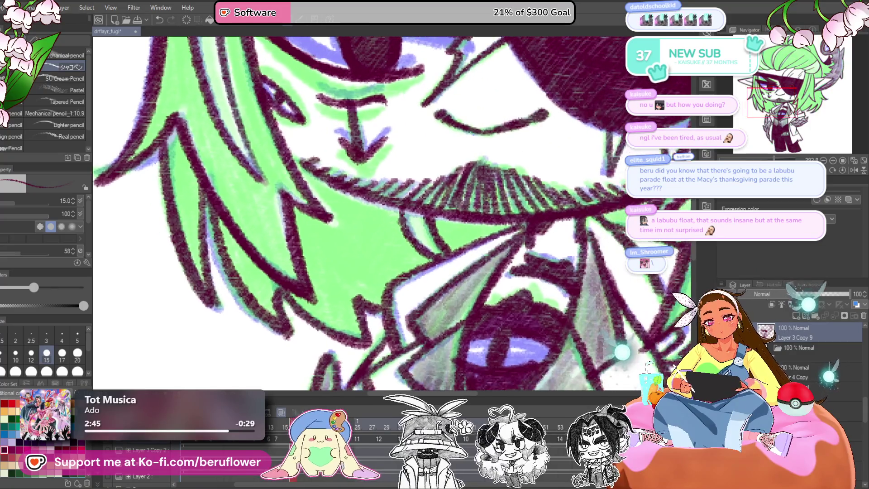
- Cycle through the animation frames to compare the white-hair and dark-hair versions
{"action": "key", "text": "comma"}
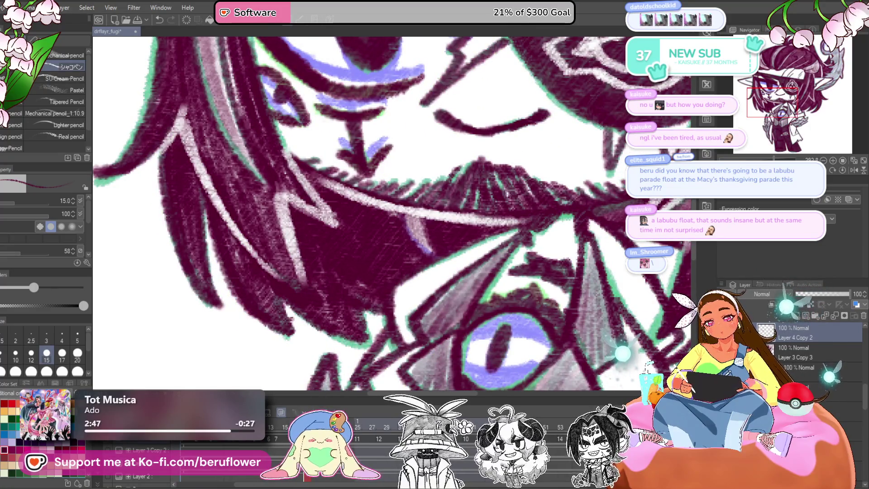
{"action": "key", "text": "period"}
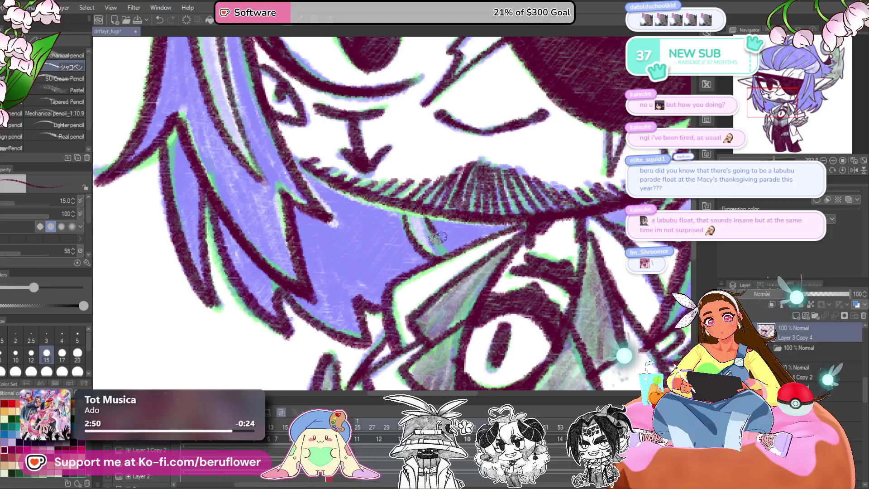
{"action": "scroll", "coordinate": [392, 283], "scroll_direction": "down", "scroll_amount": 3}
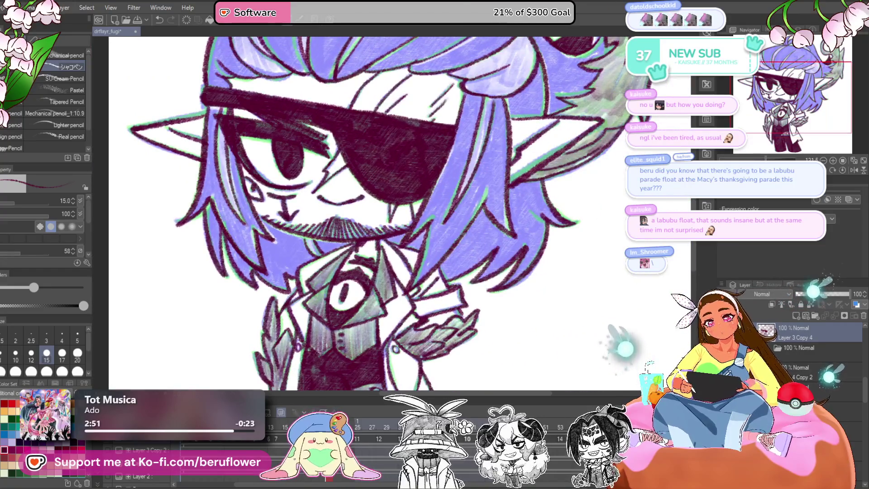
{"action": "key", "text": "period"}
{"action": "key", "text": "period"}
{"action": "key", "text": "period"}
{"action": "key", "text": "period"}
{"action": "key", "text": "period"}
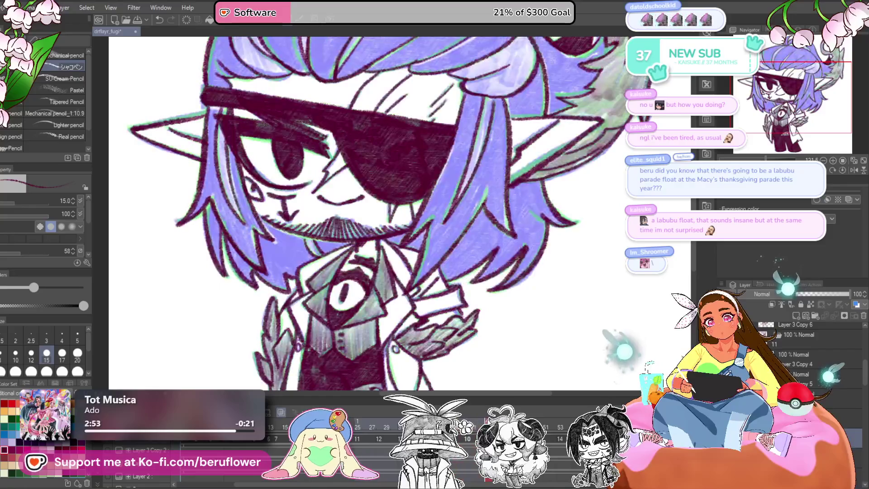
{"action": "key", "text": "period"}
{"action": "key", "text": "period"}
{"action": "key", "text": "period"}
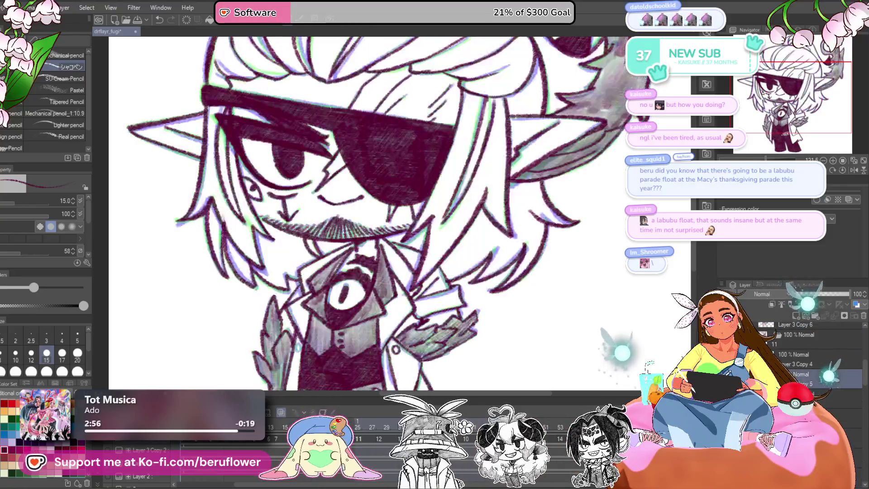
{"action": "key", "text": "period"}
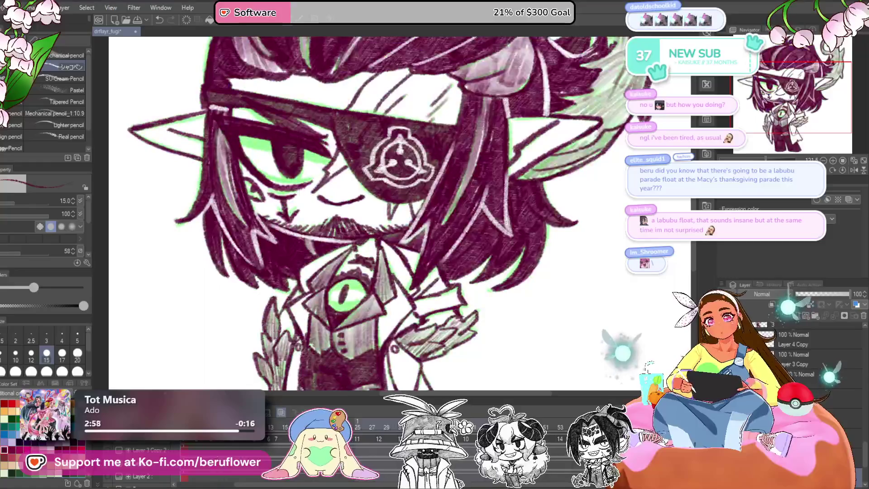
{"action": "key", "text": "period"}
{"action": "key", "text": "ctrl+0"}
{"action": "scroll", "coordinate": [289, 384], "scroll_direction": "down", "scroll_amount": 1}
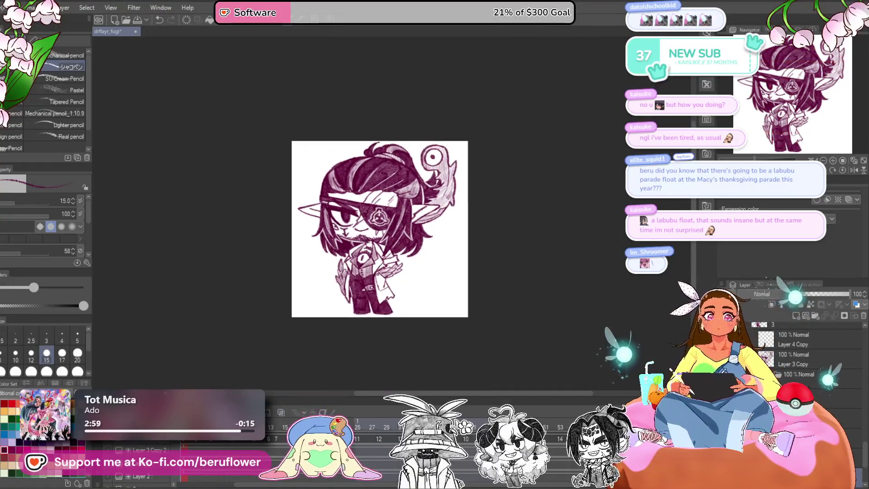
{"action": "scroll", "coordinate": [289, 383], "scroll_direction": "up", "scroll_amount": 2}
{"action": "key", "text": "period"}
{"action": "key", "text": "period"}
{"action": "key", "text": "period"}
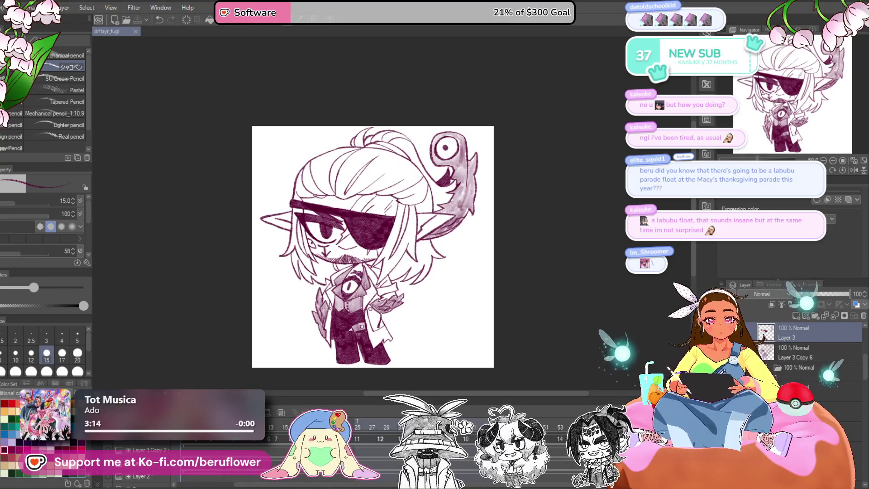
- Zoom in and pan to bring the eyepatch, face and upper-left hair into view
{"action": "scroll", "coordinate": [358, 271], "scroll_direction": "up", "scroll_amount": 2}
{"action": "scroll", "coordinate": [356, 272], "scroll_direction": "up", "scroll_amount": 4}
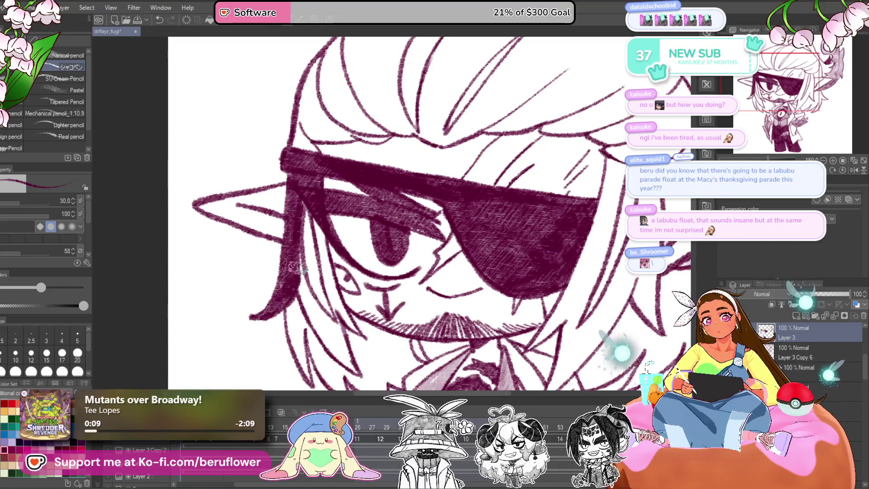
{"action": "left_click_drag", "start_coordinate": [317, 328], "coordinate": [299, 270]}
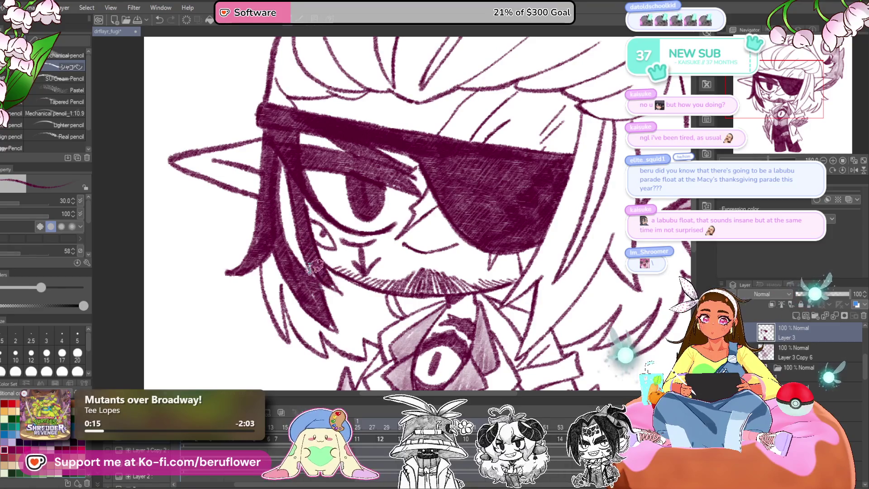
{"action": "scroll", "coordinate": [306, 223], "scroll_direction": "down", "scroll_amount": 5}
{"action": "scroll", "coordinate": [320, 258], "scroll_direction": "up", "scroll_amount": 4}
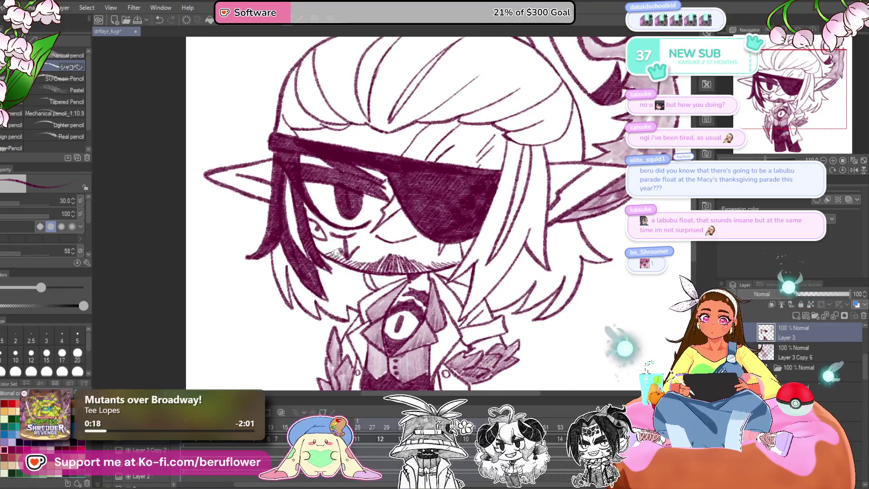
{"action": "scroll", "coordinate": [337, 253], "scroll_direction": "up", "scroll_amount": 3}
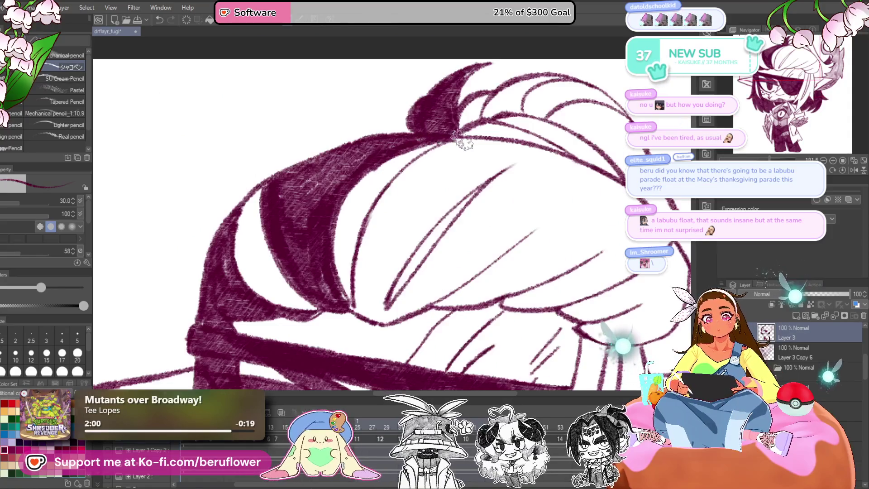
- Hatch dense dark shading along the inner hair line and the strands atop the head
{"action": "mouse_move", "coordinate": [398, 174]}
{"action": "left_mouse_down"}
{"action": "mouse_move", "coordinate": [351, 290]}
{"action": "mouse_move", "coordinate": [340, 285]}
{"action": "left_mouse_up"}
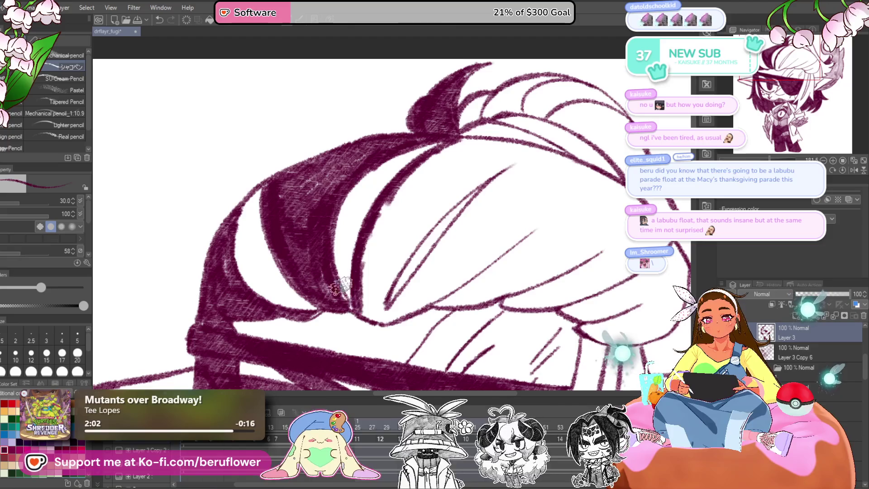
{"action": "left_click_drag", "start_coordinate": [467, 192], "coordinate": [398, 250]}
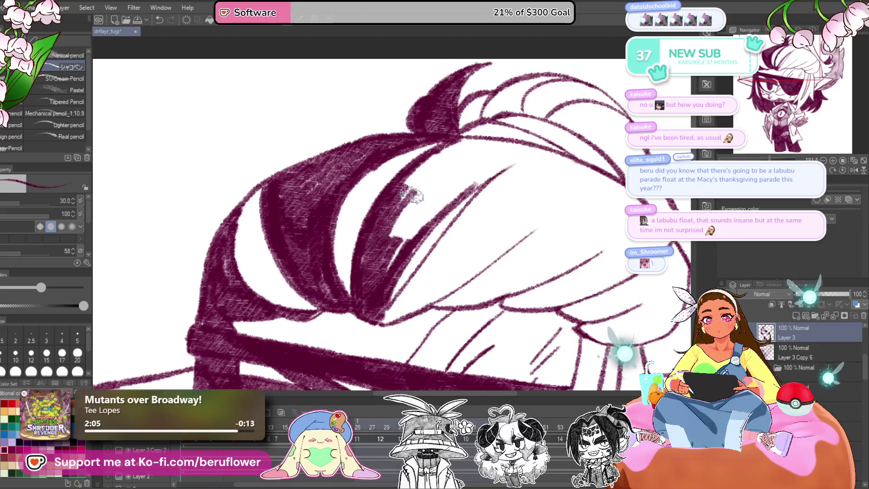
{"action": "mouse_move", "coordinate": [503, 161]}
{"action": "left_mouse_down"}
{"action": "mouse_move", "coordinate": [491, 151]}
{"action": "mouse_move", "coordinate": [428, 181]}
{"action": "mouse_move", "coordinate": [416, 202]}
{"action": "mouse_move", "coordinate": [400, 191]}
{"action": "mouse_move", "coordinate": [381, 200]}
{"action": "left_mouse_up"}
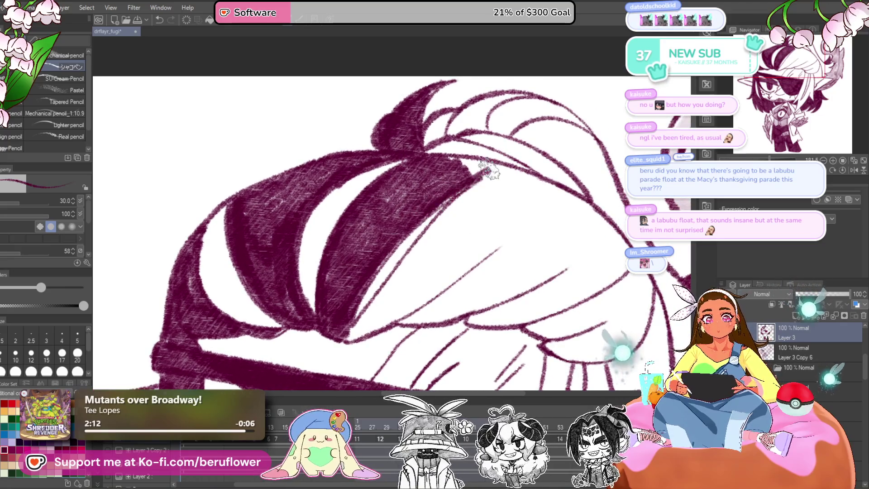
{"action": "left_click_drag", "start_coordinate": [501, 169], "coordinate": [471, 171]}
{"action": "left_click_drag", "start_coordinate": [470, 171], "coordinate": [371, 271]}
{"action": "left_click_drag", "start_coordinate": [363, 300], "coordinate": [385, 270]}
{"action": "left_click_drag", "start_coordinate": [409, 220], "coordinate": [369, 283]}
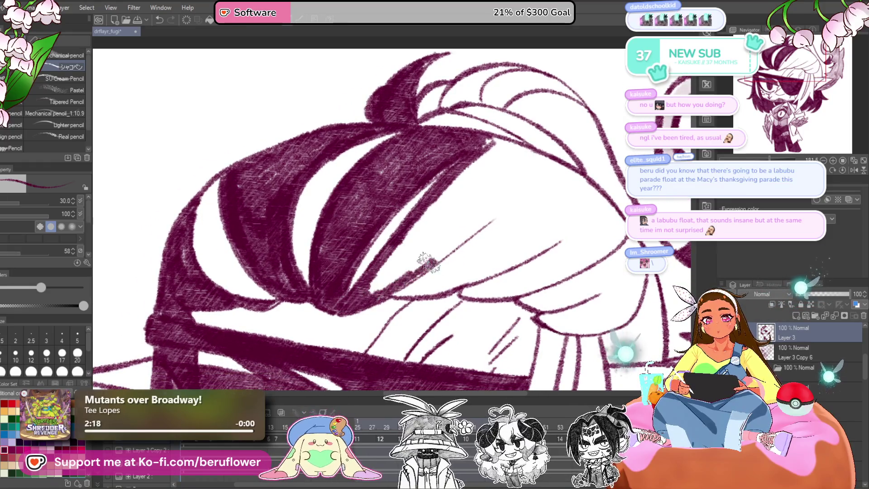
{"action": "mouse_move", "coordinate": [485, 215]}
{"action": "left_mouse_down"}
{"action": "mouse_move", "coordinate": [488, 223]}
{"action": "mouse_move", "coordinate": [442, 225]}
{"action": "mouse_move", "coordinate": [385, 294]}
{"action": "mouse_move", "coordinate": [434, 245]}
{"action": "mouse_move", "coordinate": [423, 275]}
{"action": "left_mouse_up"}
{"action": "left_click_drag", "start_coordinate": [385, 306], "coordinate": [455, 232]}
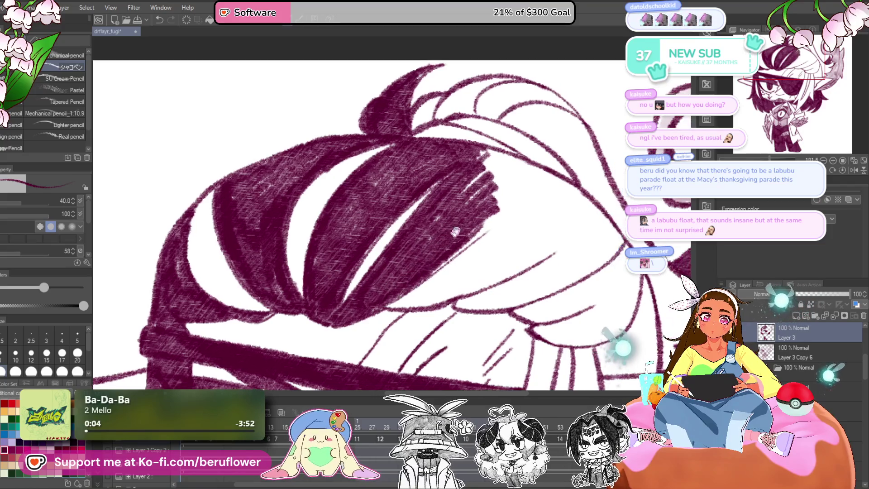
- Extend the dark shading down over the long lock below the face, covering white streaks
{"action": "mouse_move", "coordinate": [521, 165]}
{"action": "left_mouse_down"}
{"action": "mouse_move", "coordinate": [507, 174]}
{"action": "mouse_move", "coordinate": [528, 181]}
{"action": "mouse_move", "coordinate": [511, 250]}
{"action": "mouse_move", "coordinate": [561, 215]}
{"action": "left_mouse_up"}
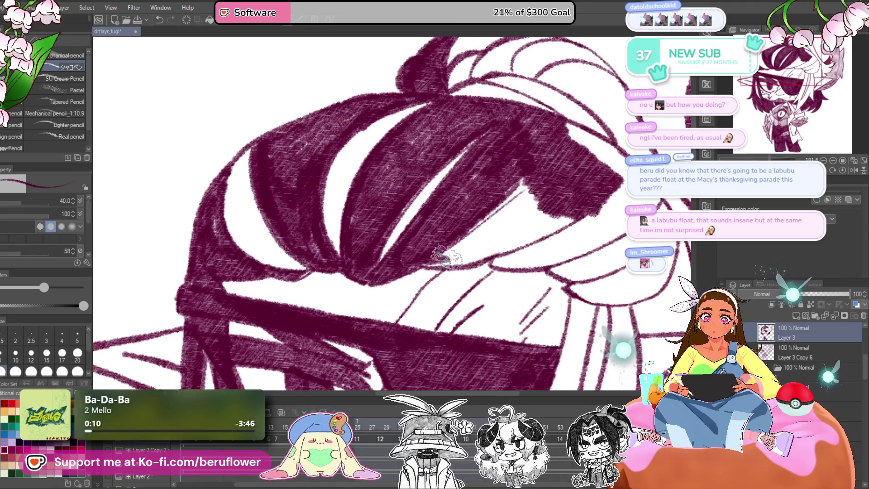
{"action": "mouse_move", "coordinate": [493, 249]}
{"action": "left_mouse_down"}
{"action": "mouse_move", "coordinate": [543, 217]}
{"action": "mouse_move", "coordinate": [520, 213]}
{"action": "mouse_move", "coordinate": [520, 184]}
{"action": "mouse_move", "coordinate": [498, 213]}
{"action": "mouse_move", "coordinate": [461, 231]}
{"action": "left_mouse_up"}
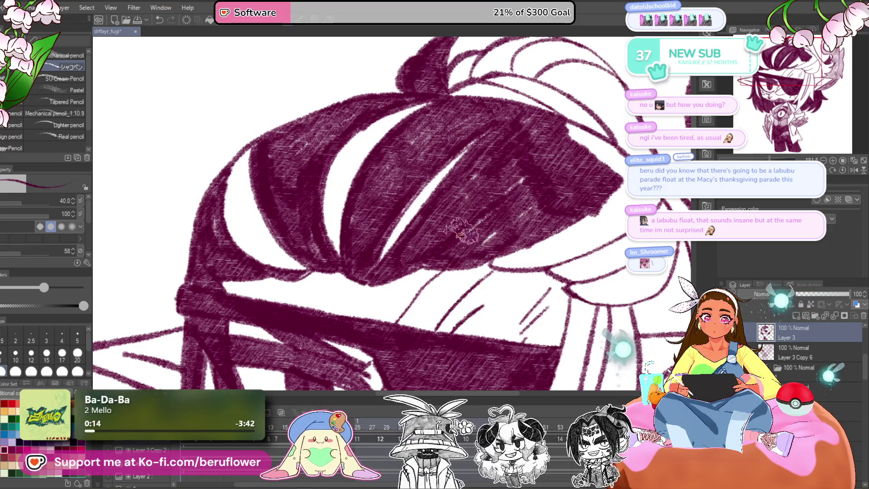
{"action": "scroll", "coordinate": [553, 186], "scroll_direction": "up", "scroll_amount": 5}
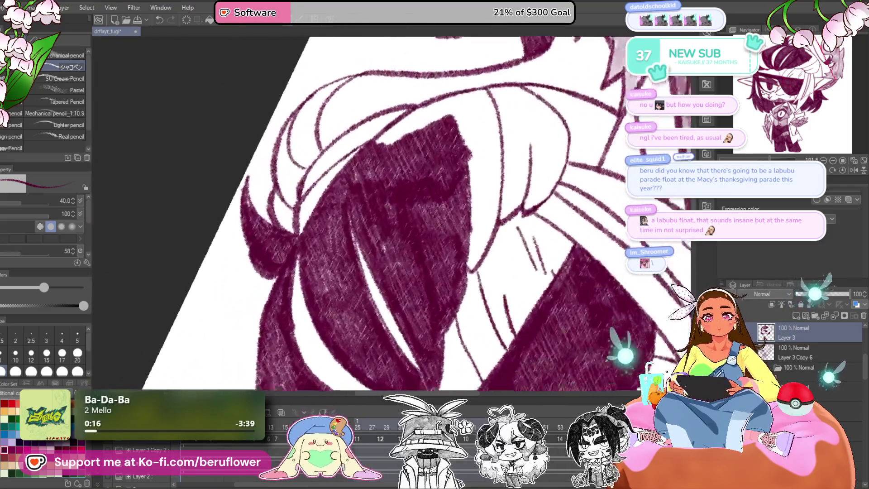
{"action": "scroll", "coordinate": [408, 213], "scroll_direction": "down", "scroll_amount": 3}
{"action": "mouse_move", "coordinate": [520, 165]}
{"action": "left_mouse_down"}
{"action": "mouse_move", "coordinate": [441, 181]}
{"action": "mouse_move", "coordinate": [430, 203]}
{"action": "mouse_move", "coordinate": [507, 190]}
{"action": "mouse_move", "coordinate": [514, 175]}
{"action": "mouse_move", "coordinate": [521, 217]}
{"action": "mouse_move", "coordinate": [539, 249]}
{"action": "mouse_move", "coordinate": [531, 267]}
{"action": "left_mouse_up"}
{"action": "mouse_move", "coordinate": [516, 278]}
{"action": "left_mouse_down"}
{"action": "mouse_move", "coordinate": [474, 223]}
{"action": "mouse_move", "coordinate": [466, 229]}
{"action": "mouse_move", "coordinate": [475, 258]}
{"action": "left_mouse_up"}
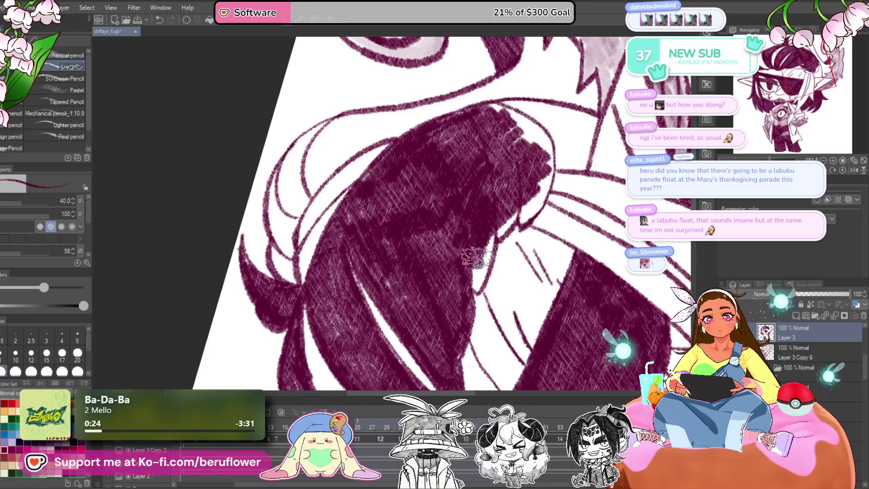
- Hatch the lower hair strand and its white highlight strip dark, undoing one bad stroke
{"action": "mouse_move", "coordinate": [516, 200]}
{"action": "left_mouse_down"}
{"action": "mouse_move", "coordinate": [521, 221]}
{"action": "mouse_move", "coordinate": [492, 267]}
{"action": "left_mouse_up"}
{"action": "left_click", "coordinate": [838, 174]}
{"action": "key", "text": "ctrl+z"}
{"action": "key", "text": "ctrl+z"}
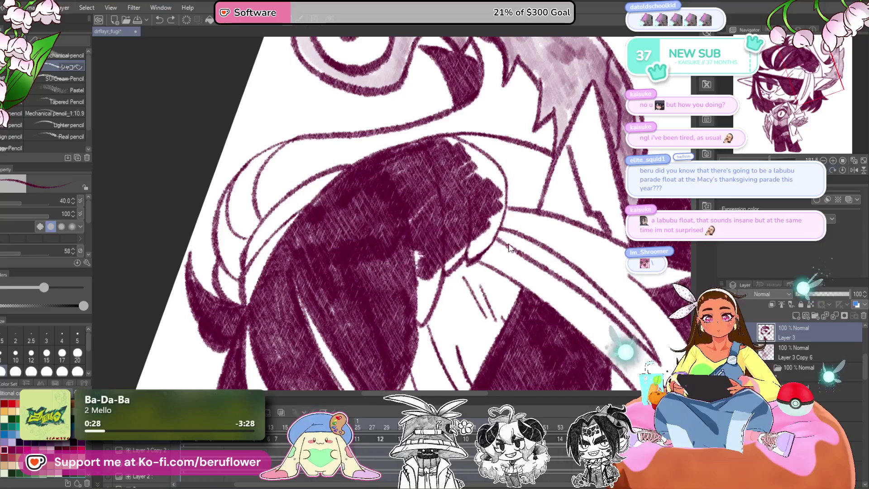
{"action": "mouse_move", "coordinate": [436, 152]}
{"action": "left_mouse_down"}
{"action": "mouse_move", "coordinate": [426, 282]}
{"action": "mouse_move", "coordinate": [428, 256]}
{"action": "left_mouse_up"}
{"action": "mouse_move", "coordinate": [435, 172]}
{"action": "left_mouse_down"}
{"action": "mouse_move", "coordinate": [433, 272]}
{"action": "mouse_move", "coordinate": [416, 299]}
{"action": "mouse_move", "coordinate": [428, 197]}
{"action": "mouse_move", "coordinate": [408, 122]}
{"action": "mouse_move", "coordinate": [329, 184]}
{"action": "left_mouse_up"}
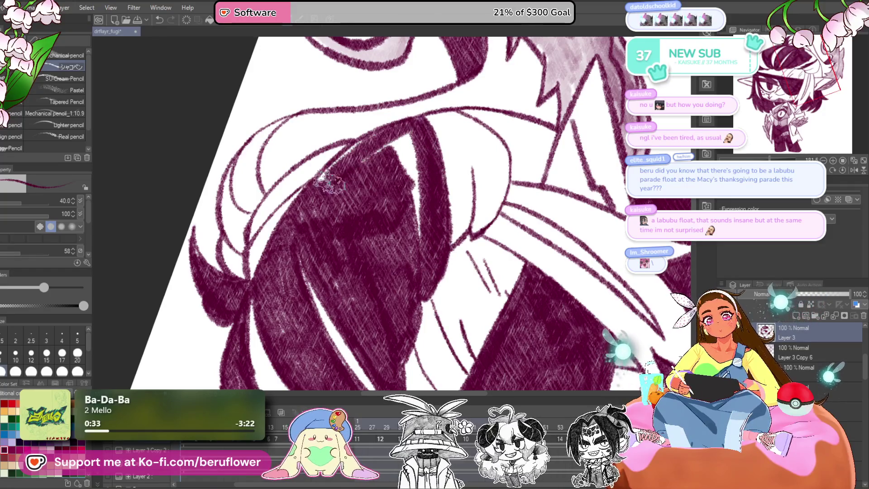
{"action": "mouse_move", "coordinate": [392, 169]}
{"action": "left_mouse_down"}
{"action": "mouse_move", "coordinate": [413, 188]}
{"action": "mouse_move", "coordinate": [416, 262]}
{"action": "left_mouse_up"}
{"action": "left_click_drag", "start_coordinate": [434, 204], "coordinate": [387, 184]}
- Reset the view rotation and hatch the white gap between crown strands dark
{"action": "left_click", "coordinate": [843, 171]}
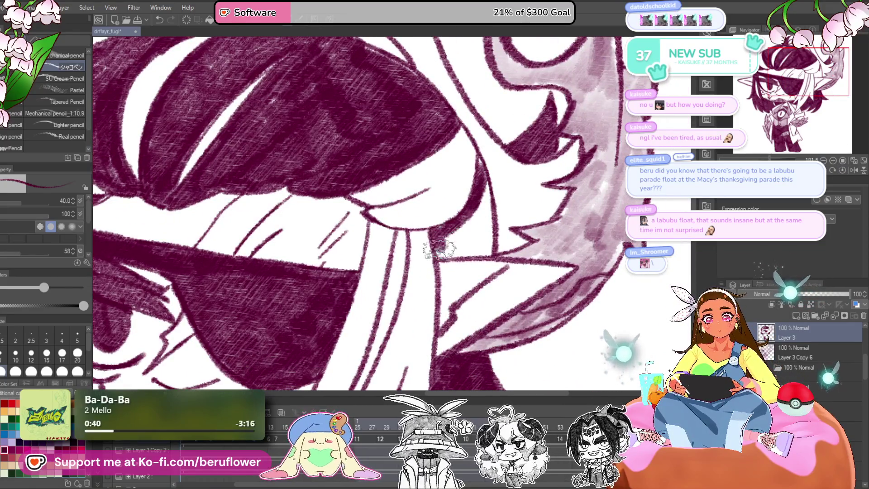
{"action": "left_click_drag", "start_coordinate": [482, 170], "coordinate": [484, 245]}
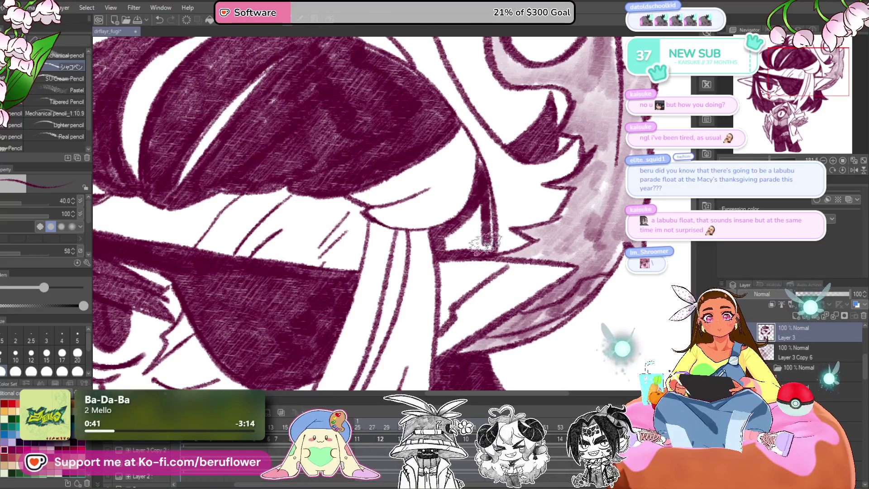
{"action": "mouse_move", "coordinate": [487, 188]}
{"action": "left_mouse_down"}
{"action": "mouse_move", "coordinate": [471, 226]}
{"action": "mouse_move", "coordinate": [446, 245]}
{"action": "mouse_move", "coordinate": [476, 154]}
{"action": "left_mouse_up"}
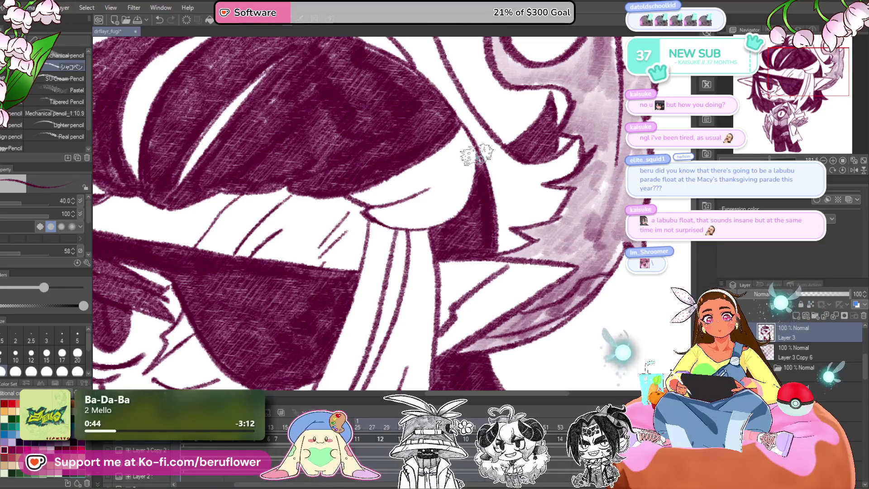
{"action": "scroll", "coordinate": [465, 230], "scroll_direction": "down", "scroll_amount": 5}
{"action": "scroll", "coordinate": [466, 229], "scroll_direction": "up", "scroll_amount": 2}
{"action": "left_click_drag", "start_coordinate": [479, 242], "coordinate": [521, 311]}
{"action": "mouse_move", "coordinate": [404, 301]}
{"action": "left_mouse_down"}
{"action": "mouse_move", "coordinate": [406, 242]}
{"action": "mouse_move", "coordinate": [373, 233]}
{"action": "mouse_move", "coordinate": [348, 170]}
{"action": "left_mouse_up"}
- Zoom and tilt the view onto the crown strands above the headband
{"action": "scroll", "coordinate": [480, 170], "scroll_direction": "up", "scroll_amount": 2}
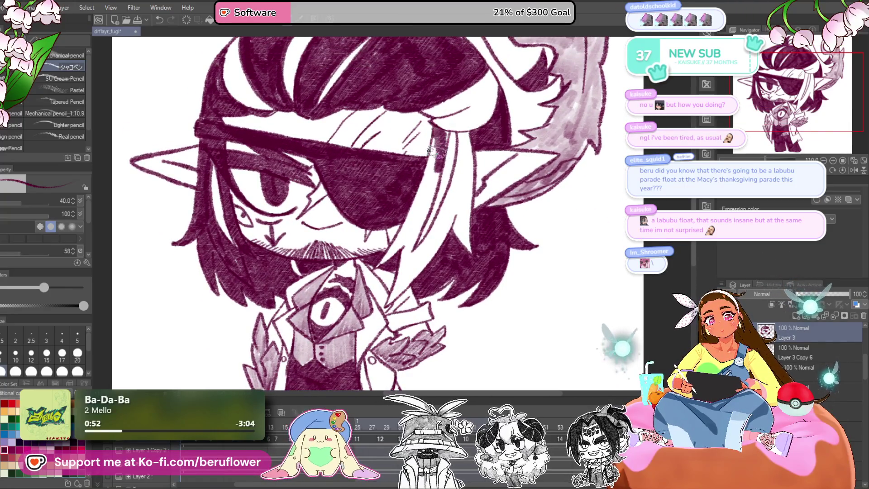
{"action": "scroll", "coordinate": [410, 205], "scroll_direction": "down", "scroll_amount": 5}
{"action": "scroll", "coordinate": [432, 182], "scroll_direction": "up", "scroll_amount": 4}
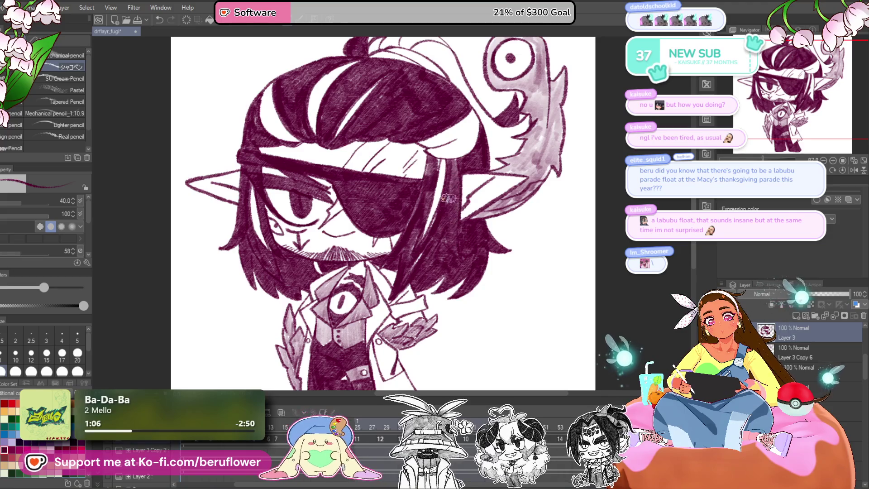
{"action": "scroll", "coordinate": [402, 270], "scroll_direction": "down", "scroll_amount": 2}
{"action": "scroll", "coordinate": [481, 161], "scroll_direction": "up", "scroll_amount": 5}
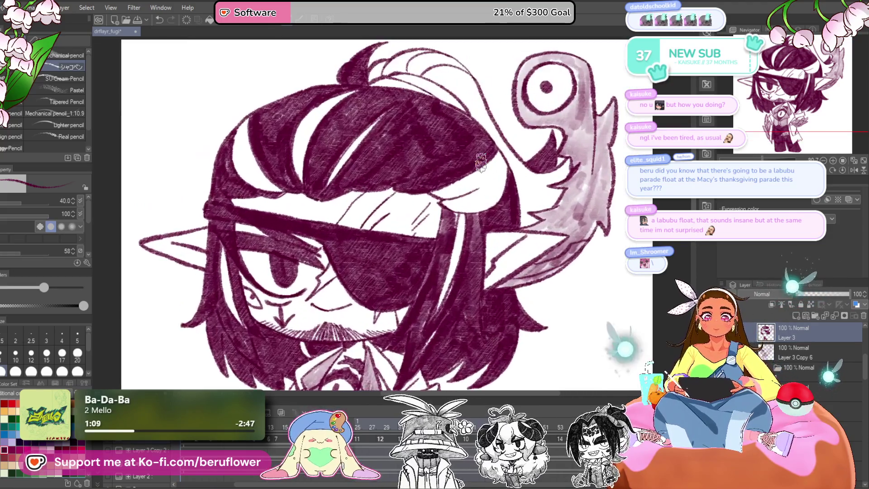
{"action": "left_click_drag", "start_coordinate": [481, 163], "coordinate": [476, 228]}
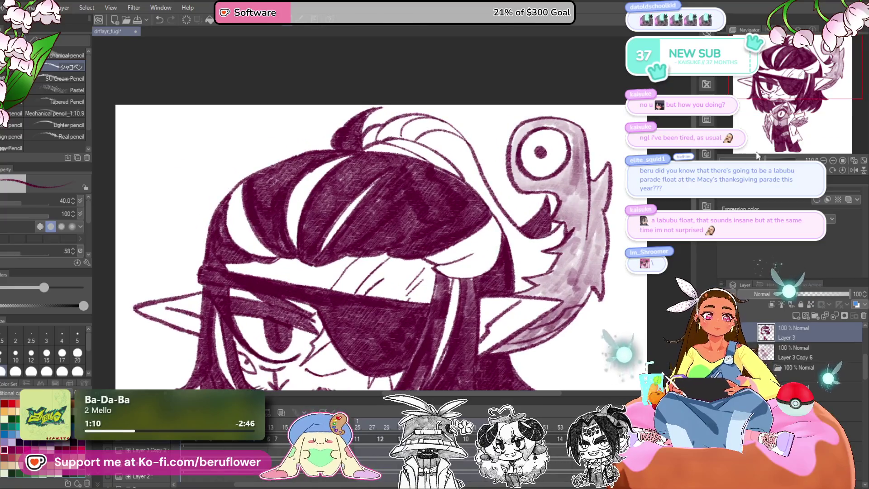
{"action": "scroll", "coordinate": [533, 132], "scroll_direction": "down", "scroll_amount": 5}
{"action": "scroll", "coordinate": [533, 133], "scroll_direction": "up", "scroll_amount": 5}
{"action": "left_click_drag", "start_coordinate": [566, 181], "coordinate": [533, 132]}
{"action": "scroll", "coordinate": [356, 124], "scroll_direction": "up", "scroll_amount": 2}
{"action": "left_click_drag", "start_coordinate": [355, 124], "coordinate": [355, 175]}
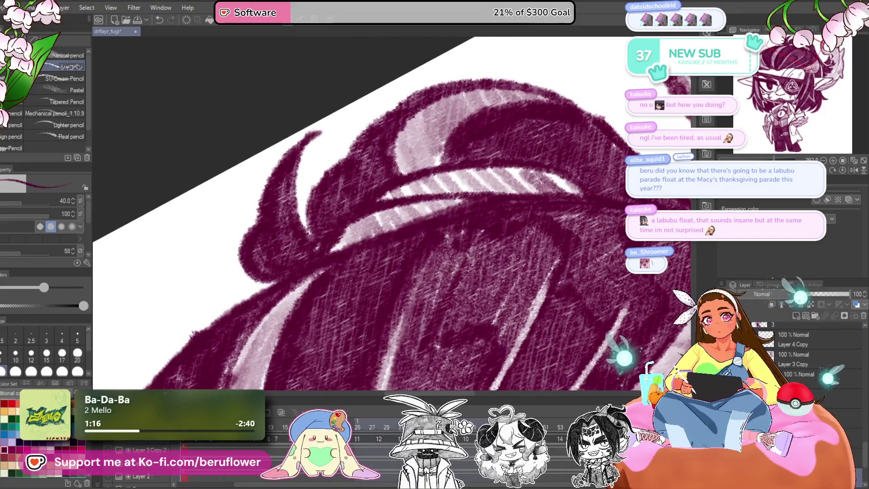
- Select the next animation frame and hatch its hair strands dark, including near the horn
{"action": "key", "text": "ctrl+z"}
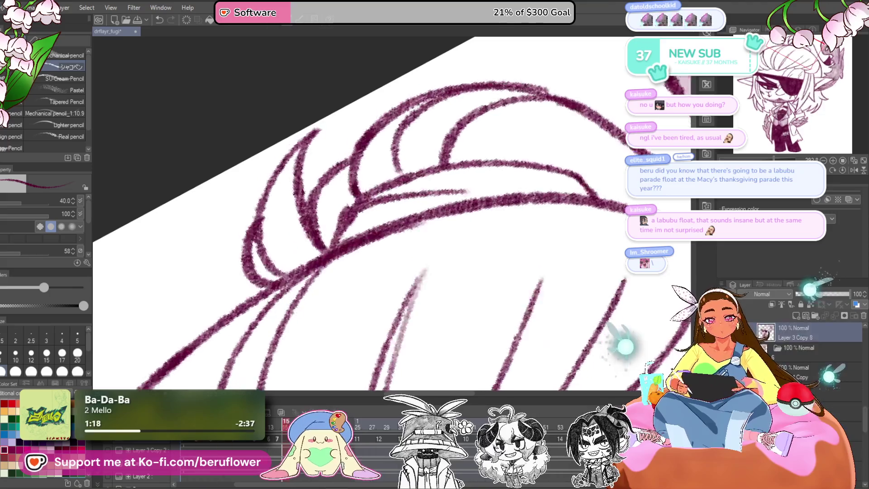
{"action": "left_click", "coordinate": [381, 423]}
{"action": "mouse_move", "coordinate": [422, 108]}
{"action": "left_mouse_down"}
{"action": "mouse_move", "coordinate": [430, 97]}
{"action": "mouse_move", "coordinate": [413, 168]}
{"action": "mouse_move", "coordinate": [326, 245]}
{"action": "mouse_move", "coordinate": [390, 204]}
{"action": "mouse_move", "coordinate": [380, 213]}
{"action": "left_mouse_up"}
{"action": "left_click_drag", "start_coordinate": [513, 175], "coordinate": [480, 227]}
{"action": "mouse_move", "coordinate": [394, 233]}
{"action": "left_mouse_down"}
{"action": "mouse_move", "coordinate": [408, 210]}
{"action": "mouse_move", "coordinate": [549, 165]}
{"action": "left_mouse_up"}
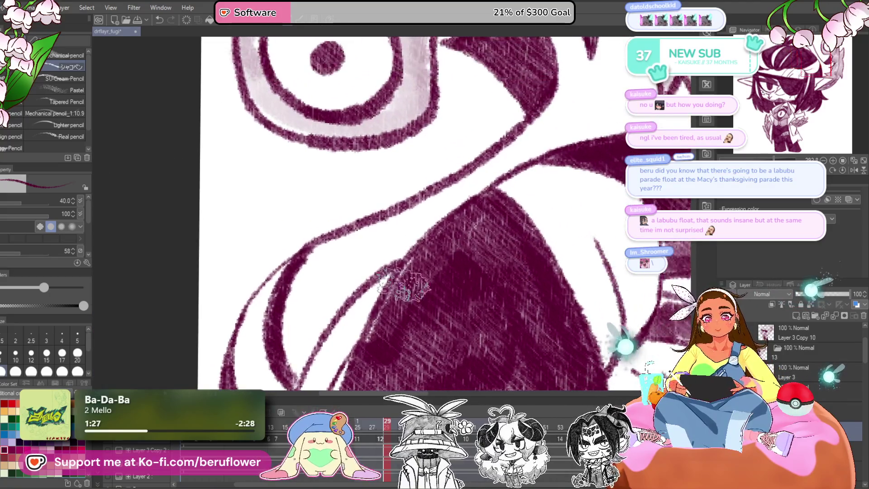
{"action": "mouse_move", "coordinate": [371, 340]}
{"action": "left_mouse_down"}
{"action": "mouse_move", "coordinate": [458, 208]}
{"action": "mouse_move", "coordinate": [453, 195]}
{"action": "mouse_move", "coordinate": [380, 204]}
{"action": "mouse_move", "coordinate": [305, 232]}
{"action": "mouse_move", "coordinate": [315, 307]}
{"action": "mouse_move", "coordinate": [359, 252]}
{"action": "mouse_move", "coordinate": [398, 252]}
{"action": "left_mouse_up"}
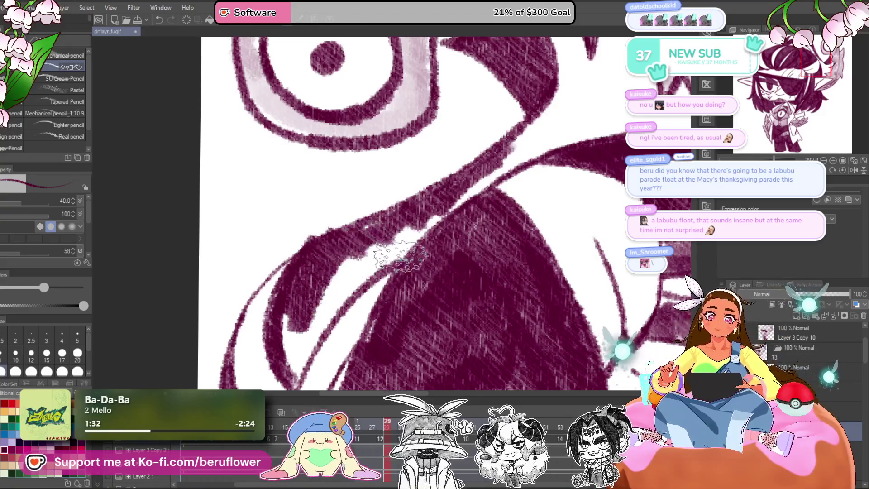
{"action": "mouse_move", "coordinate": [466, 199]}
{"action": "left_mouse_down"}
{"action": "mouse_move", "coordinate": [417, 222]}
{"action": "mouse_move", "coordinate": [344, 283]}
{"action": "mouse_move", "coordinate": [408, 235]}
{"action": "mouse_move", "coordinate": [389, 267]}
{"action": "mouse_move", "coordinate": [434, 217]}
{"action": "mouse_move", "coordinate": [367, 292]}
{"action": "mouse_move", "coordinate": [408, 213]}
{"action": "mouse_move", "coordinate": [462, 175]}
{"action": "mouse_move", "coordinate": [473, 199]}
{"action": "mouse_move", "coordinate": [498, 190]}
{"action": "mouse_move", "coordinate": [566, 136]}
{"action": "left_mouse_up"}
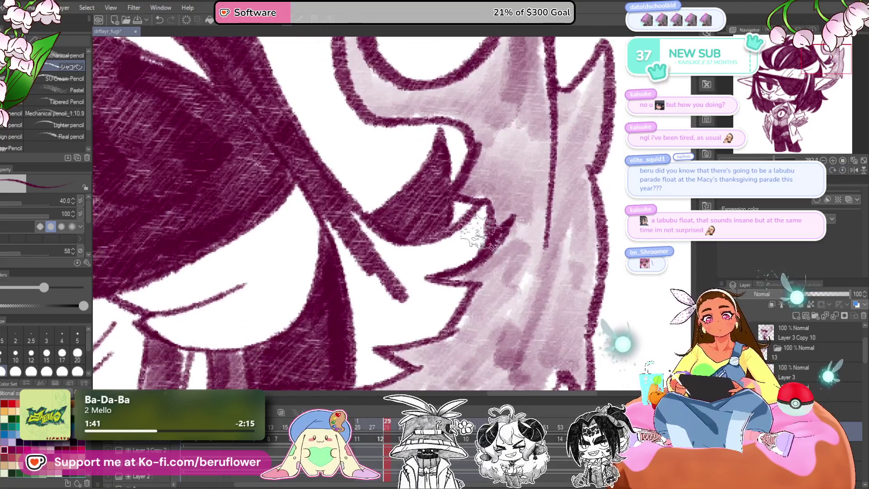
{"action": "mouse_move", "coordinate": [502, 209]}
{"action": "left_mouse_down"}
{"action": "mouse_move", "coordinate": [462, 240]}
{"action": "mouse_move", "coordinate": [498, 203]}
{"action": "mouse_move", "coordinate": [446, 267]}
{"action": "mouse_move", "coordinate": [345, 213]}
{"action": "mouse_move", "coordinate": [407, 249]}
{"action": "mouse_move", "coordinate": [498, 213]}
{"action": "mouse_move", "coordinate": [448, 261]}
{"action": "mouse_move", "coordinate": [389, 254]}
{"action": "mouse_move", "coordinate": [367, 240]}
{"action": "mouse_move", "coordinate": [376, 212]}
{"action": "mouse_move", "coordinate": [385, 272]}
{"action": "mouse_move", "coordinate": [407, 254]}
{"action": "mouse_move", "coordinate": [402, 229]}
{"action": "mouse_move", "coordinate": [462, 218]}
{"action": "mouse_move", "coordinate": [489, 181]}
{"action": "mouse_move", "coordinate": [399, 167]}
{"action": "mouse_move", "coordinate": [452, 213]}
{"action": "mouse_move", "coordinate": [479, 194]}
{"action": "mouse_move", "coordinate": [407, 208]}
{"action": "mouse_move", "coordinate": [458, 243]}
{"action": "left_mouse_up"}
- Soften the white hair highlight with light pink pencil strokes
{"action": "scroll", "coordinate": [416, 216], "scroll_direction": "down", "scroll_amount": 5}
{"action": "scroll", "coordinate": [415, 217], "scroll_direction": "up", "scroll_amount": 1}
{"action": "scroll", "coordinate": [282, 205], "scroll_direction": "up", "scroll_amount": 4}
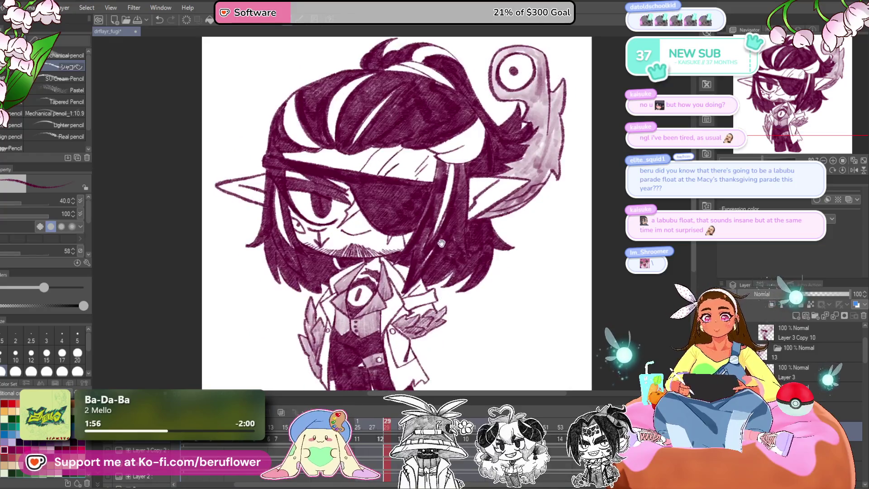
{"action": "scroll", "coordinate": [290, 181], "scroll_direction": "up", "scroll_amount": 2}
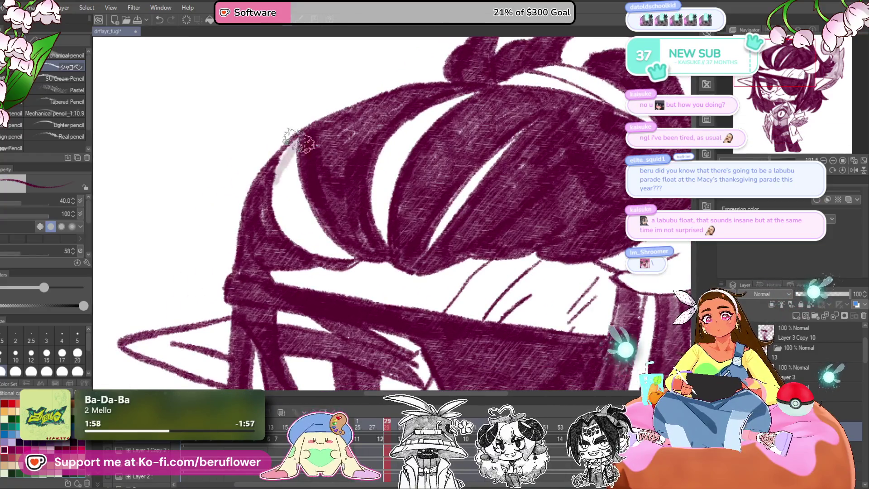
{"action": "mouse_move", "coordinate": [307, 158]}
{"action": "left_mouse_down"}
{"action": "mouse_move", "coordinate": [297, 204]}
{"action": "mouse_move", "coordinate": [330, 258]}
{"action": "left_mouse_up"}
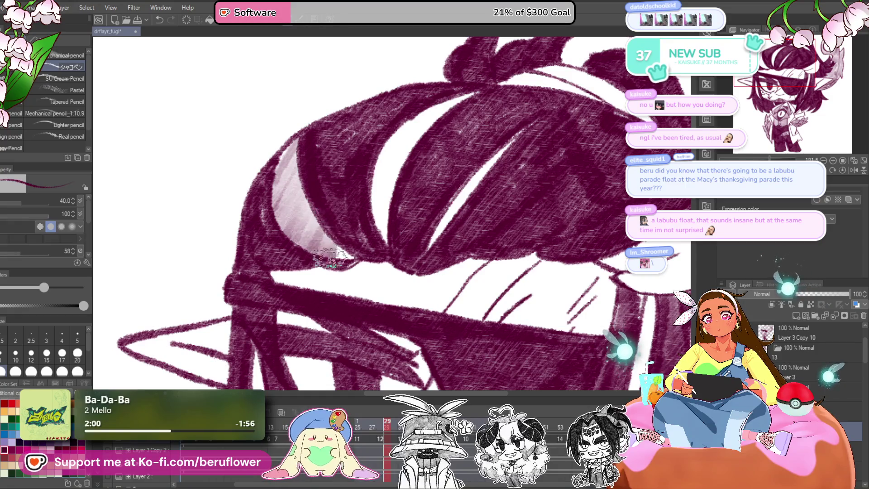
{"action": "left_click_drag", "start_coordinate": [406, 223], "coordinate": [411, 227]}
{"action": "mouse_move", "coordinate": [390, 247]}
{"action": "left_mouse_down"}
{"action": "mouse_move", "coordinate": [396, 181]}
{"action": "mouse_move", "coordinate": [468, 101]}
{"action": "mouse_move", "coordinate": [436, 115]}
{"action": "left_mouse_up"}
- Narrow the white highlight strips with dark strokes and darken the strands below
{"action": "left_click_drag", "start_coordinate": [493, 163], "coordinate": [404, 257]}
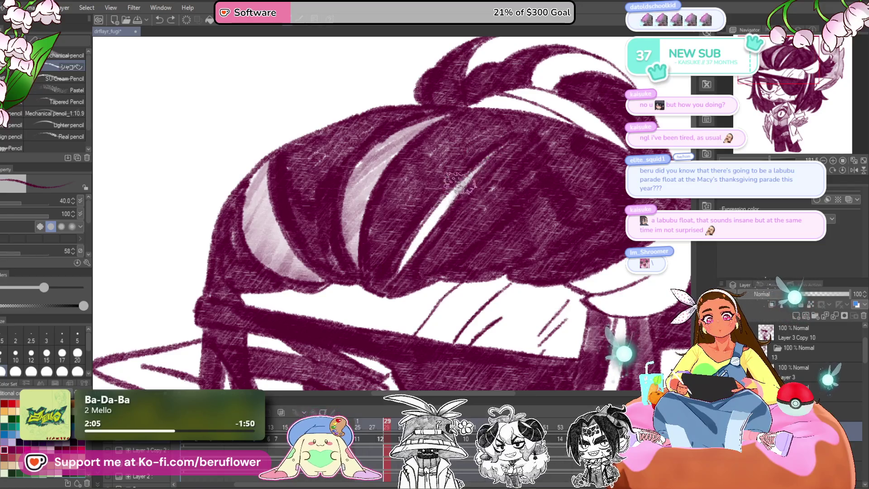
{"action": "left_click_drag", "start_coordinate": [430, 232], "coordinate": [382, 290]}
{"action": "mouse_move", "coordinate": [544, 286]}
{"action": "left_mouse_down"}
{"action": "mouse_move", "coordinate": [430, 245]}
{"action": "mouse_move", "coordinate": [466, 213]}
{"action": "left_mouse_up"}
{"action": "left_click_drag", "start_coordinate": [493, 265], "coordinate": [500, 229]}
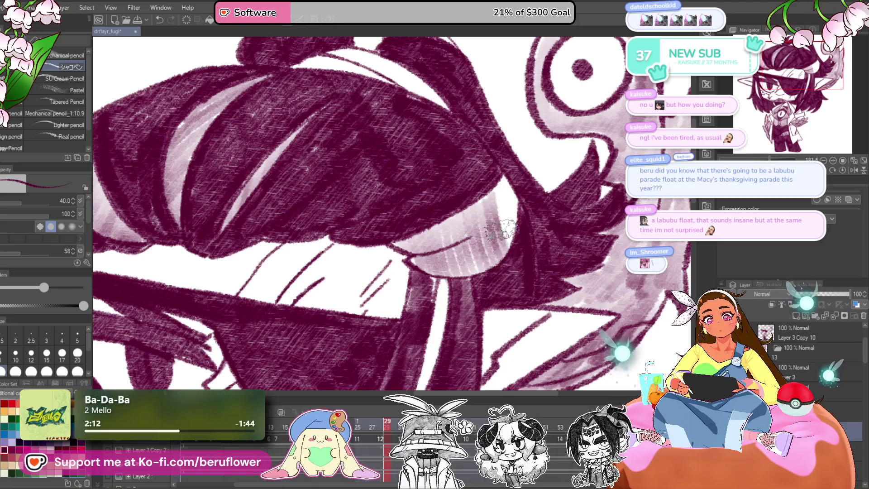
{"action": "mouse_move", "coordinate": [506, 184]}
{"action": "left_mouse_down"}
{"action": "mouse_move", "coordinate": [502, 231]}
{"action": "mouse_move", "coordinate": [489, 123]}
{"action": "left_mouse_up"}
{"action": "mouse_move", "coordinate": [453, 163]}
{"action": "left_mouse_down"}
{"action": "mouse_move", "coordinate": [404, 329]}
{"action": "mouse_move", "coordinate": [452, 173]}
{"action": "left_mouse_up"}
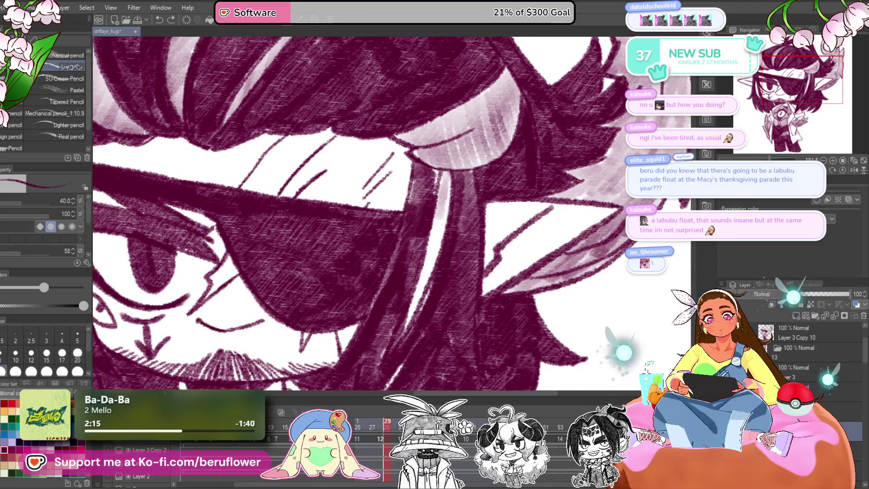
{"action": "left_click_drag", "start_coordinate": [452, 204], "coordinate": [465, 201]}
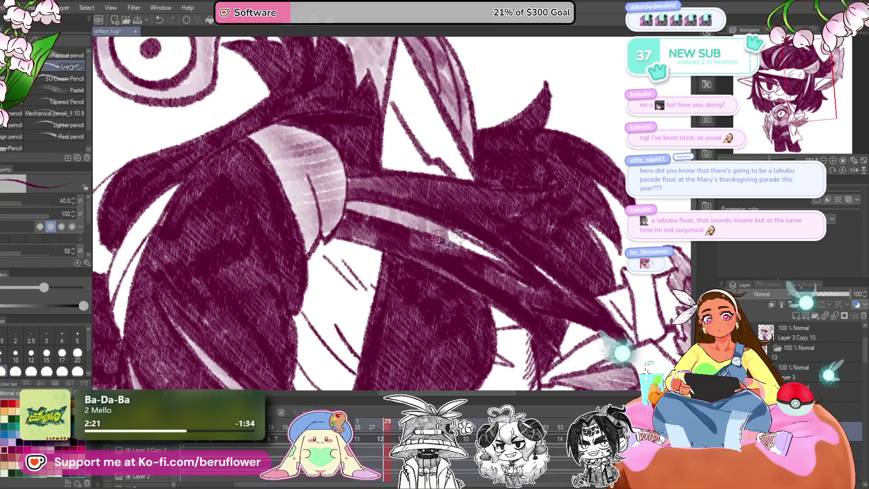
- Reset the rotation, refit the view on the whole character, and move to another frame
{"action": "left_click", "coordinate": [843, 170]}
{"action": "key", "text": "ctrl+0"}
{"action": "scroll", "coordinate": [328, 208], "scroll_direction": "up", "scroll_amount": 3}
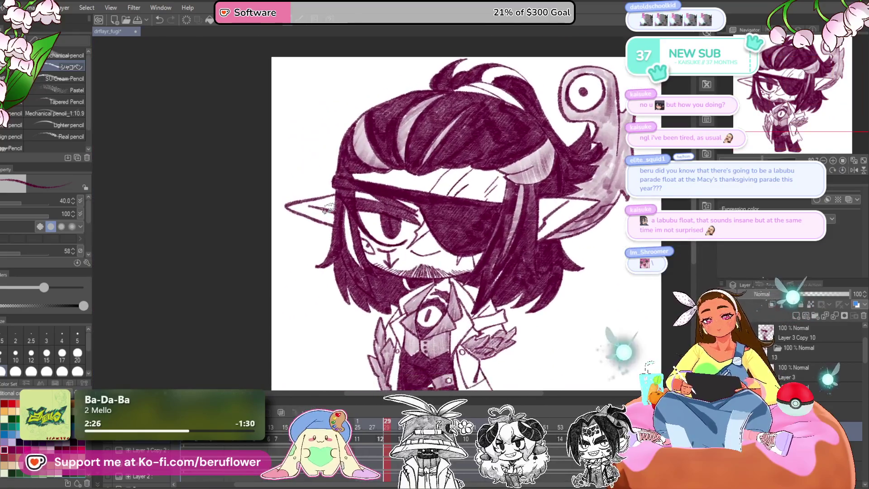
{"action": "scroll", "coordinate": [329, 208], "scroll_direction": "up", "scroll_amount": 2}
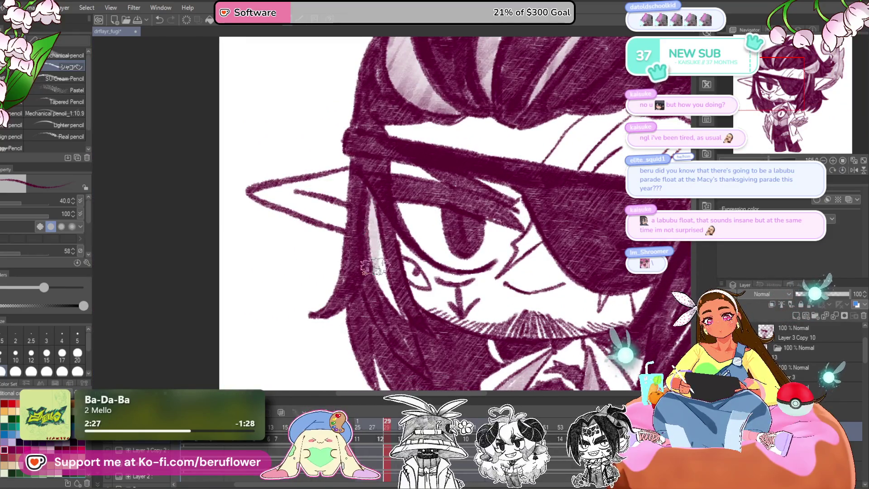
{"action": "scroll", "coordinate": [396, 337], "scroll_direction": "down", "scroll_amount": 3}
{"action": "scroll", "coordinate": [446, 258], "scroll_direction": "up", "scroll_amount": 5}
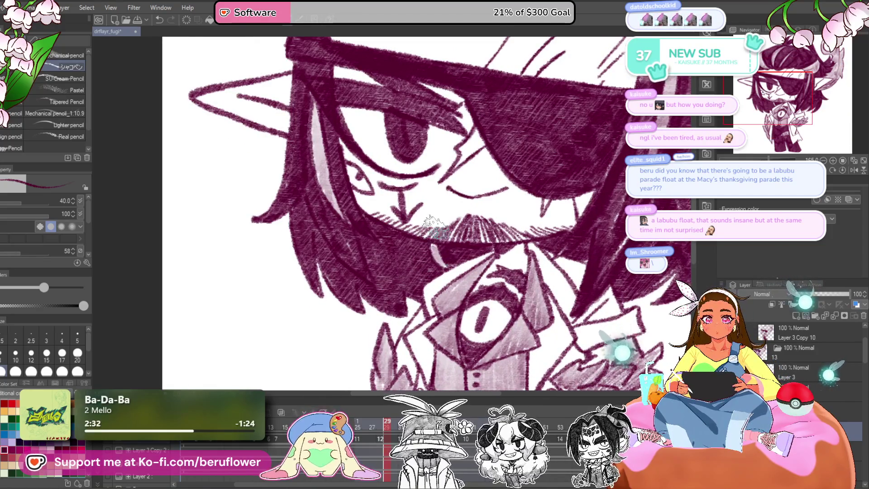
{"action": "scroll", "coordinate": [445, 259], "scroll_direction": "down", "scroll_amount": 4}
{"action": "left_click_drag", "start_coordinate": [495, 268], "coordinate": [533, 298]}
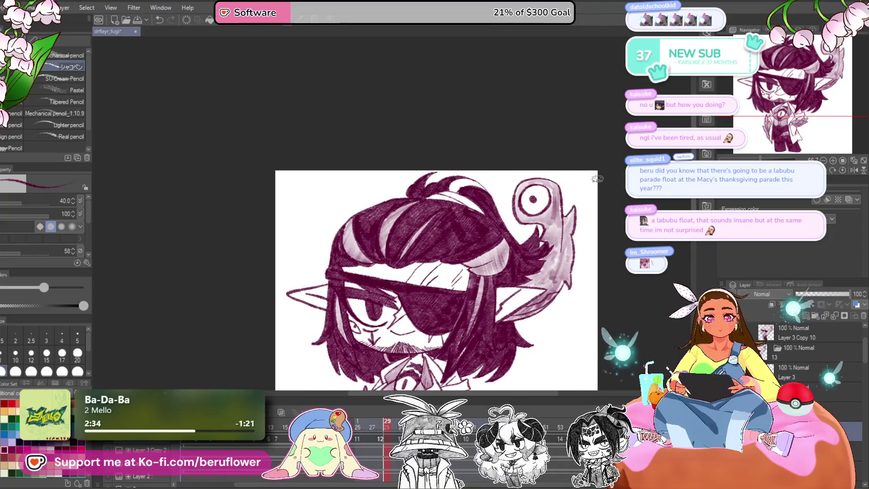
{"action": "scroll", "coordinate": [597, 179], "scroll_direction": "up", "scroll_amount": 5}
{"action": "left_click_drag", "start_coordinate": [598, 179], "coordinate": [534, 194]}
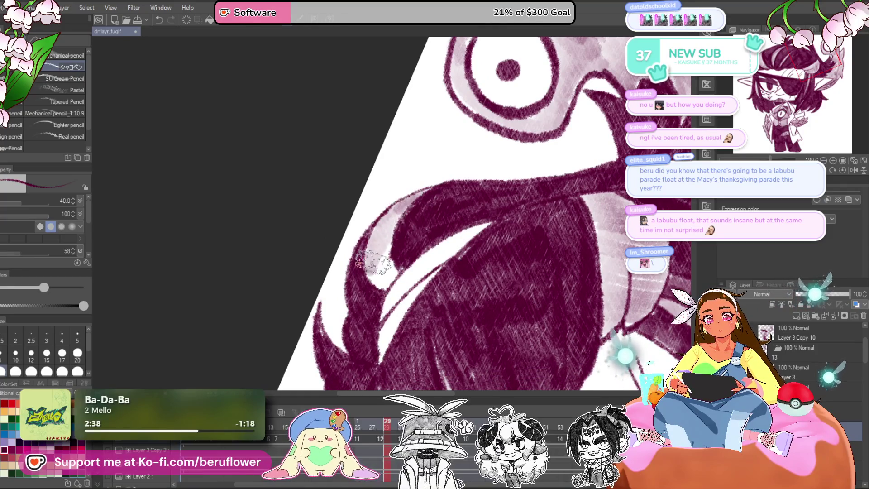
{"action": "scroll", "coordinate": [385, 271], "scroll_direction": "down", "scroll_amount": 1}
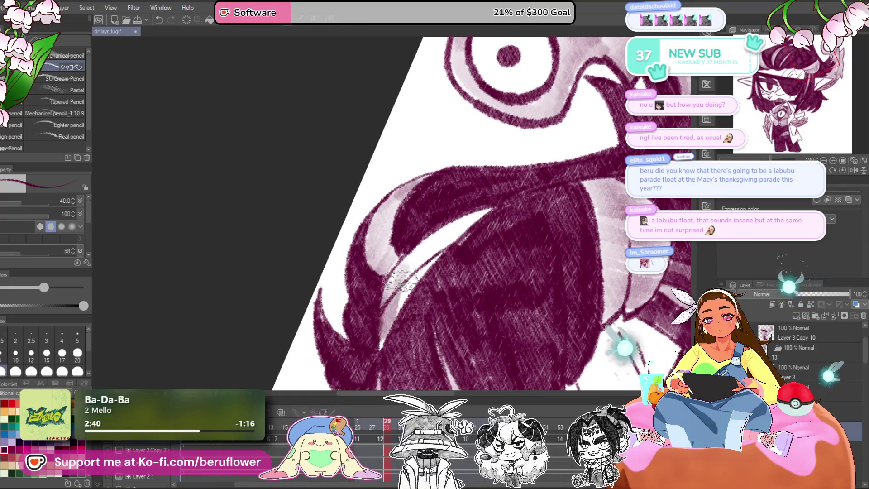
{"action": "scroll", "coordinate": [510, 193], "scroll_direction": "down", "scroll_amount": 5}
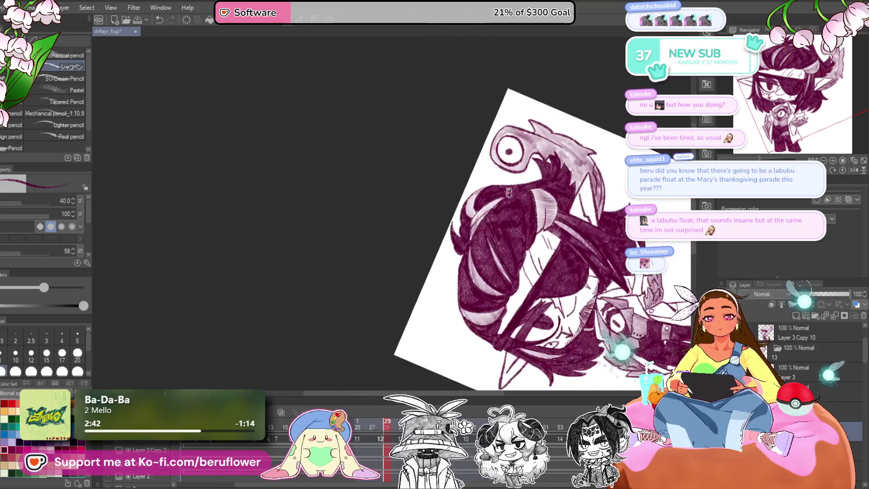
{"action": "key", "text": "ctrl+@"}
{"action": "mouse_move", "coordinate": [502, 348]}
{"action": "left_mouse_down"}
{"action": "mouse_move", "coordinate": [540, 277]}
{"action": "mouse_move", "coordinate": [529, 284]}
{"action": "left_mouse_up"}
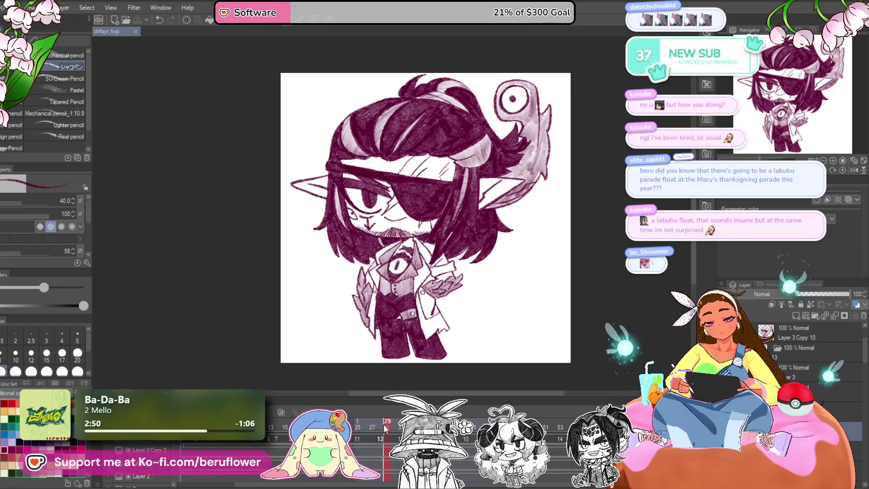
{"action": "key", "text": "space"}
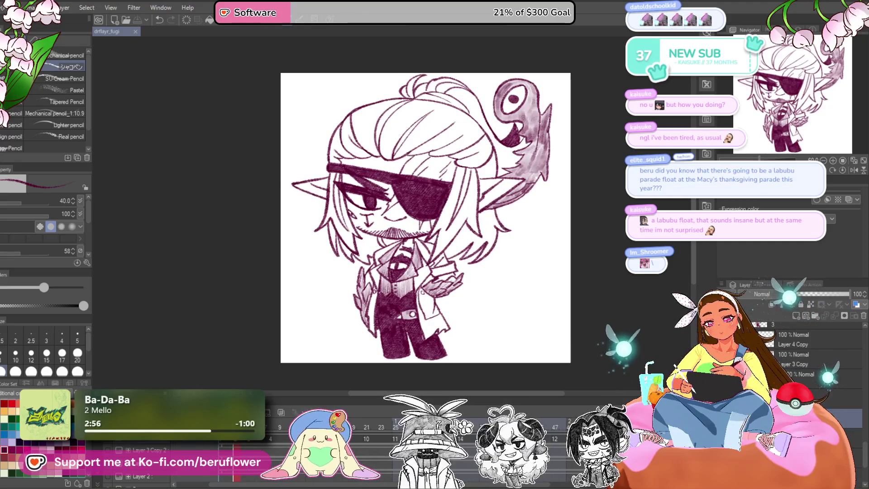
- Add a short line below the beard on this frame
{"action": "scroll", "coordinate": [445, 270], "scroll_direction": "up", "scroll_amount": 3}
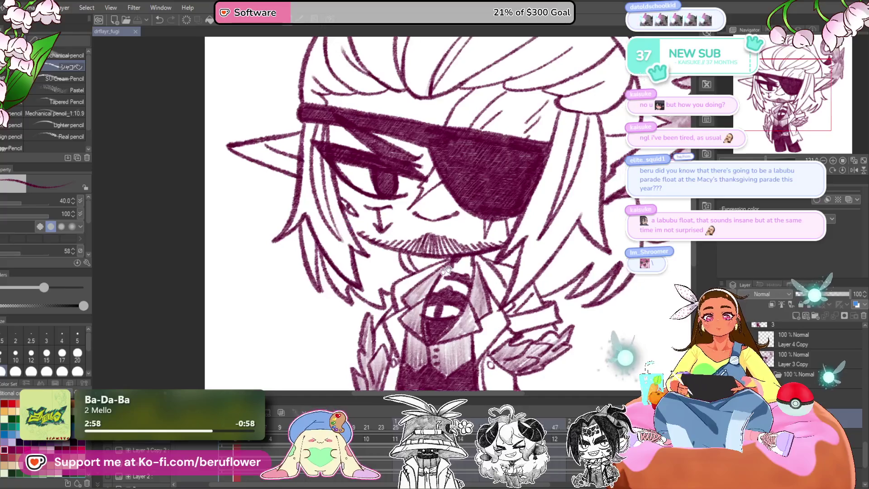
{"action": "scroll", "coordinate": [312, 234], "scroll_direction": "up", "scroll_amount": 3}
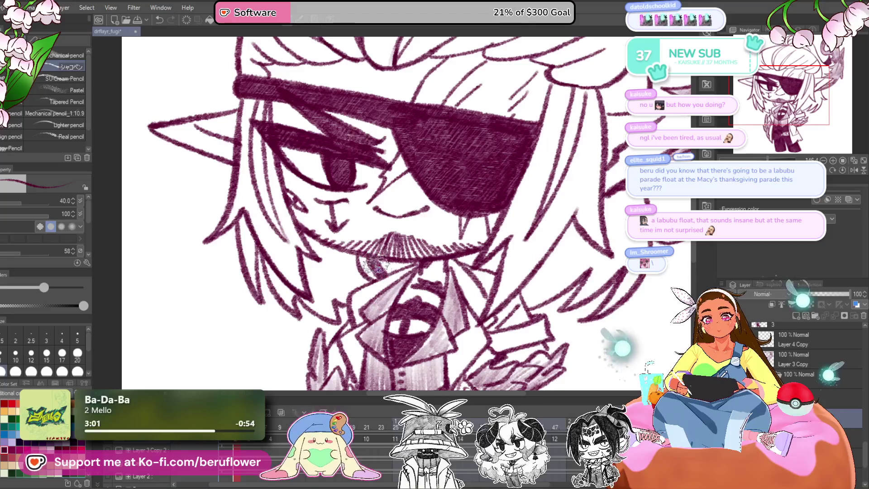
{"action": "left_click_drag", "start_coordinate": [376, 209], "coordinate": [417, 205]}
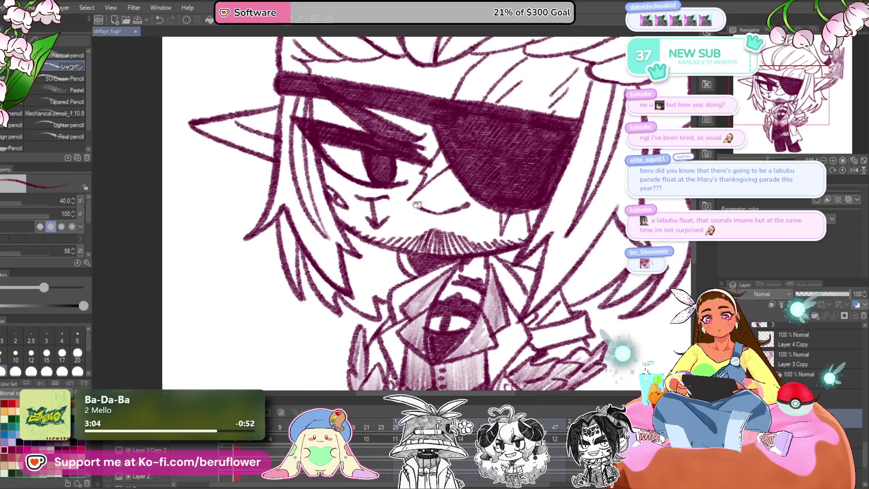
{"action": "left_click_drag", "start_coordinate": [393, 253], "coordinate": [398, 272]}
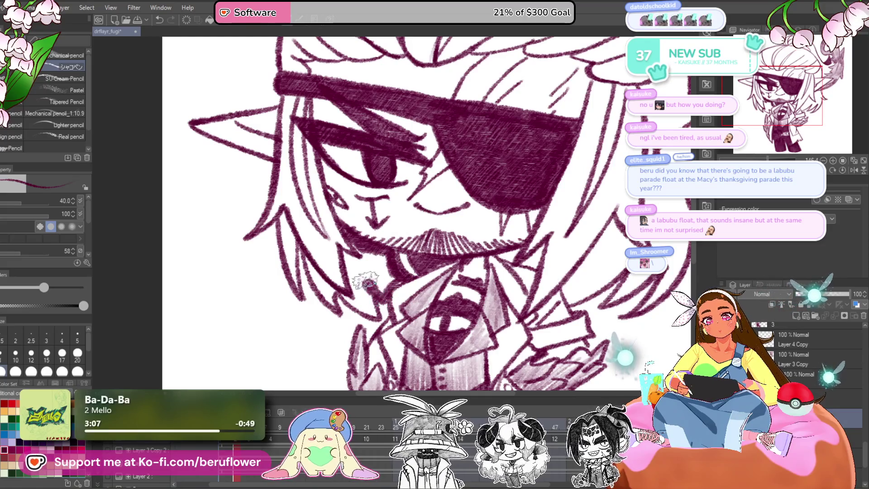
- Darken the hair strand beside the face with pencil hatching
{"action": "mouse_move", "coordinate": [516, 240]}
{"action": "left_mouse_down"}
{"action": "mouse_move", "coordinate": [497, 245]}
{"action": "mouse_move", "coordinate": [559, 283]}
{"action": "left_mouse_up"}
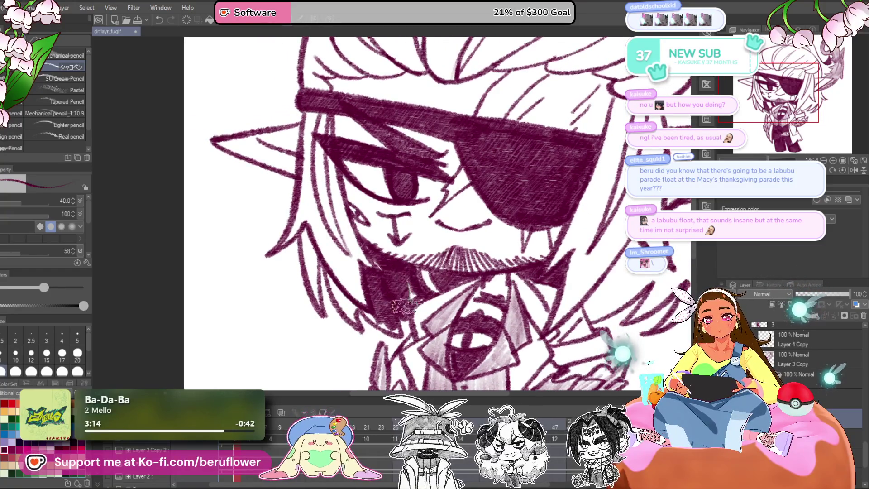
{"action": "scroll", "coordinate": [364, 307], "scroll_direction": "down", "scroll_amount": 5}
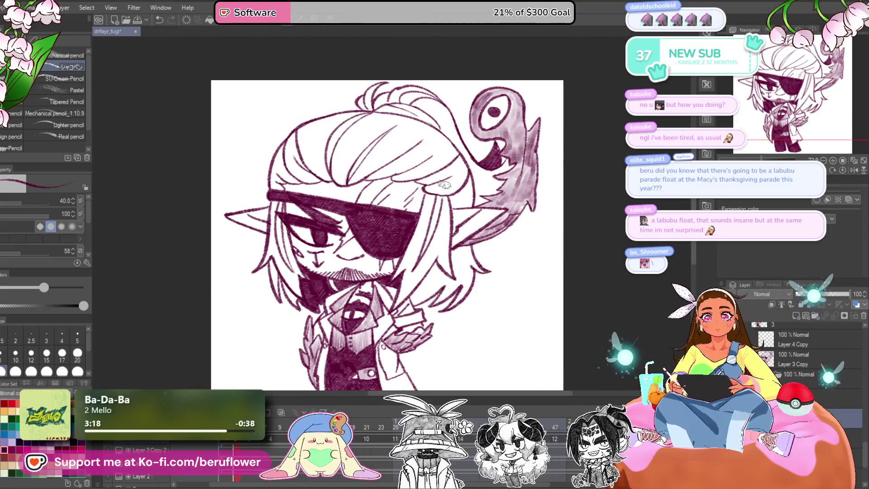
{"action": "scroll", "coordinate": [444, 185], "scroll_direction": "up", "scroll_amount": 5}
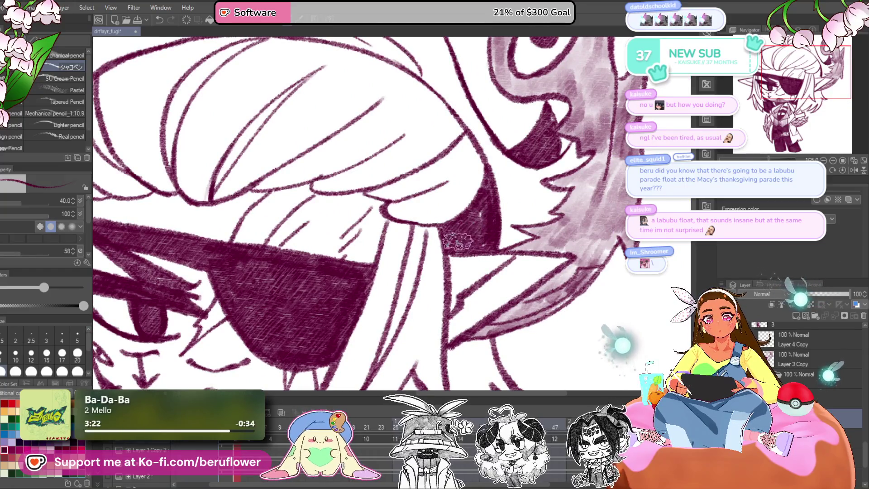
{"action": "scroll", "coordinate": [482, 221], "scroll_direction": "down", "scroll_amount": 8}
{"action": "scroll", "coordinate": [451, 200], "scroll_direction": "up", "scroll_amount": 6}
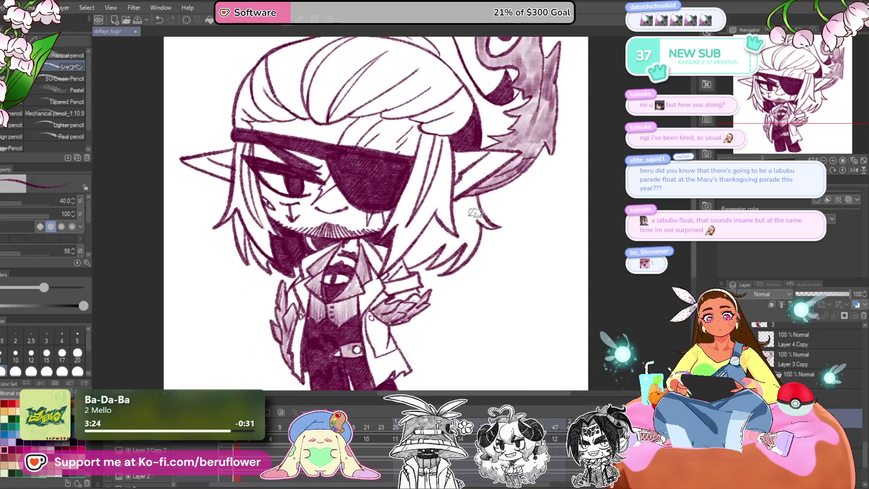
{"action": "scroll", "coordinate": [446, 232], "scroll_direction": "up", "scroll_amount": 3}
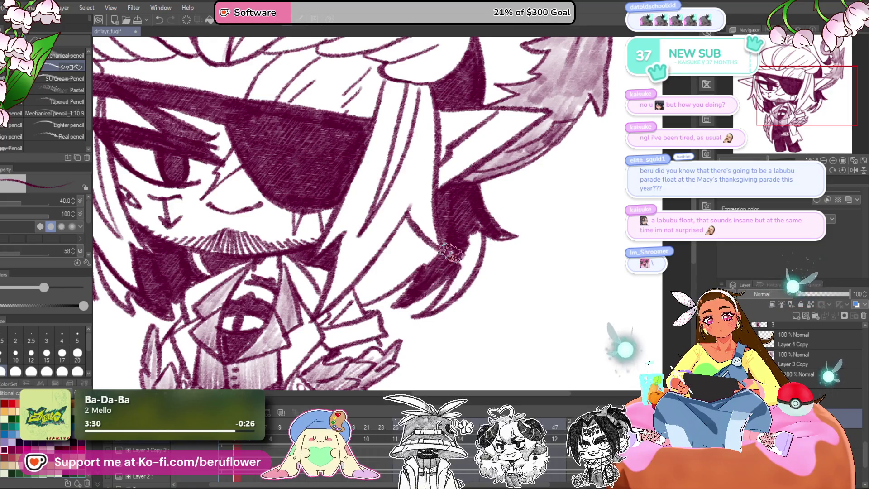
{"action": "left_click_drag", "start_coordinate": [451, 252], "coordinate": [473, 255]}
{"action": "mouse_move", "coordinate": [384, 305]}
{"action": "left_mouse_down"}
{"action": "mouse_move", "coordinate": [441, 267]}
{"action": "mouse_move", "coordinate": [386, 294]}
{"action": "left_mouse_up"}
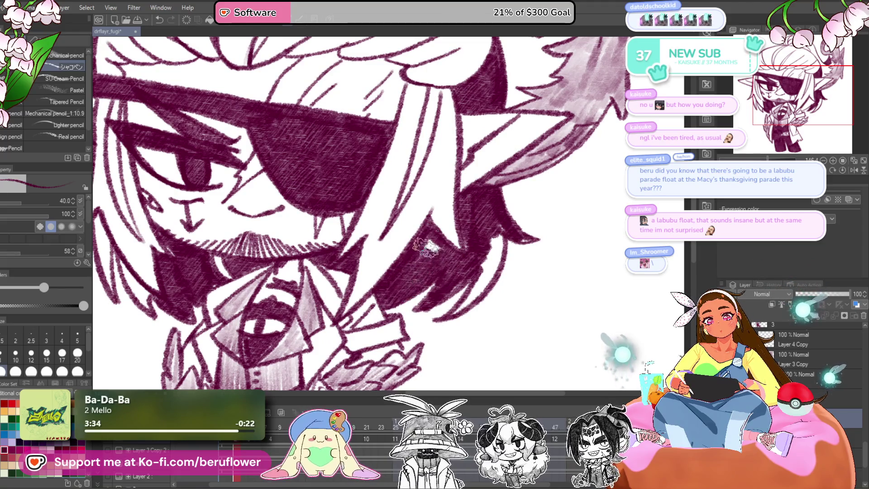
- Undo and redo the last hair stroke, then pan down to show the collar
{"action": "mouse_move", "coordinate": [440, 256]}
{"action": "left_mouse_down"}
{"action": "mouse_move", "coordinate": [481, 234]}
{"action": "mouse_move", "coordinate": [474, 259]}
{"action": "left_mouse_up"}
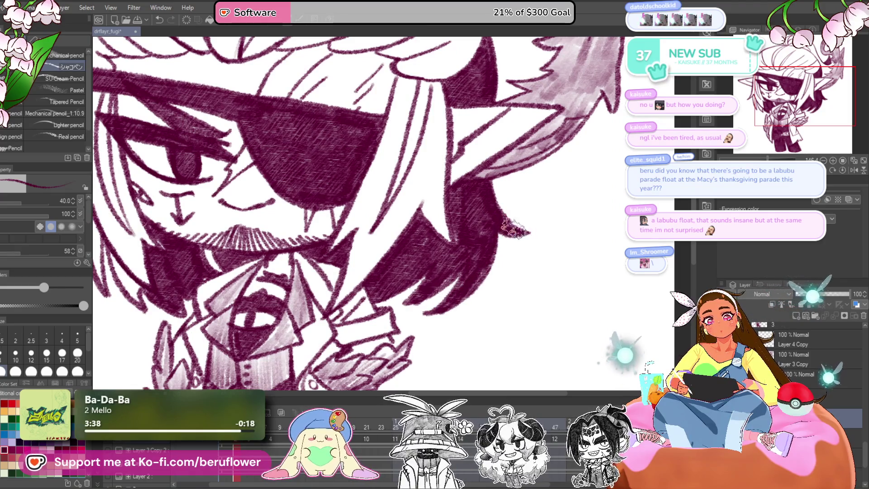
{"action": "scroll", "coordinate": [511, 226], "scroll_direction": "down", "scroll_amount": 5}
{"action": "scroll", "coordinate": [511, 228], "scroll_direction": "up", "scroll_amount": 3}
{"action": "scroll", "coordinate": [329, 206], "scroll_direction": "up", "scroll_amount": 1}
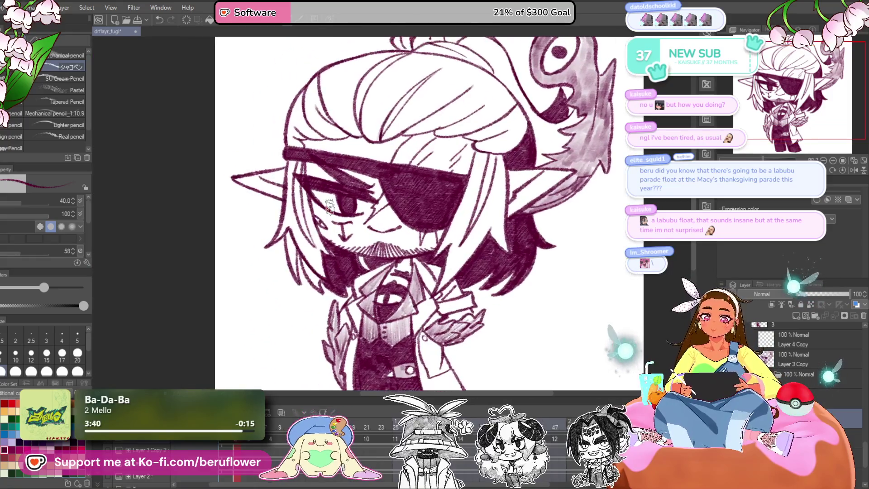
{"action": "scroll", "coordinate": [329, 206], "scroll_direction": "up", "scroll_amount": 5}
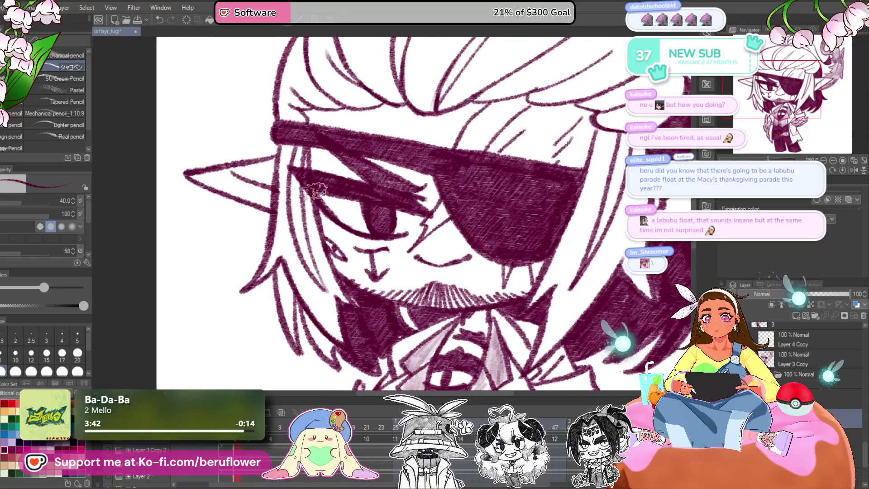
{"action": "key", "text": "ctrl+z"}
{"action": "key", "text": "ctrl+y"}
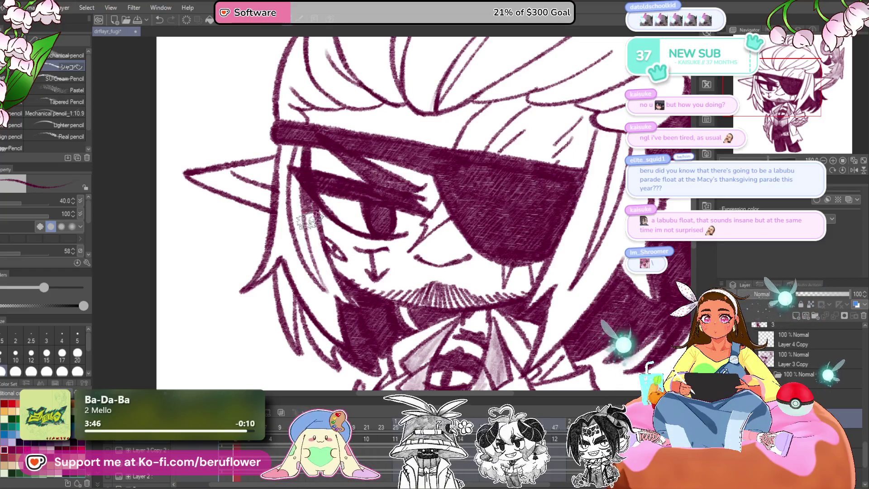
{"action": "scroll", "coordinate": [316, 205], "scroll_direction": "down", "scroll_amount": 2}
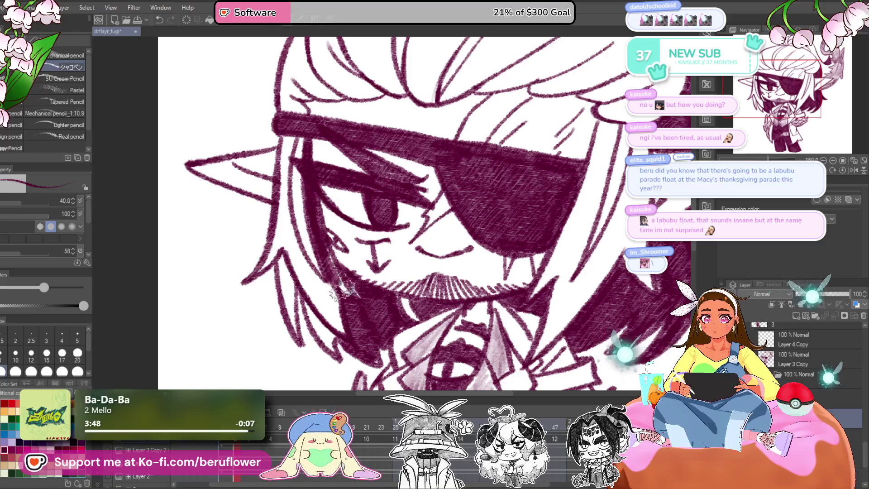
{"action": "scroll", "coordinate": [330, 236], "scroll_direction": "up", "scroll_amount": 5}
{"action": "scroll", "coordinate": [317, 199], "scroll_direction": "left", "scroll_amount": 3}
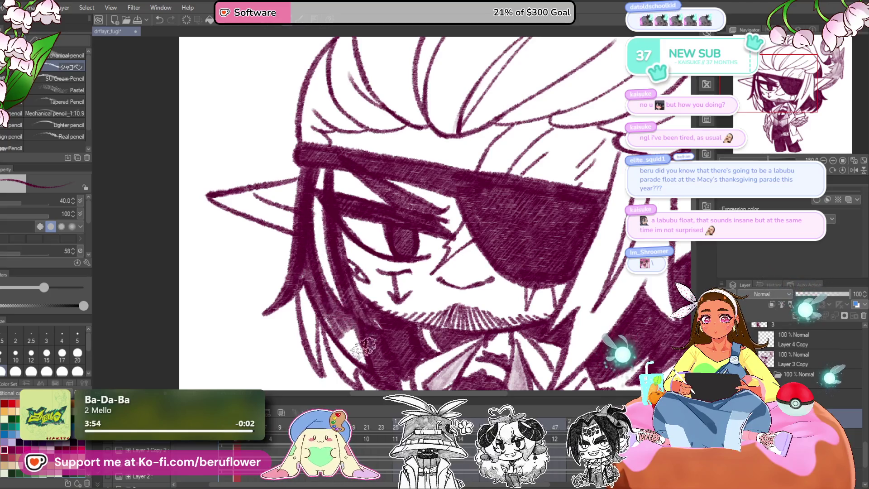
{"action": "left_click_drag", "start_coordinate": [332, 325], "coordinate": [336, 231]}
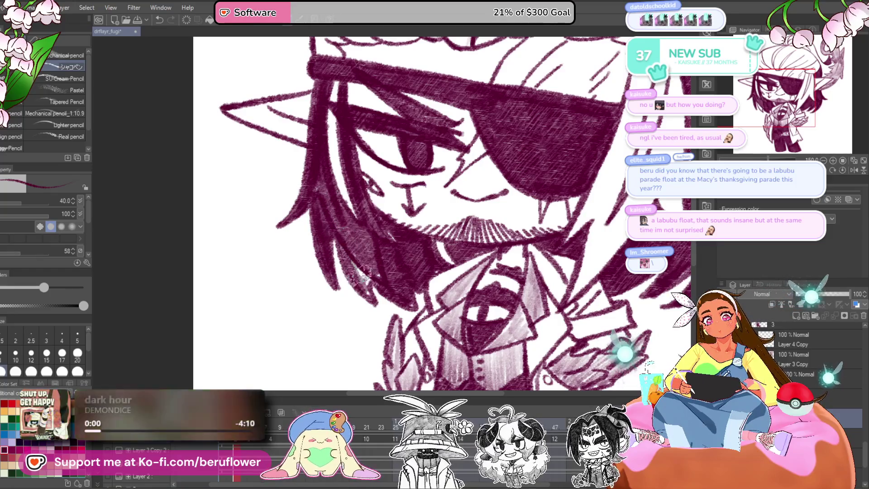
- Hatch the hair bun on top of the head dark, filling the gap between the bun shapes
{"action": "key", "text": "ctrl+0"}
{"action": "left_click_drag", "start_coordinate": [369, 279], "coordinate": [268, 283]}
{"action": "scroll", "coordinate": [415, 310], "scroll_direction": "up", "scroll_amount": 5}
{"action": "left_click_drag", "start_coordinate": [415, 310], "coordinate": [412, 358]}
{"action": "mouse_move", "coordinate": [344, 204]}
{"action": "left_mouse_down"}
{"action": "mouse_move", "coordinate": [339, 253]}
{"action": "mouse_move", "coordinate": [331, 240]}
{"action": "mouse_move", "coordinate": [323, 249]}
{"action": "left_mouse_up"}
{"action": "scroll", "coordinate": [323, 248], "scroll_direction": "up", "scroll_amount": 4}
{"action": "mouse_move", "coordinate": [312, 217]}
{"action": "left_mouse_down"}
{"action": "mouse_move", "coordinate": [285, 195]}
{"action": "mouse_move", "coordinate": [323, 246]}
{"action": "mouse_move", "coordinate": [380, 128]}
{"action": "mouse_move", "coordinate": [317, 235]}
{"action": "mouse_move", "coordinate": [385, 126]}
{"action": "left_mouse_up"}
{"action": "scroll", "coordinate": [399, 123], "scroll_direction": "up", "scroll_amount": 3}
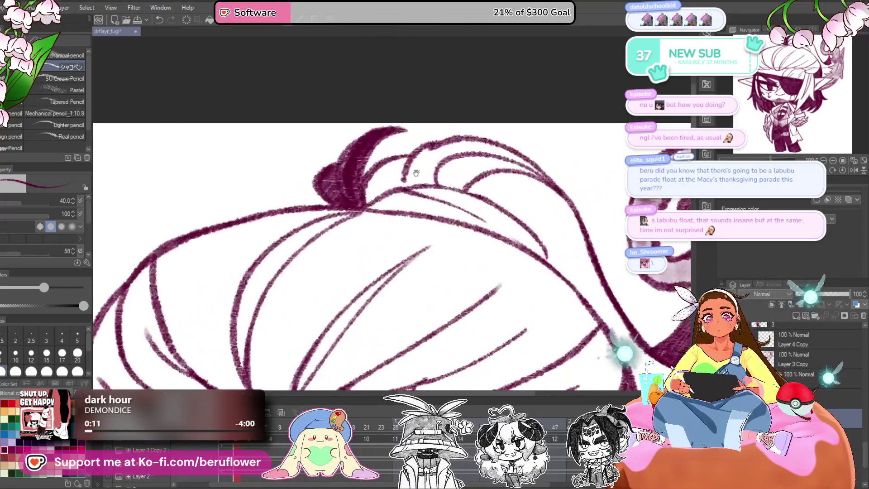
{"action": "left_click_drag", "start_coordinate": [344, 208], "coordinate": [355, 217]}
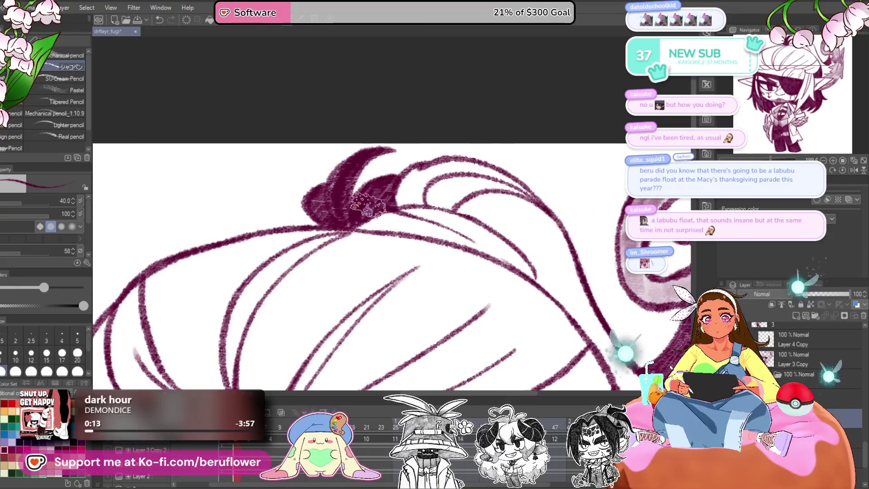
{"action": "left_click_drag", "start_coordinate": [414, 166], "coordinate": [409, 194]}
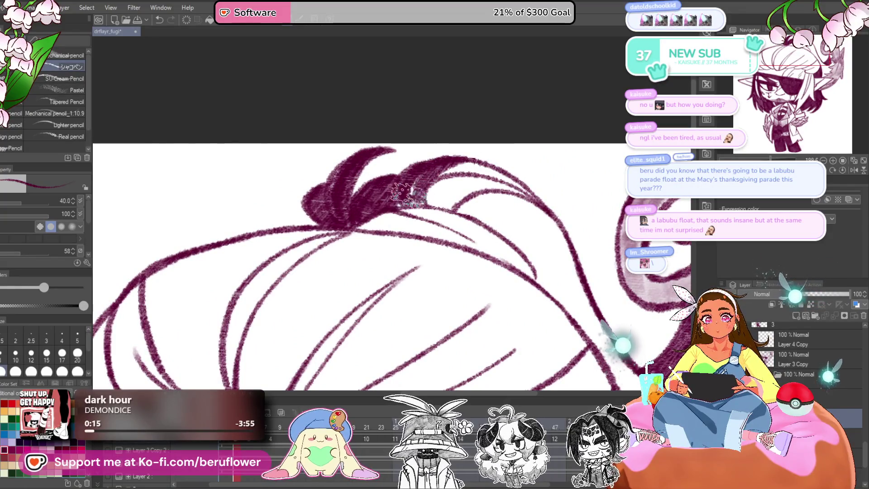
- Shade inside the eyeball creature's open mouth with dark hatching on a rotated canvas
{"action": "mouse_move", "coordinate": [482, 212]}
{"action": "left_mouse_down"}
{"action": "mouse_move", "coordinate": [443, 154]}
{"action": "mouse_move", "coordinate": [403, 177]}
{"action": "mouse_move", "coordinate": [437, 179]}
{"action": "mouse_move", "coordinate": [426, 205]}
{"action": "left_mouse_up"}
{"action": "left_click_drag", "start_coordinate": [505, 169], "coordinate": [409, 213]}
{"action": "mouse_move", "coordinate": [338, 233]}
{"action": "left_mouse_down"}
{"action": "mouse_move", "coordinate": [308, 263]}
{"action": "mouse_move", "coordinate": [326, 276]}
{"action": "mouse_move", "coordinate": [299, 313]}
{"action": "mouse_move", "coordinate": [372, 255]}
{"action": "mouse_move", "coordinate": [369, 240]}
{"action": "left_mouse_up"}
{"action": "left_click_drag", "start_coordinate": [501, 193], "coordinate": [432, 216]}
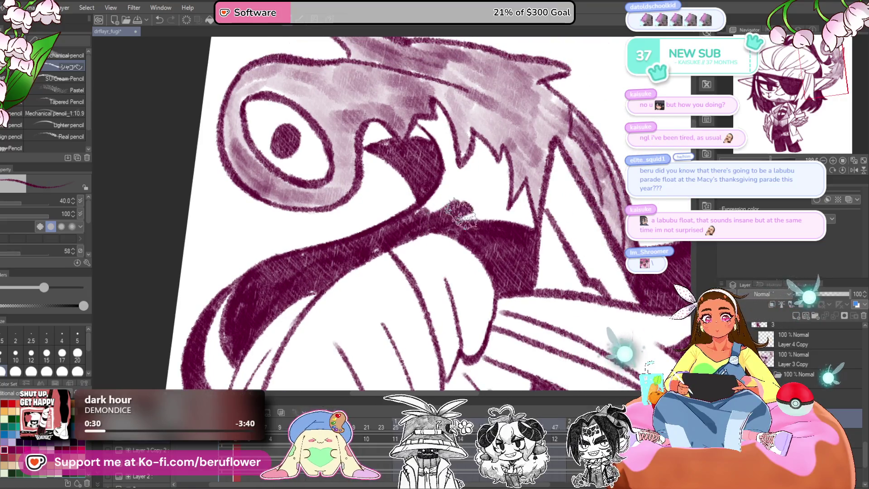
{"action": "left_click_drag", "start_coordinate": [497, 206], "coordinate": [582, 207]}
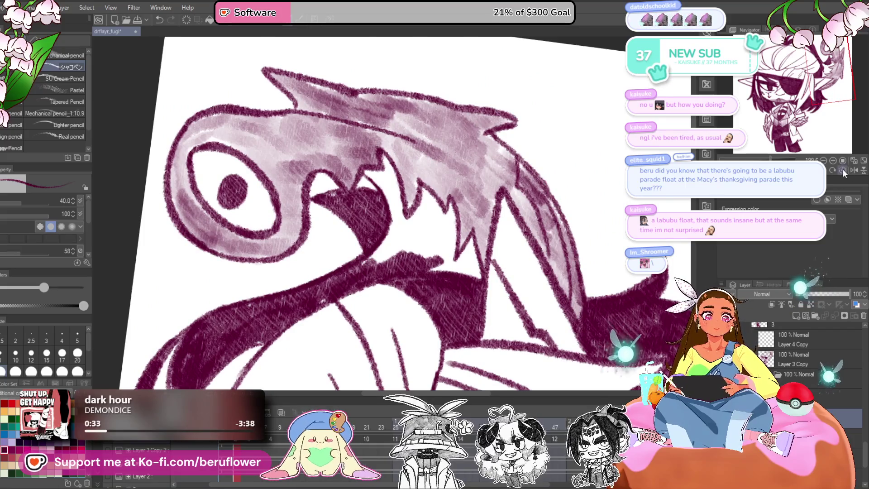
- Return the canvas rotation to upright and darken the creature's lower lip
{"action": "left_click", "coordinate": [843, 172]}
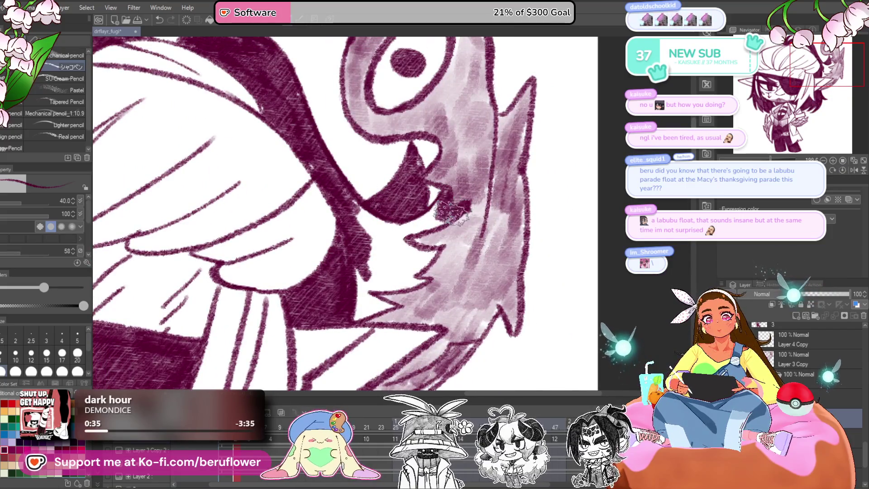
{"action": "mouse_move", "coordinate": [418, 231]}
{"action": "left_mouse_down"}
{"action": "mouse_move", "coordinate": [357, 220]}
{"action": "mouse_move", "coordinate": [432, 210]}
{"action": "left_mouse_up"}
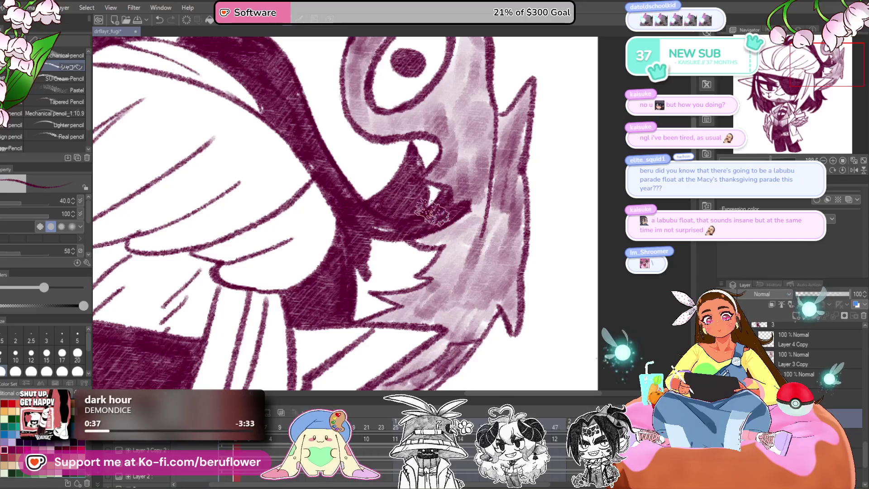
{"action": "mouse_move", "coordinate": [407, 253]}
{"action": "left_mouse_down"}
{"action": "mouse_move", "coordinate": [453, 209]}
{"action": "mouse_move", "coordinate": [458, 239]}
{"action": "mouse_move", "coordinate": [405, 247]}
{"action": "mouse_move", "coordinate": [449, 210]}
{"action": "mouse_move", "coordinate": [478, 233]}
{"action": "left_mouse_up"}
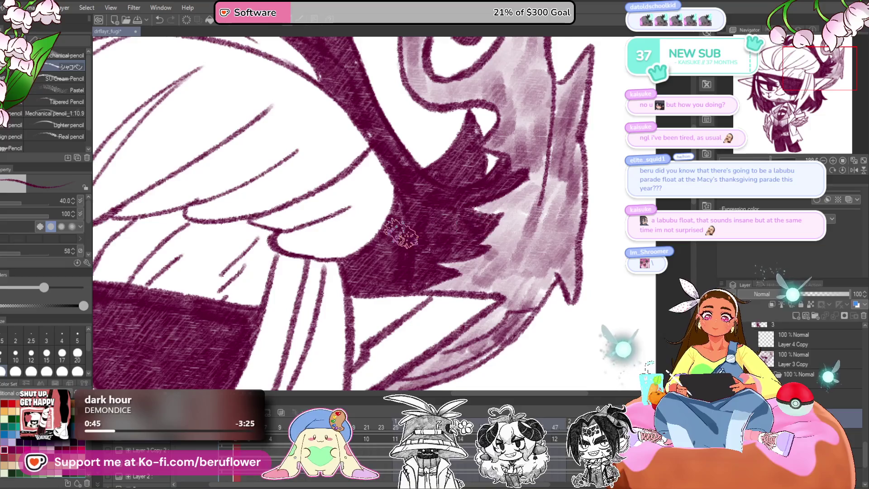
{"action": "scroll", "coordinate": [473, 225], "scroll_direction": "down", "scroll_amount": 5}
{"action": "scroll", "coordinate": [517, 275], "scroll_direction": "up", "scroll_amount": 2}
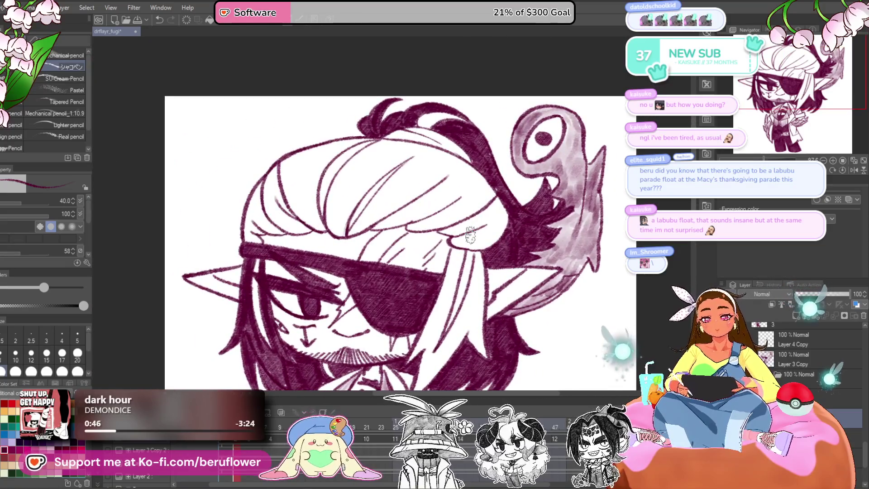
- Fill the white hair strands beside the ear and the eyepatch with dark hatching
{"action": "scroll", "coordinate": [471, 236], "scroll_direction": "down", "scroll_amount": 2}
{"action": "scroll", "coordinate": [361, 323], "scroll_direction": "up", "scroll_amount": 4}
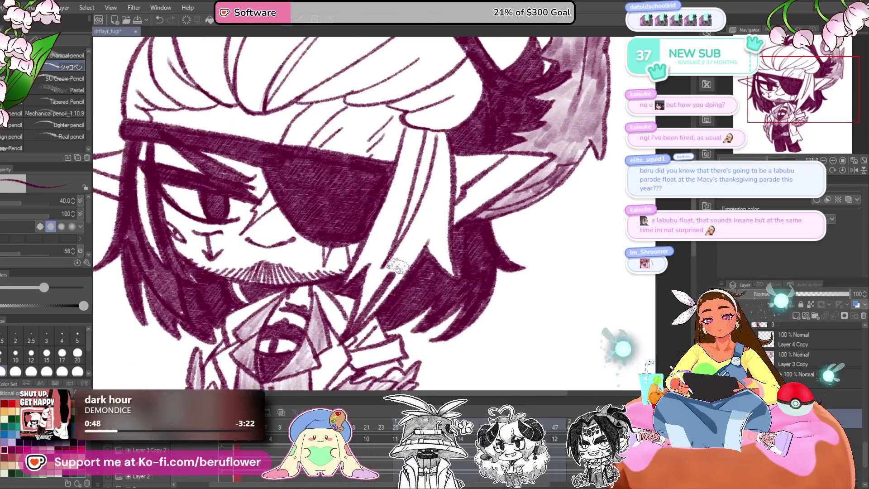
{"action": "mouse_move", "coordinate": [442, 136]}
{"action": "left_mouse_down"}
{"action": "mouse_move", "coordinate": [370, 298]}
{"action": "mouse_move", "coordinate": [439, 179]}
{"action": "left_mouse_up"}
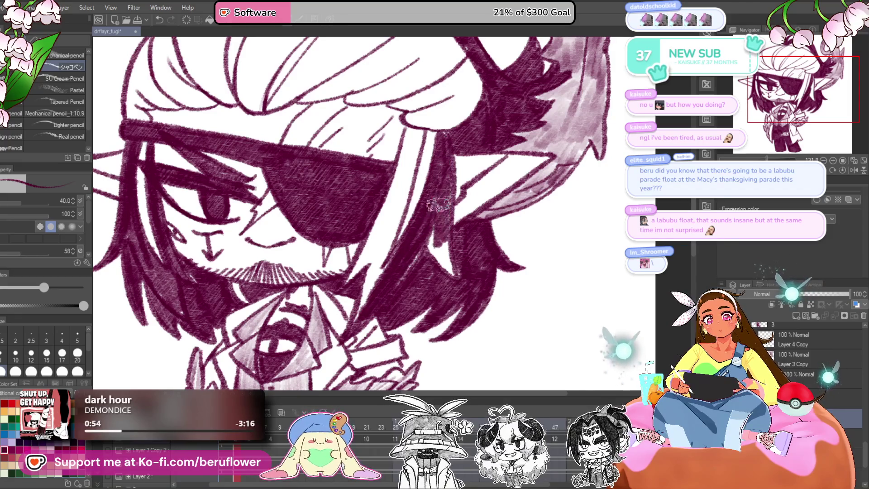
{"action": "scroll", "coordinate": [425, 221], "scroll_direction": "up", "scroll_amount": 1}
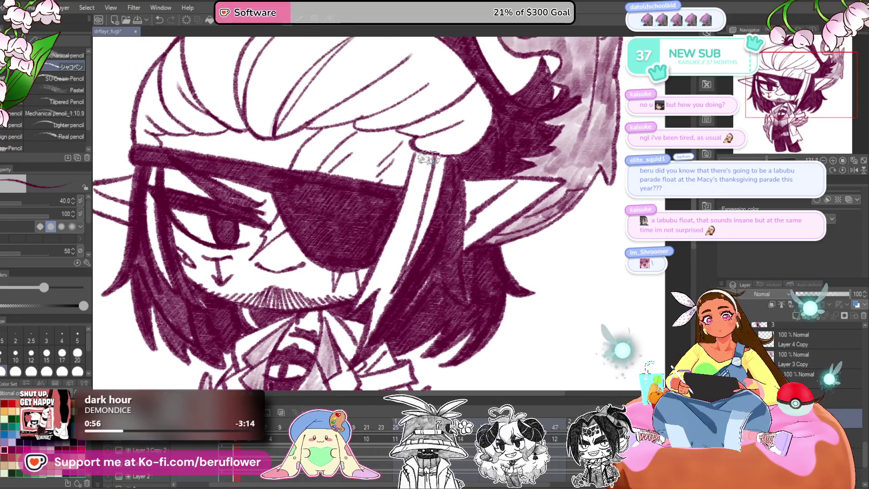
{"action": "left_click_drag", "start_coordinate": [412, 190], "coordinate": [392, 255]}
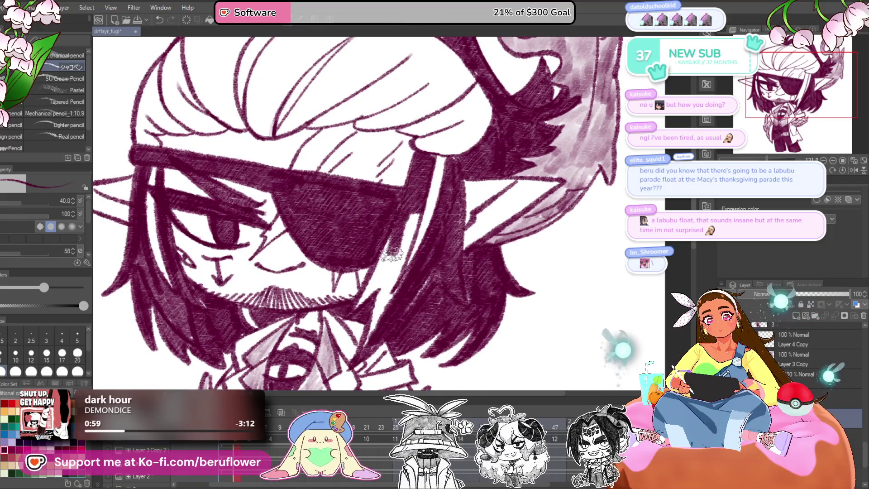
{"action": "mouse_move", "coordinate": [376, 313]}
{"action": "left_mouse_down"}
{"action": "mouse_move", "coordinate": [421, 195]}
{"action": "mouse_move", "coordinate": [383, 311]}
{"action": "left_mouse_up"}
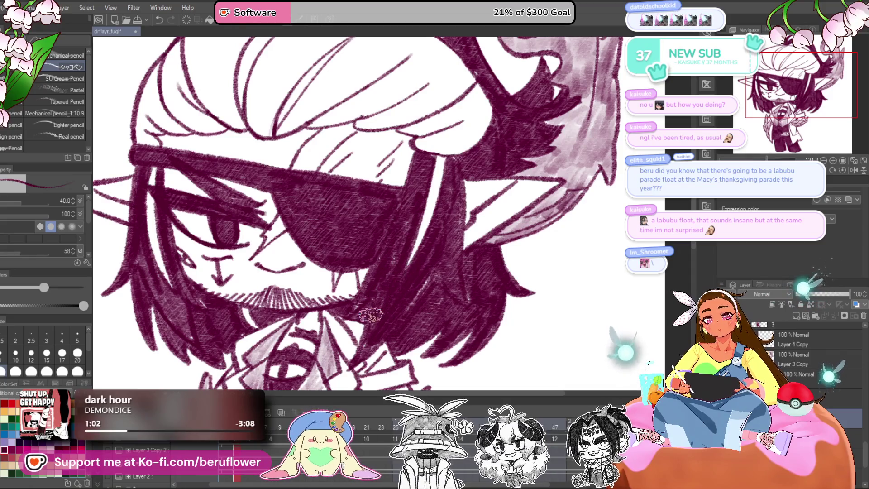
- Thicken the hair strand from the head top and redraw a thicker left hair outline
{"action": "scroll", "coordinate": [371, 315], "scroll_direction": "down", "scroll_amount": 4}
{"action": "scroll", "coordinate": [403, 225], "scroll_direction": "up", "scroll_amount": 4}
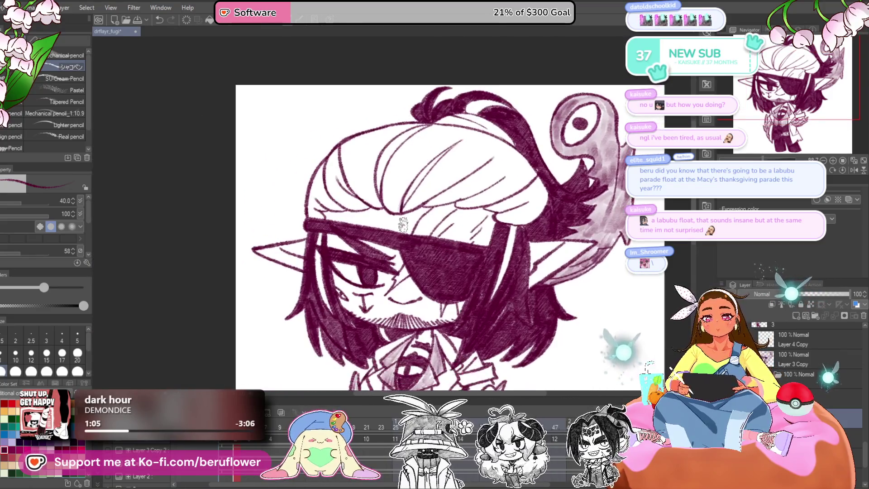
{"action": "scroll", "coordinate": [403, 225], "scroll_direction": "up", "scroll_amount": 3}
{"action": "mouse_move", "coordinate": [443, 147]}
{"action": "left_mouse_down"}
{"action": "mouse_move", "coordinate": [362, 217]}
{"action": "mouse_move", "coordinate": [355, 196]}
{"action": "mouse_move", "coordinate": [351, 304]}
{"action": "mouse_move", "coordinate": [305, 272]}
{"action": "mouse_move", "coordinate": [294, 189]}
{"action": "mouse_move", "coordinate": [288, 267]}
{"action": "mouse_move", "coordinate": [337, 292]}
{"action": "mouse_move", "coordinate": [340, 222]}
{"action": "mouse_move", "coordinate": [376, 172]}
{"action": "mouse_move", "coordinate": [358, 158]}
{"action": "mouse_move", "coordinate": [302, 181]}
{"action": "mouse_move", "coordinate": [337, 269]}
{"action": "mouse_move", "coordinate": [390, 154]}
{"action": "mouse_move", "coordinate": [430, 147]}
{"action": "mouse_move", "coordinate": [538, 102]}
{"action": "left_mouse_up"}
{"action": "left_click_drag", "start_coordinate": [358, 181], "coordinate": [325, 266]}
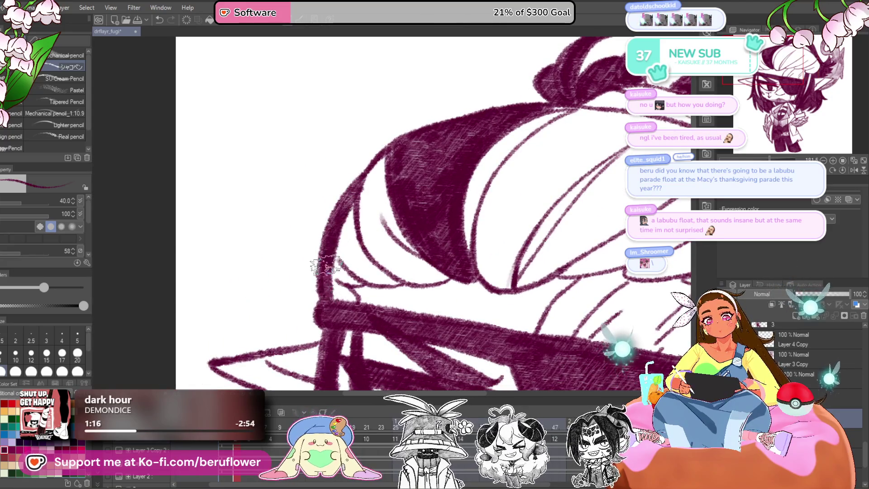
{"action": "key", "text": "ctrl+z"}
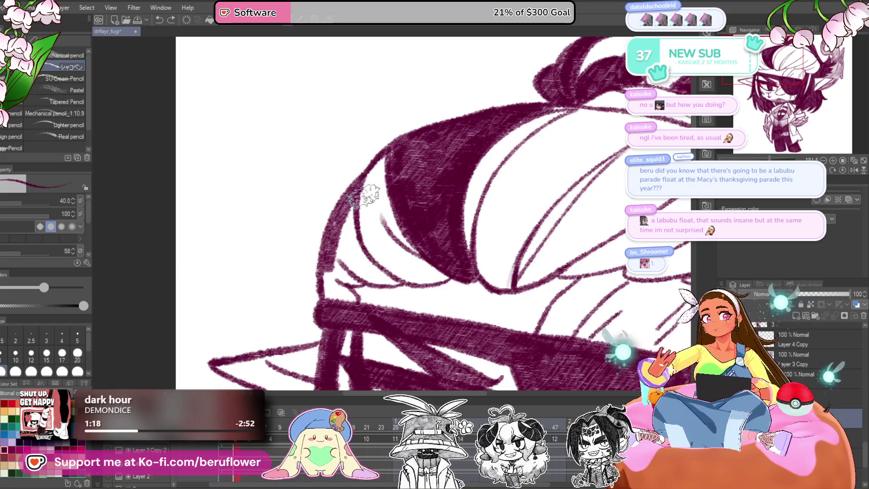
{"action": "mouse_move", "coordinate": [355, 199]}
{"action": "left_mouse_down"}
{"action": "mouse_move", "coordinate": [354, 254]}
{"action": "mouse_move", "coordinate": [344, 226]}
{"action": "mouse_move", "coordinate": [399, 285]}
{"action": "mouse_move", "coordinate": [351, 222]}
{"action": "mouse_move", "coordinate": [332, 249]}
{"action": "left_mouse_up"}
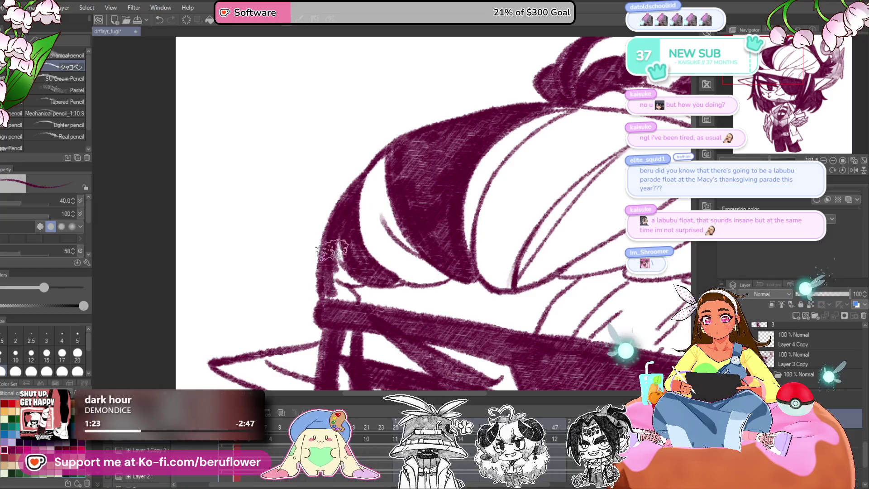
- Darken the lower, central and upper hair strands with dense maroon hatching
{"action": "mouse_move", "coordinate": [579, 192]}
{"action": "left_mouse_down"}
{"action": "mouse_move", "coordinate": [450, 156]}
{"action": "mouse_move", "coordinate": [394, 179]}
{"action": "mouse_move", "coordinate": [363, 213]}
{"action": "mouse_move", "coordinate": [355, 291]}
{"action": "mouse_move", "coordinate": [349, 283]}
{"action": "left_mouse_up"}
{"action": "left_click_drag", "start_coordinate": [381, 308], "coordinate": [410, 255]}
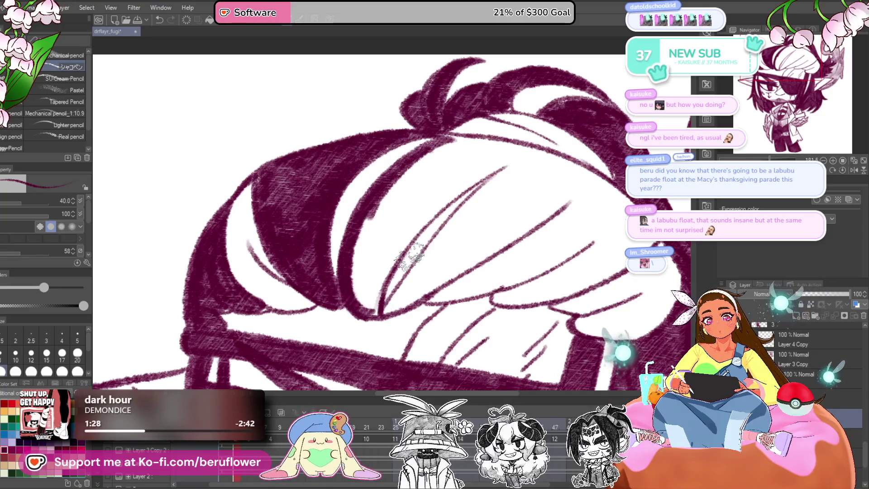
{"action": "mouse_move", "coordinate": [374, 314]}
{"action": "left_mouse_down"}
{"action": "mouse_move", "coordinate": [523, 155]}
{"action": "mouse_move", "coordinate": [430, 159]}
{"action": "mouse_move", "coordinate": [384, 208]}
{"action": "mouse_move", "coordinate": [397, 231]}
{"action": "mouse_move", "coordinate": [363, 290]}
{"action": "mouse_move", "coordinate": [369, 252]}
{"action": "mouse_move", "coordinate": [371, 271]}
{"action": "left_mouse_up"}
{"action": "left_click_drag", "start_coordinate": [446, 240], "coordinate": [446, 245]}
{"action": "mouse_move", "coordinate": [381, 312]}
{"action": "left_mouse_down"}
{"action": "mouse_move", "coordinate": [507, 168]}
{"action": "mouse_move", "coordinate": [417, 277]}
{"action": "mouse_move", "coordinate": [471, 238]}
{"action": "mouse_move", "coordinate": [511, 226]}
{"action": "mouse_move", "coordinate": [468, 245]}
{"action": "mouse_move", "coordinate": [533, 186]}
{"action": "left_mouse_up"}
{"action": "left_click_drag", "start_coordinate": [533, 186], "coordinate": [501, 201]}
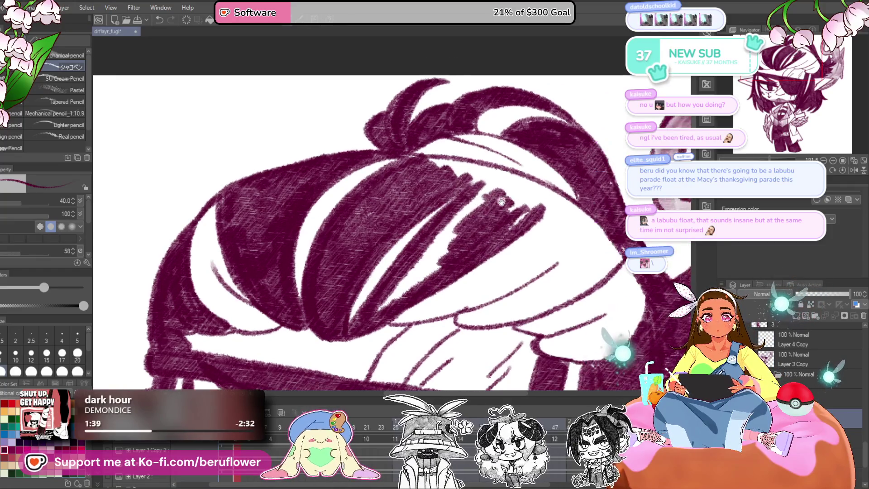
{"action": "mouse_move", "coordinate": [452, 220]}
{"action": "left_mouse_down"}
{"action": "mouse_move", "coordinate": [408, 287]}
{"action": "mouse_move", "coordinate": [479, 202]}
{"action": "left_mouse_up"}
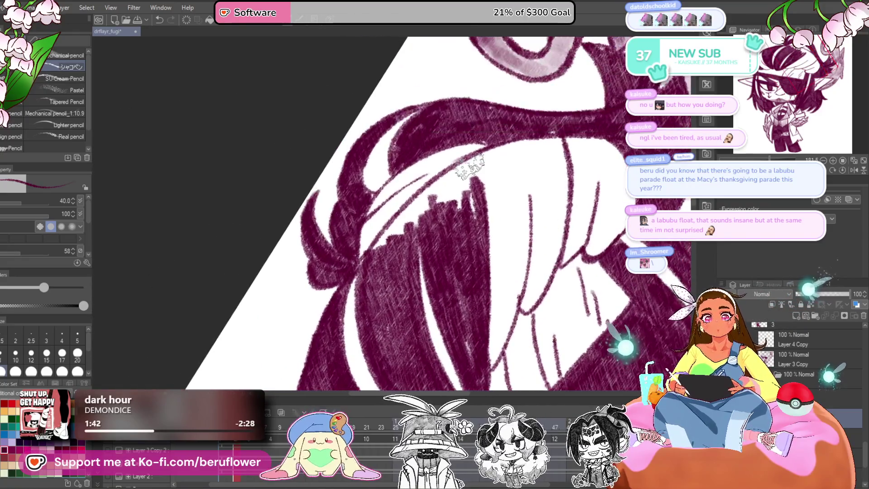
{"action": "mouse_move", "coordinate": [380, 245]}
{"action": "left_mouse_down"}
{"action": "mouse_move", "coordinate": [455, 177]}
{"action": "mouse_move", "coordinate": [491, 171]}
{"action": "mouse_move", "coordinate": [469, 170]}
{"action": "mouse_move", "coordinate": [412, 218]}
{"action": "left_mouse_up"}
- Undo the last two strokes and reduce the pencil size to 30
{"action": "scroll", "coordinate": [412, 219], "scroll_direction": "up", "scroll_amount": 3}
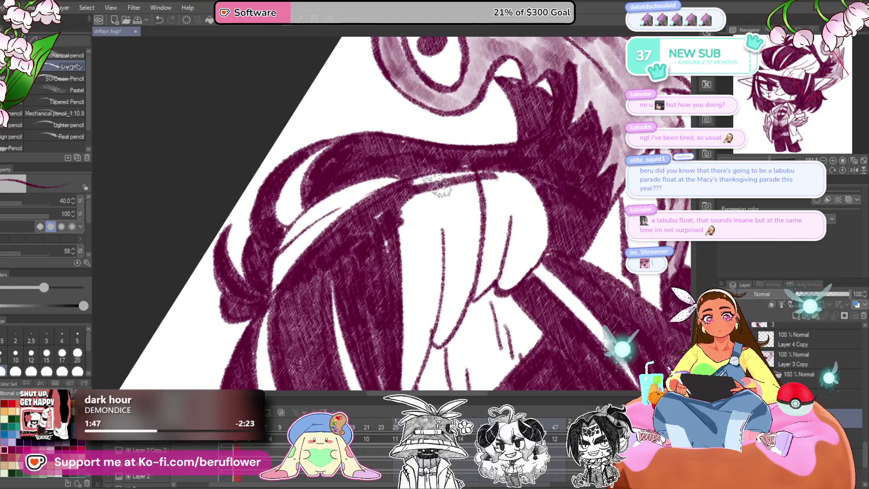
{"action": "key", "text": "ctrl+z"}
{"action": "key", "text": "Return"}
{"action": "left_click_drag", "start_coordinate": [473, 222], "coordinate": [484, 229]}
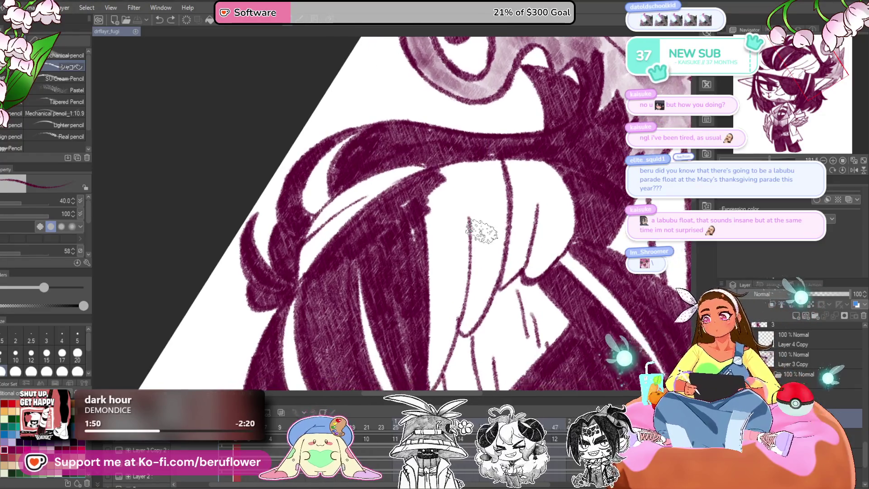
- Extend dark shading down through the hair and above the highlight stripe
{"action": "left_click_drag", "start_coordinate": [498, 180], "coordinate": [470, 319]}
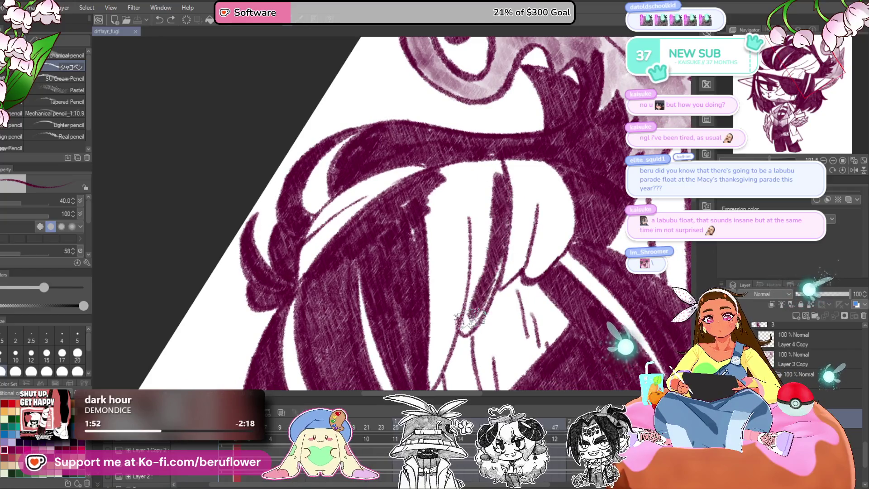
{"action": "left_click_drag", "start_coordinate": [473, 213], "coordinate": [473, 176]}
{"action": "left_click_drag", "start_coordinate": [480, 246], "coordinate": [453, 301]}
{"action": "mouse_move", "coordinate": [507, 140]}
{"action": "left_mouse_down"}
{"action": "mouse_move", "coordinate": [475, 267]}
{"action": "mouse_move", "coordinate": [496, 131]}
{"action": "mouse_move", "coordinate": [457, 131]}
{"action": "mouse_move", "coordinate": [479, 160]}
{"action": "mouse_move", "coordinate": [421, 190]}
{"action": "mouse_move", "coordinate": [452, 163]}
{"action": "mouse_move", "coordinate": [457, 290]}
{"action": "left_mouse_up"}
{"action": "mouse_move", "coordinate": [452, 258]}
{"action": "left_mouse_down"}
{"action": "mouse_move", "coordinate": [453, 228]}
{"action": "mouse_move", "coordinate": [439, 204]}
{"action": "mouse_move", "coordinate": [450, 263]}
{"action": "mouse_move", "coordinate": [439, 244]}
{"action": "left_mouse_up"}
{"action": "scroll", "coordinate": [435, 235], "scroll_direction": "up", "scroll_amount": 3}
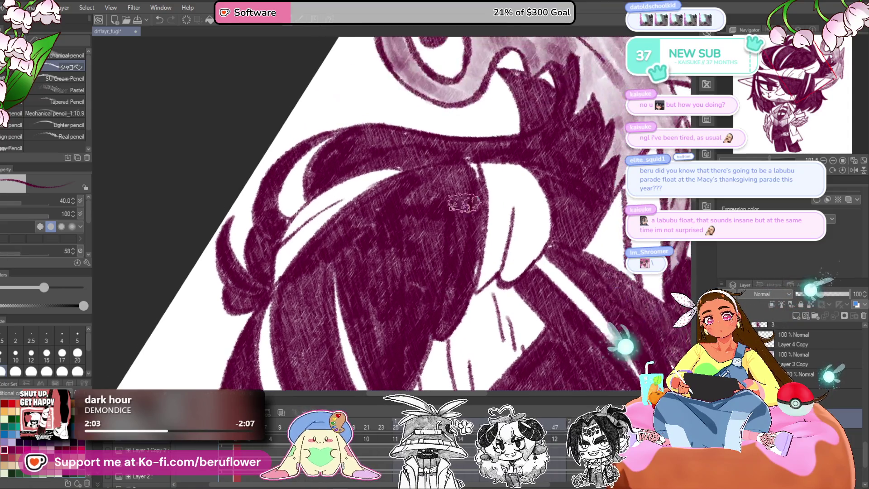
{"action": "scroll", "coordinate": [465, 164], "scroll_direction": "down", "scroll_amount": 5}
{"action": "scroll", "coordinate": [467, 163], "scroll_direction": "up", "scroll_amount": 3}
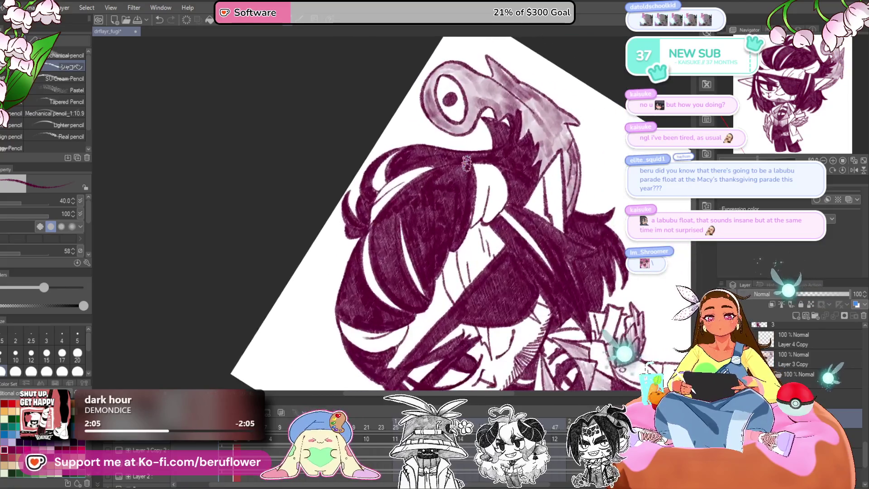
{"action": "scroll", "coordinate": [466, 164], "scroll_direction": "up", "scroll_amount": 4}
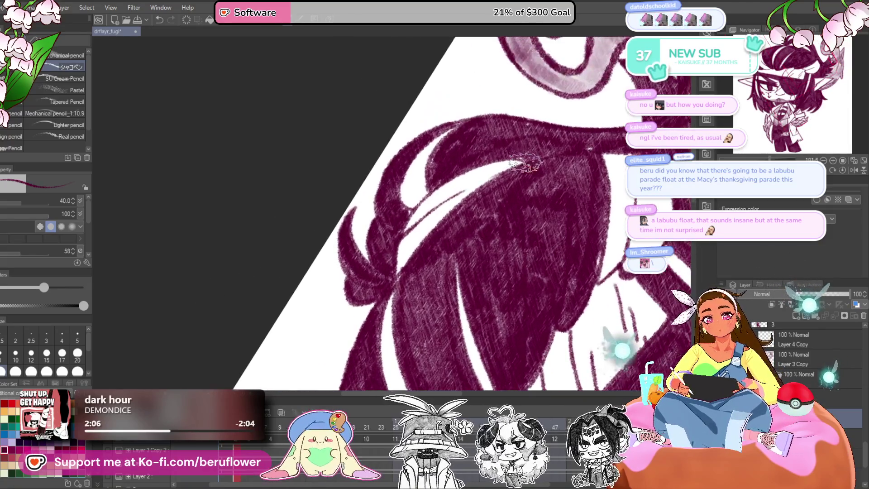
{"action": "mouse_move", "coordinate": [458, 186]}
{"action": "left_mouse_down"}
{"action": "mouse_move", "coordinate": [435, 199]}
{"action": "mouse_move", "coordinate": [498, 159]}
{"action": "mouse_move", "coordinate": [448, 186]}
{"action": "mouse_move", "coordinate": [423, 154]}
{"action": "mouse_move", "coordinate": [441, 145]}
{"action": "left_mouse_up"}
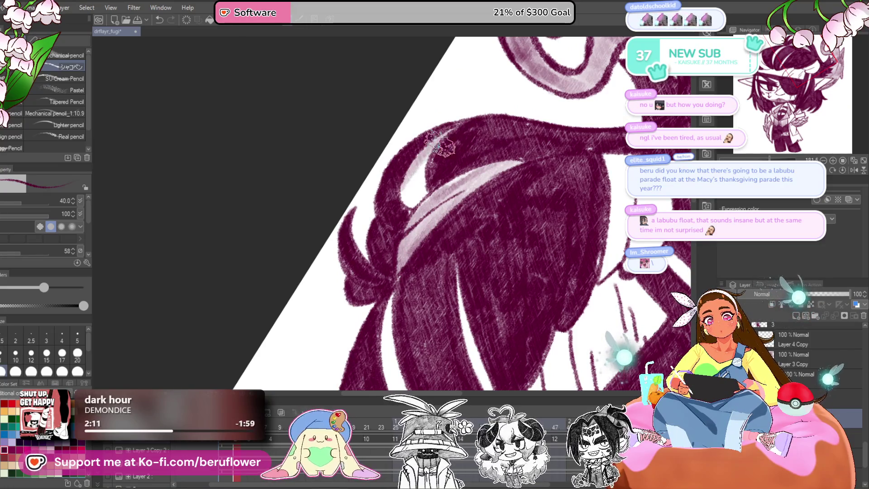
- Tint the white hair highlight light mauve, then return the canvas rotation to upright
{"action": "scroll", "coordinate": [415, 197], "scroll_direction": "down", "scroll_amount": 4}
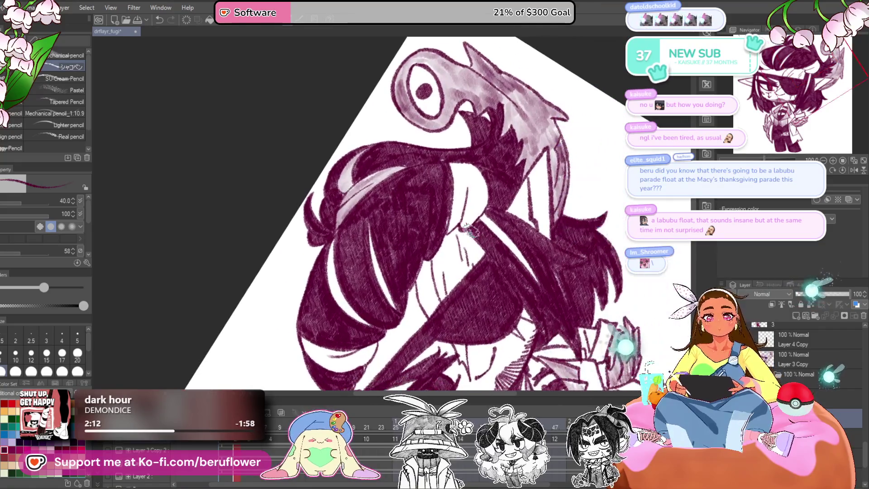
{"action": "scroll", "coordinate": [475, 203], "scroll_direction": "up", "scroll_amount": 4}
{"action": "mouse_move", "coordinate": [478, 220]}
{"action": "left_mouse_down"}
{"action": "mouse_move", "coordinate": [482, 195]}
{"action": "mouse_move", "coordinate": [460, 162]}
{"action": "left_mouse_up"}
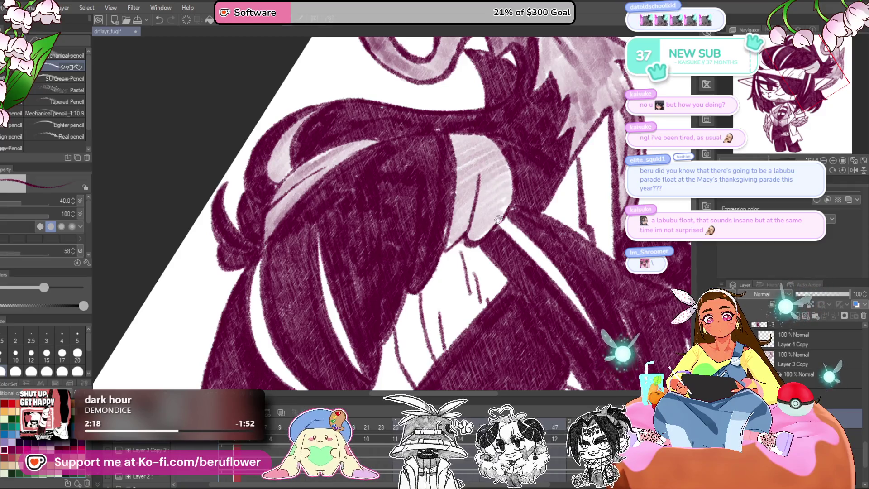
{"action": "left_click_drag", "start_coordinate": [498, 220], "coordinate": [575, 151]}
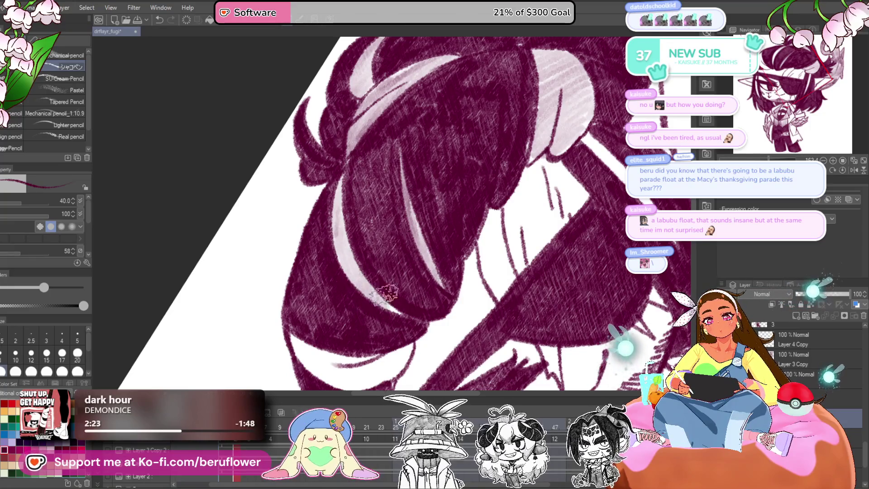
{"action": "left_click_drag", "start_coordinate": [385, 295], "coordinate": [470, 251]}
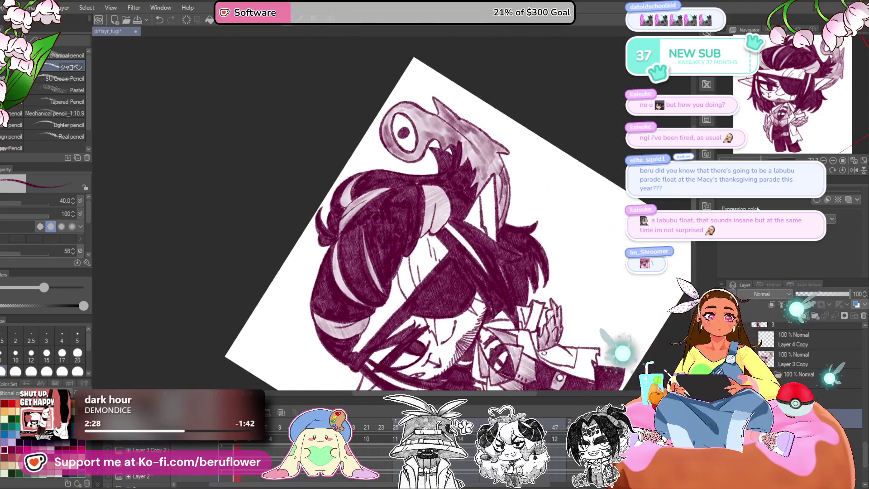
{"action": "left_click", "coordinate": [842, 170]}
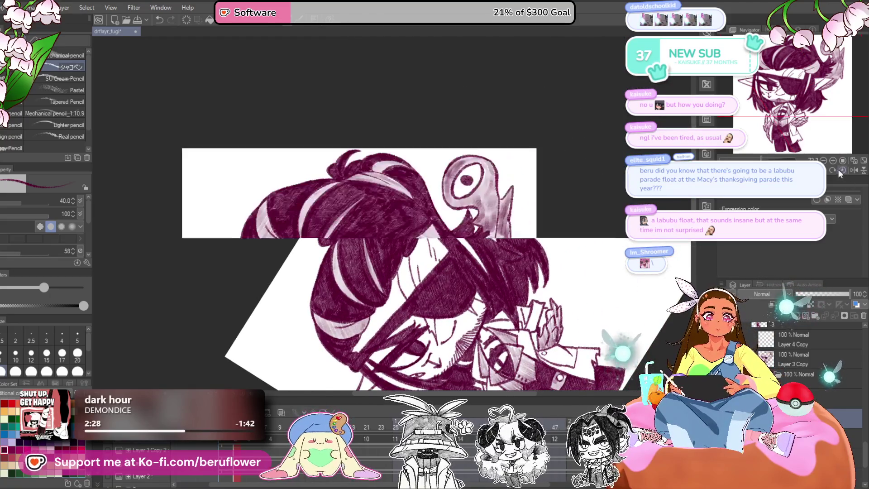
- Zoom in and out around the elf's face on the unshaded-hair frame
{"action": "scroll", "coordinate": [435, 179], "scroll_direction": "up", "scroll_amount": 4}
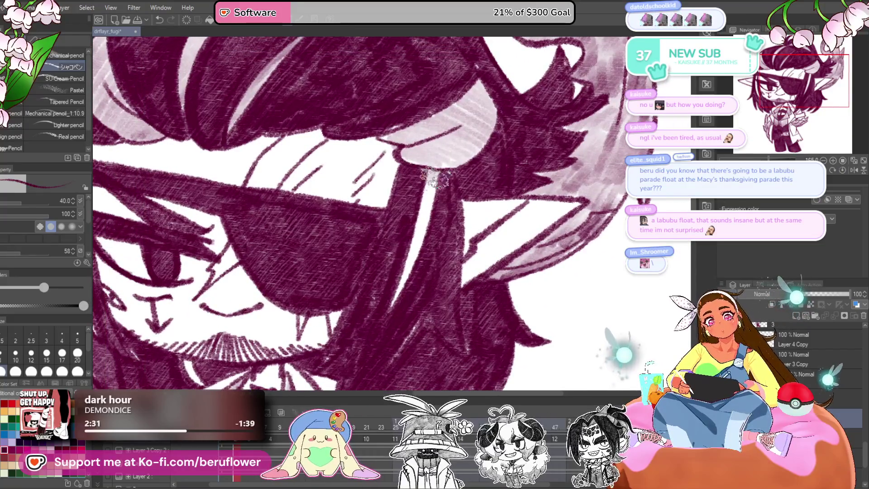
{"action": "scroll", "coordinate": [395, 289], "scroll_direction": "down", "scroll_amount": 3}
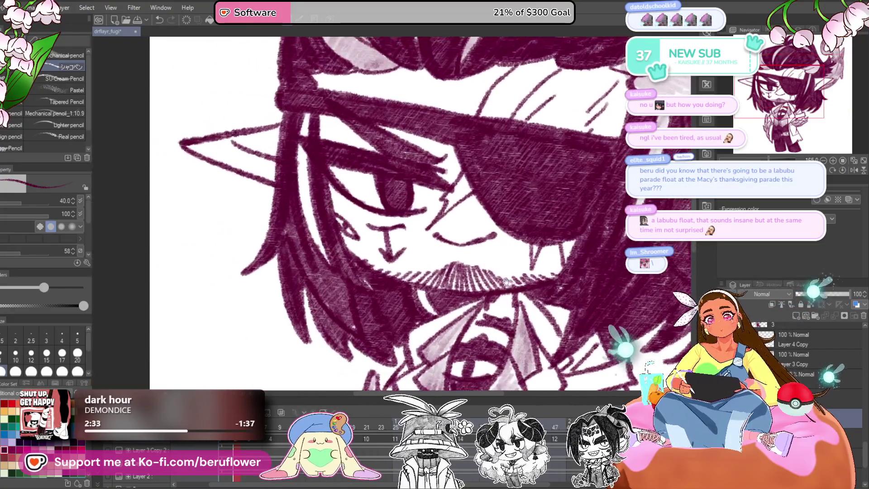
{"action": "scroll", "coordinate": [410, 293], "scroll_direction": "down", "scroll_amount": 3}
{"action": "scroll", "coordinate": [410, 293], "scroll_direction": "up", "scroll_amount": 3}
{"action": "scroll", "coordinate": [419, 308], "scroll_direction": "down", "scroll_amount": 4}
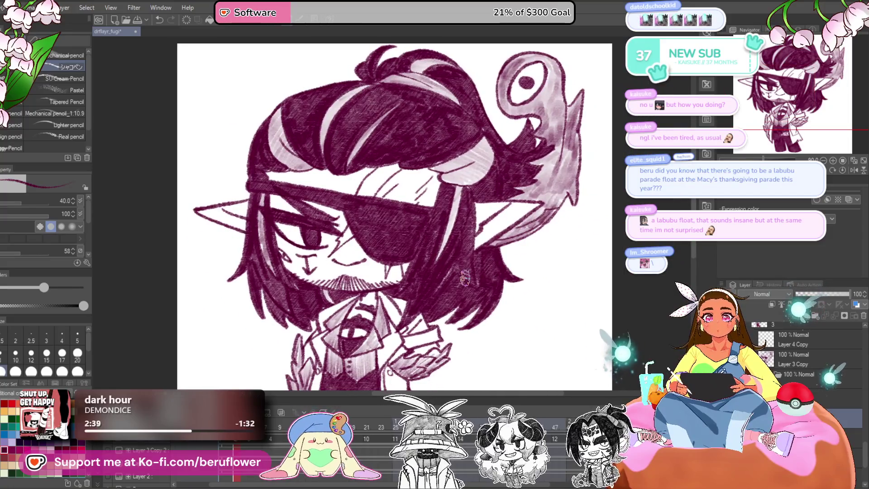
{"action": "scroll", "coordinate": [464, 277], "scroll_direction": "down", "scroll_amount": 2}
{"action": "scroll", "coordinate": [465, 277], "scroll_direction": "up", "scroll_amount": 1}
- Pan up over the character and fill the triangle under the moustache dark
{"action": "left_click_drag", "start_coordinate": [537, 349], "coordinate": [514, 303]}
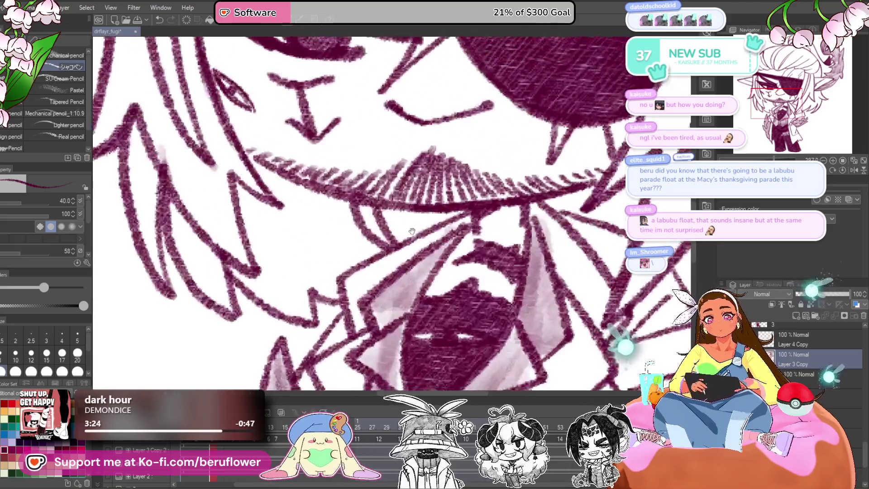
{"action": "left_click_drag", "start_coordinate": [412, 231], "coordinate": [418, 243]}
{"action": "left_click", "coordinate": [415, 235]}
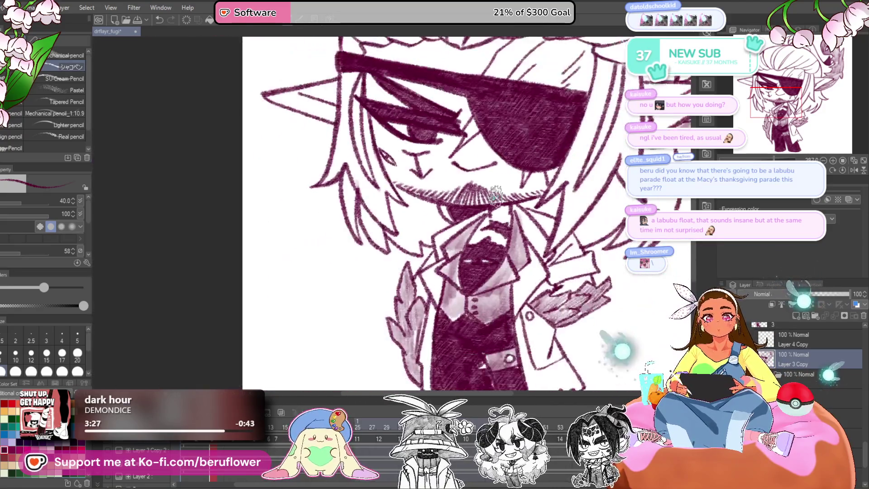
- Darken the collar line with the pencil
{"action": "scroll", "coordinate": [590, 217], "scroll_direction": "up", "scroll_amount": 1}
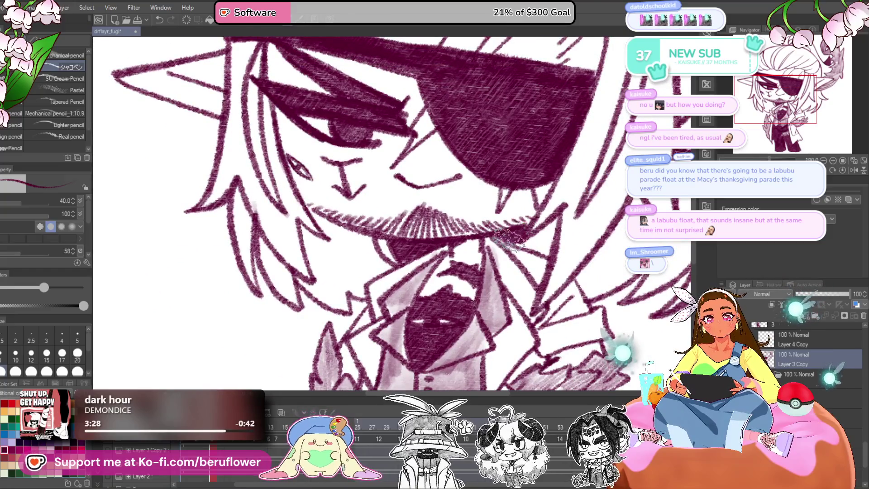
{"action": "left_click_drag", "start_coordinate": [566, 208], "coordinate": [546, 251]}
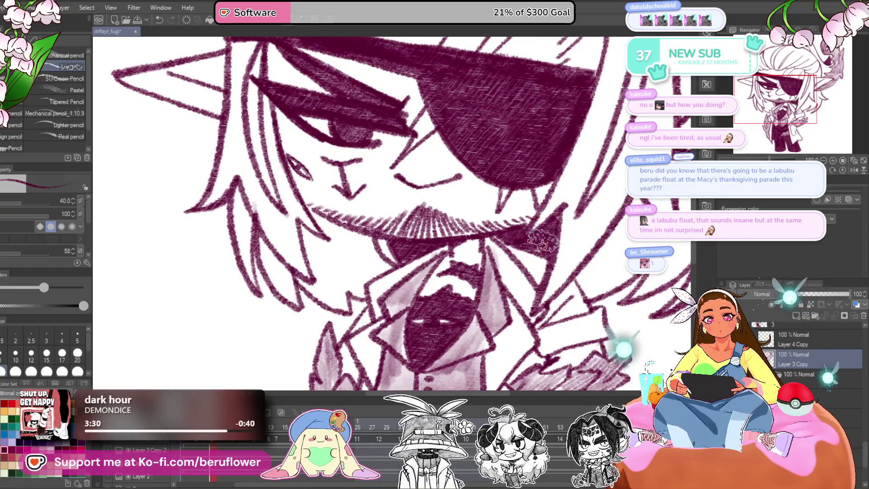
{"action": "scroll", "coordinate": [542, 240], "scroll_direction": "down", "scroll_amount": 5}
{"action": "scroll", "coordinate": [449, 261], "scroll_direction": "up", "scroll_amount": 3}
{"action": "scroll", "coordinate": [449, 261], "scroll_direction": "up", "scroll_amount": 1}
{"action": "scroll", "coordinate": [459, 246], "scroll_direction": "up", "scroll_amount": 3}
- Hatch the long hair strands beside the face and the hair edge dark maroon
{"action": "mouse_move", "coordinate": [399, 323]}
{"action": "left_mouse_down"}
{"action": "mouse_move", "coordinate": [421, 339]}
{"action": "mouse_move", "coordinate": [476, 317]}
{"action": "mouse_move", "coordinate": [491, 247]}
{"action": "mouse_move", "coordinate": [453, 294]}
{"action": "mouse_move", "coordinate": [408, 326]}
{"action": "mouse_move", "coordinate": [479, 292]}
{"action": "mouse_move", "coordinate": [472, 294]}
{"action": "mouse_move", "coordinate": [489, 277]}
{"action": "mouse_move", "coordinate": [499, 295]}
{"action": "mouse_move", "coordinate": [471, 344]}
{"action": "mouse_move", "coordinate": [520, 317]}
{"action": "mouse_move", "coordinate": [503, 312]}
{"action": "mouse_move", "coordinate": [530, 279]}
{"action": "mouse_move", "coordinate": [517, 307]}
{"action": "mouse_move", "coordinate": [516, 212]}
{"action": "mouse_move", "coordinate": [566, 200]}
{"action": "left_mouse_up"}
{"action": "mouse_move", "coordinate": [511, 235]}
{"action": "left_mouse_down"}
{"action": "mouse_move", "coordinate": [550, 286]}
{"action": "mouse_move", "coordinate": [570, 290]}
{"action": "mouse_move", "coordinate": [498, 240]}
{"action": "mouse_move", "coordinate": [493, 258]}
{"action": "left_mouse_up"}
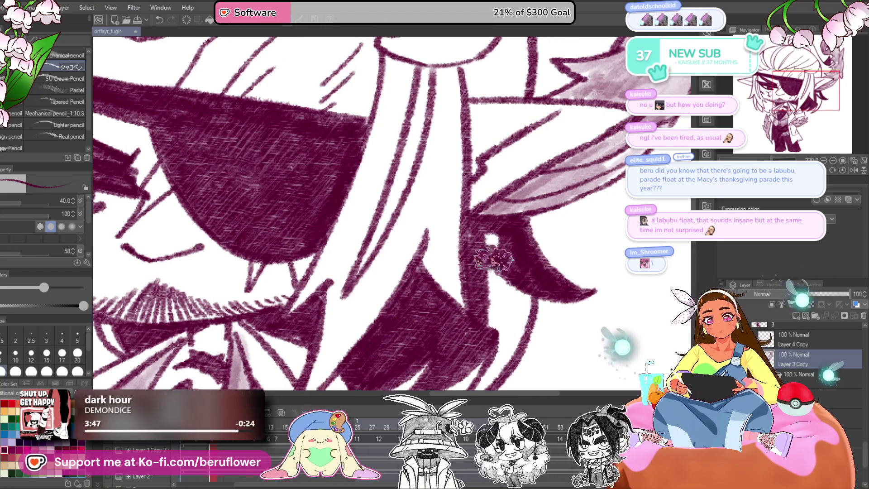
{"action": "scroll", "coordinate": [494, 258], "scroll_direction": "down", "scroll_amount": 3}
{"action": "mouse_move", "coordinate": [470, 203]}
{"action": "left_mouse_down"}
{"action": "mouse_move", "coordinate": [501, 195]}
{"action": "mouse_move", "coordinate": [520, 258]}
{"action": "mouse_move", "coordinate": [466, 335]}
{"action": "mouse_move", "coordinate": [430, 358]}
{"action": "left_mouse_up"}
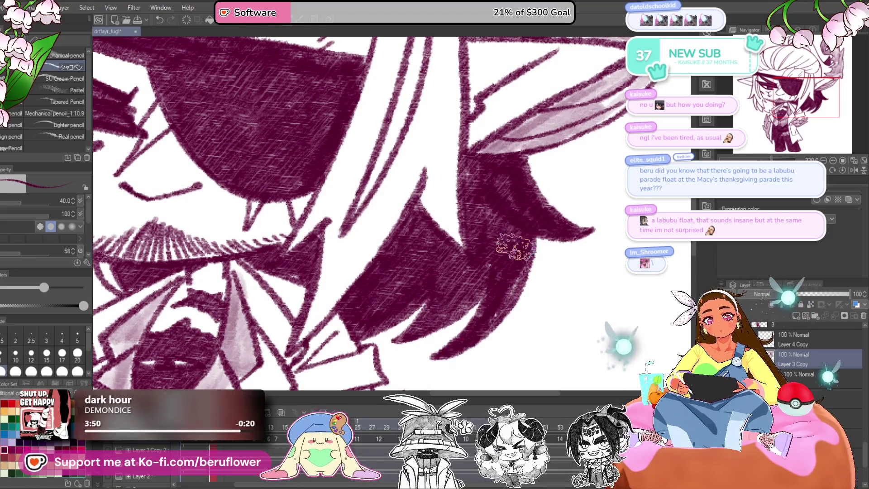
{"action": "scroll", "coordinate": [516, 247], "scroll_direction": "down", "scroll_amount": 5}
{"action": "scroll", "coordinate": [492, 173], "scroll_direction": "up", "scroll_amount": 6}
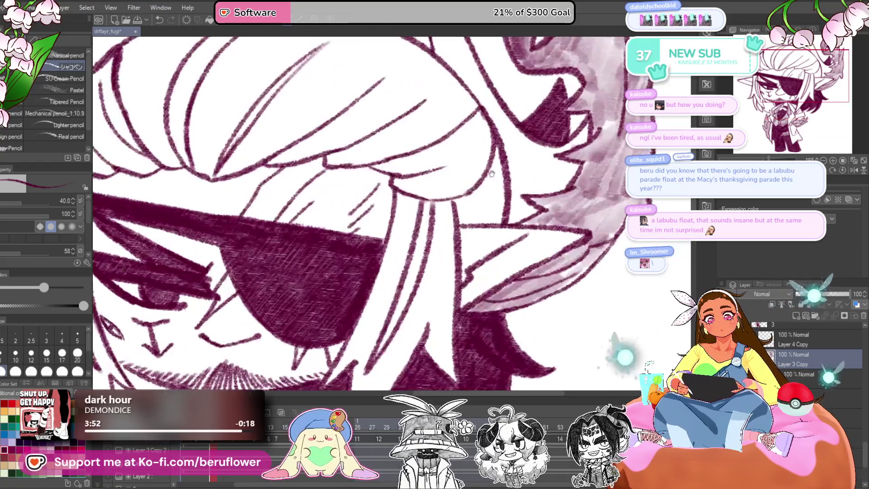
{"action": "mouse_move", "coordinate": [496, 168]}
{"action": "left_mouse_down"}
{"action": "mouse_move", "coordinate": [458, 201]}
{"action": "mouse_move", "coordinate": [490, 213]}
{"action": "left_mouse_up"}
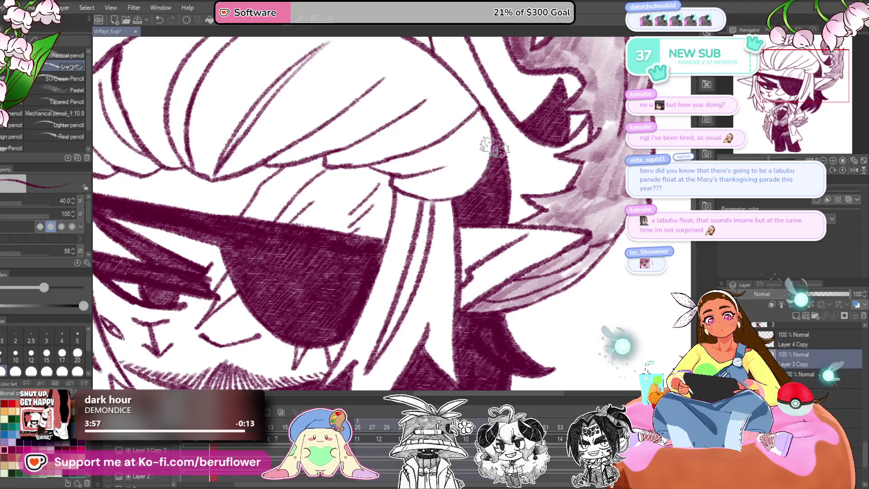
{"action": "scroll", "coordinate": [500, 158], "scroll_direction": "down", "scroll_amount": 4}
{"action": "scroll", "coordinate": [498, 147], "scroll_direction": "up", "scroll_amount": 3}
{"action": "scroll", "coordinate": [498, 145], "scroll_direction": "down", "scroll_amount": 3}
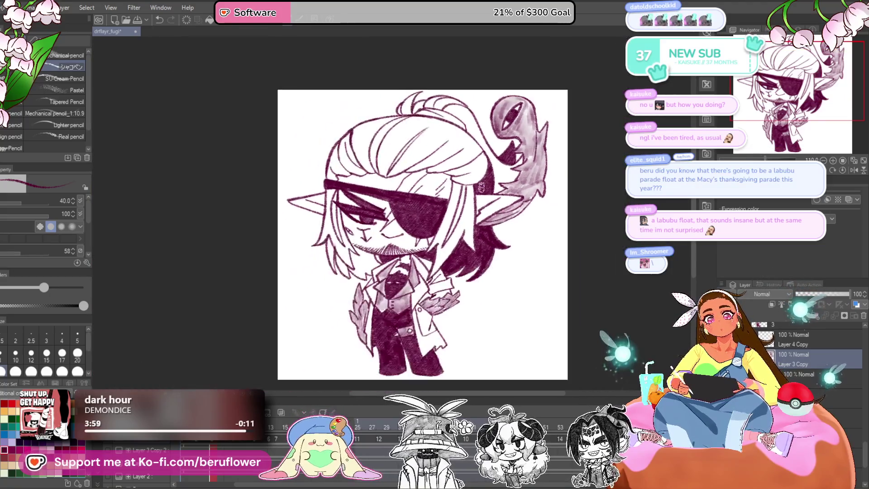
- Hatch the top hair tuft dark and bring the face into view
{"action": "scroll", "coordinate": [415, 209], "scroll_direction": "up", "scroll_amount": 5}
{"action": "scroll", "coordinate": [415, 210], "scroll_direction": "up", "scroll_amount": 2}
{"action": "mouse_move", "coordinate": [407, 217]}
{"action": "left_mouse_down"}
{"action": "mouse_move", "coordinate": [398, 190]}
{"action": "mouse_move", "coordinate": [413, 236]}
{"action": "mouse_move", "coordinate": [453, 236]}
{"action": "mouse_move", "coordinate": [476, 138]}
{"action": "mouse_move", "coordinate": [453, 150]}
{"action": "mouse_move", "coordinate": [408, 203]}
{"action": "mouse_move", "coordinate": [430, 226]}
{"action": "mouse_move", "coordinate": [430, 217]}
{"action": "left_mouse_up"}
{"action": "scroll", "coordinate": [424, 154], "scroll_direction": "down", "scroll_amount": 2}
{"action": "scroll", "coordinate": [423, 154], "scroll_direction": "down", "scroll_amount": 2}
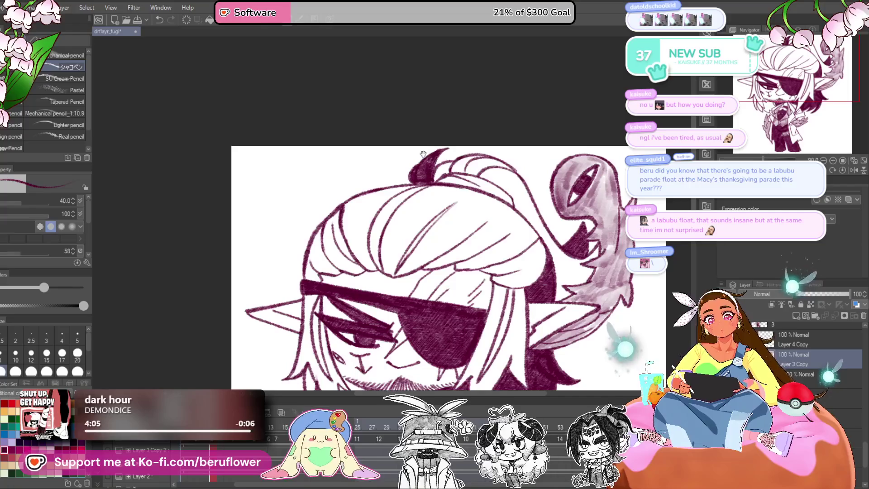
{"action": "left_click_drag", "start_coordinate": [499, 305], "coordinate": [488, 235]}
{"action": "scroll", "coordinate": [489, 235], "scroll_direction": "up", "scroll_amount": 1}
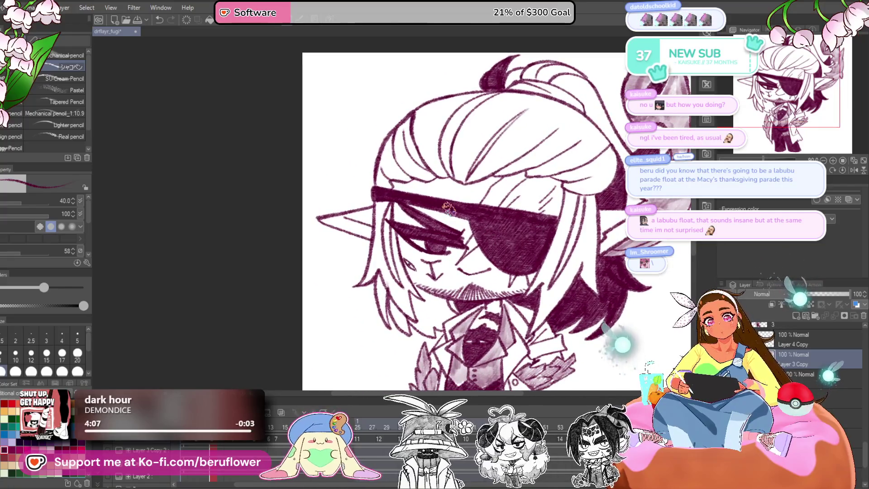
{"action": "scroll", "coordinate": [448, 208], "scroll_direction": "up", "scroll_amount": 1}
- Densely hatch the left hair strands below the eyepatch and left of the eye
{"action": "left_click_drag", "start_coordinate": [396, 178], "coordinate": [377, 299]}
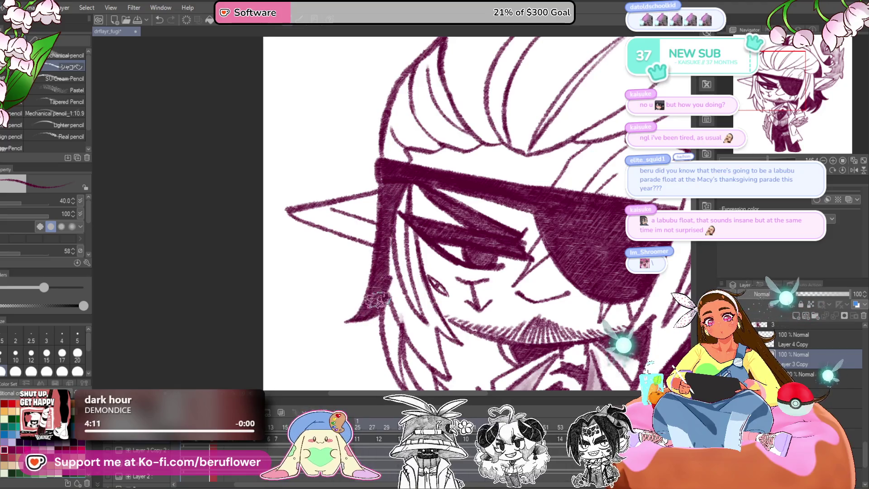
{"action": "mouse_move", "coordinate": [388, 261]}
{"action": "left_mouse_down"}
{"action": "mouse_move", "coordinate": [400, 312]}
{"action": "mouse_move", "coordinate": [394, 326]}
{"action": "mouse_move", "coordinate": [389, 283]}
{"action": "left_mouse_up"}
{"action": "left_click_drag", "start_coordinate": [407, 312], "coordinate": [419, 322]}
{"action": "mouse_move", "coordinate": [417, 286]}
{"action": "left_mouse_down"}
{"action": "mouse_move", "coordinate": [397, 289]}
{"action": "mouse_move", "coordinate": [385, 310]}
{"action": "left_mouse_up"}
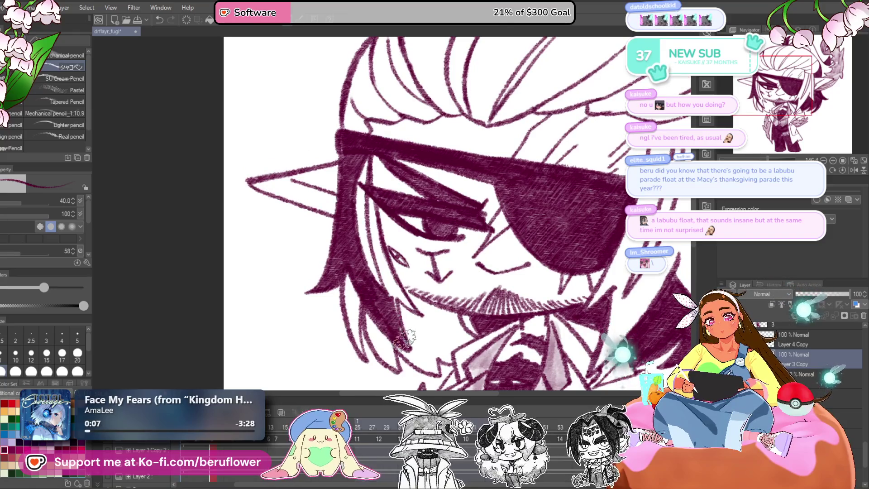
{"action": "left_click_drag", "start_coordinate": [371, 168], "coordinate": [378, 261]}
{"action": "left_click_drag", "start_coordinate": [375, 224], "coordinate": [389, 268]}
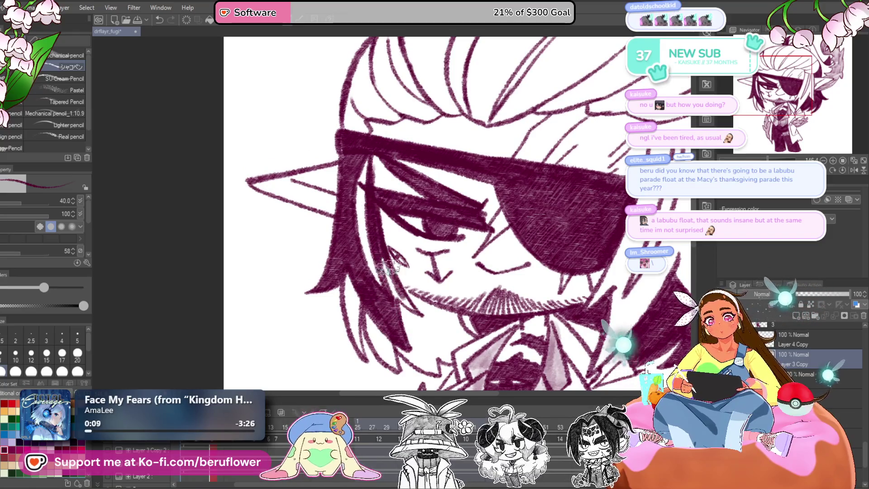
{"action": "left_click_drag", "start_coordinate": [362, 229], "coordinate": [348, 225]}
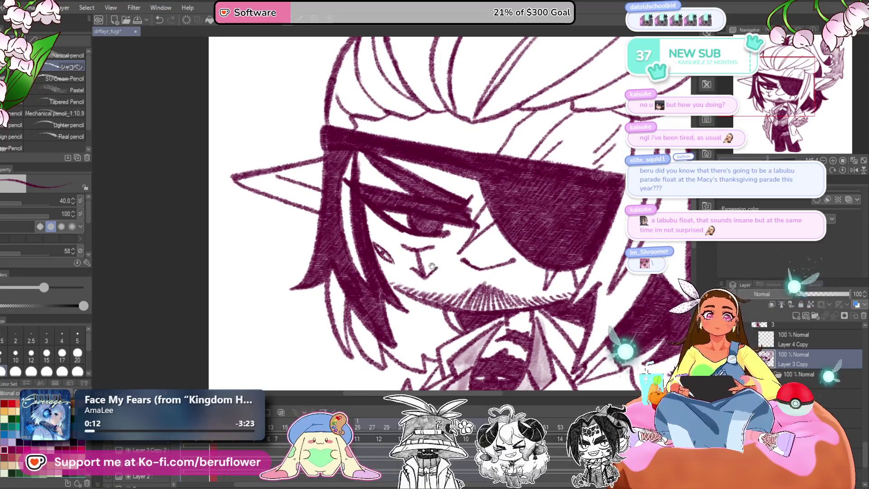
{"action": "left_click_drag", "start_coordinate": [376, 281], "coordinate": [370, 251]}
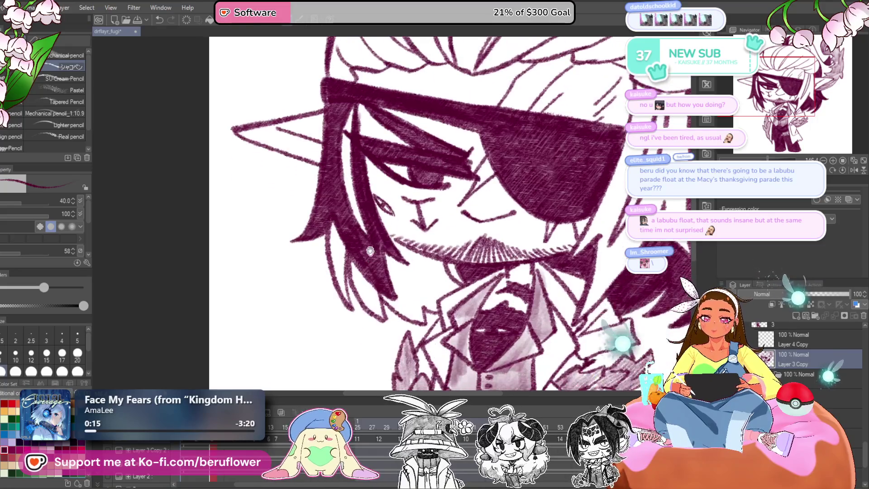
{"action": "left_click_drag", "start_coordinate": [551, 152], "coordinate": [443, 245]}
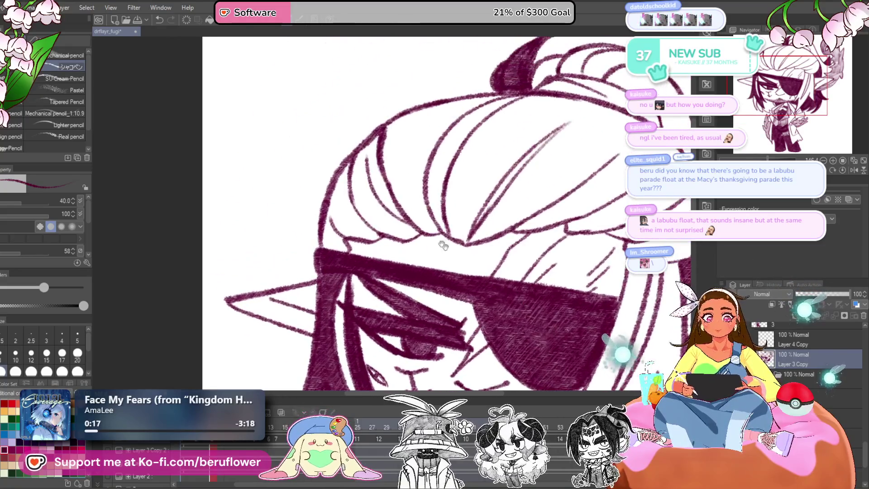
- Shade the hair's left edge and build up dark hatching on the crown strands
{"action": "left_click_drag", "start_coordinate": [417, 126], "coordinate": [451, 129]}
{"action": "mouse_move", "coordinate": [370, 182]}
{"action": "left_mouse_down"}
{"action": "mouse_move", "coordinate": [367, 233]}
{"action": "mouse_move", "coordinate": [369, 190]}
{"action": "mouse_move", "coordinate": [394, 227]}
{"action": "mouse_move", "coordinate": [376, 228]}
{"action": "mouse_move", "coordinate": [385, 226]}
{"action": "mouse_move", "coordinate": [371, 258]}
{"action": "left_mouse_up"}
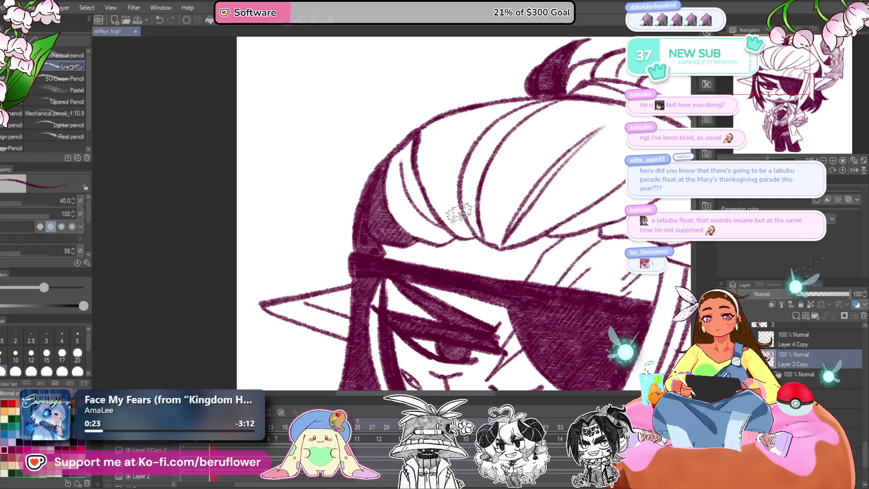
{"action": "left_click_drag", "start_coordinate": [444, 164], "coordinate": [432, 213]}
{"action": "left_click_drag", "start_coordinate": [405, 181], "coordinate": [423, 253]}
{"action": "left_click_drag", "start_coordinate": [416, 206], "coordinate": [446, 283]}
{"action": "left_click_drag", "start_coordinate": [428, 243], "coordinate": [459, 289]}
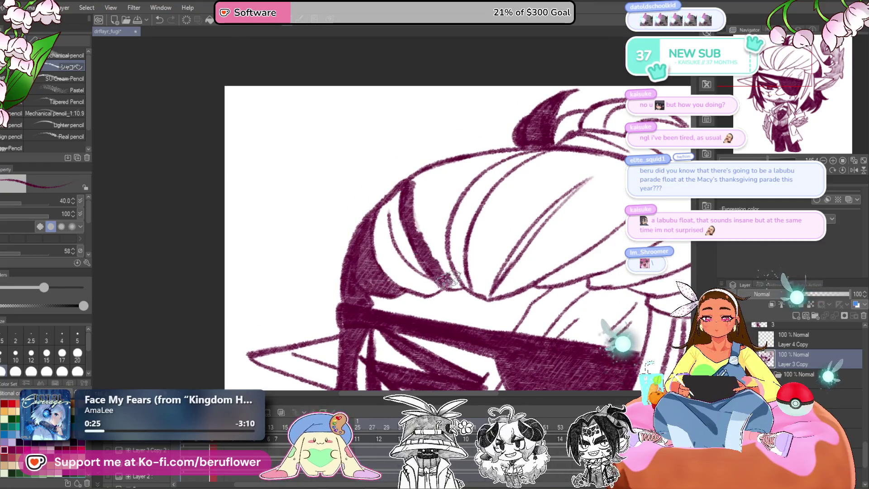
{"action": "left_click_drag", "start_coordinate": [439, 197], "coordinate": [468, 295]}
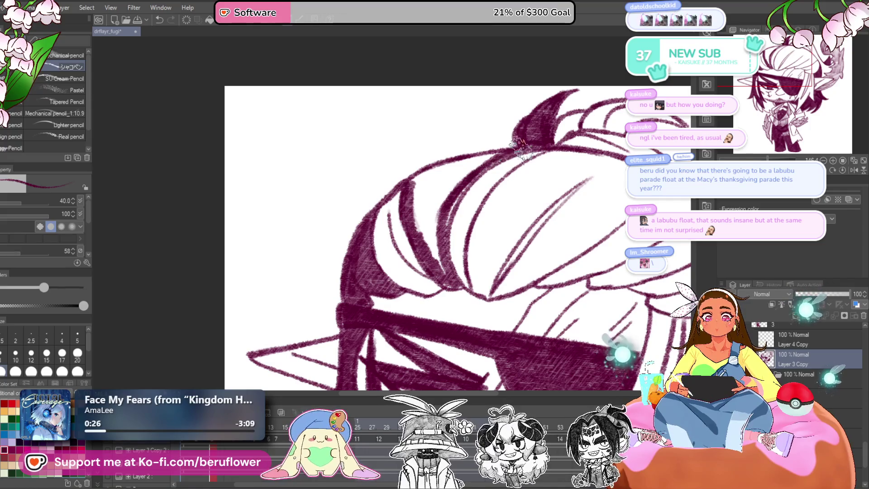
- Hatch the upper-left edge and the hair band dark, leaving a thin white streak
{"action": "mouse_move", "coordinate": [473, 156]}
{"action": "left_mouse_down"}
{"action": "mouse_move", "coordinate": [427, 172]}
{"action": "mouse_move", "coordinate": [444, 190]}
{"action": "mouse_move", "coordinate": [483, 158]}
{"action": "mouse_move", "coordinate": [439, 263]}
{"action": "mouse_move", "coordinate": [423, 231]}
{"action": "mouse_move", "coordinate": [453, 191]}
{"action": "mouse_move", "coordinate": [453, 272]}
{"action": "left_mouse_up"}
{"action": "mouse_move", "coordinate": [516, 206]}
{"action": "left_mouse_down"}
{"action": "mouse_move", "coordinate": [561, 176]}
{"action": "mouse_move", "coordinate": [528, 159]}
{"action": "mouse_move", "coordinate": [475, 195]}
{"action": "mouse_move", "coordinate": [459, 247]}
{"action": "mouse_move", "coordinate": [460, 227]}
{"action": "mouse_move", "coordinate": [460, 285]}
{"action": "mouse_move", "coordinate": [468, 287]}
{"action": "mouse_move", "coordinate": [493, 240]}
{"action": "mouse_move", "coordinate": [544, 199]}
{"action": "mouse_move", "coordinate": [566, 163]}
{"action": "mouse_move", "coordinate": [530, 163]}
{"action": "mouse_move", "coordinate": [517, 208]}
{"action": "mouse_move", "coordinate": [471, 238]}
{"action": "mouse_move", "coordinate": [498, 204]}
{"action": "mouse_move", "coordinate": [566, 156]}
{"action": "left_mouse_up"}
{"action": "scroll", "coordinate": [521, 218], "scroll_direction": "down", "scroll_amount": 3}
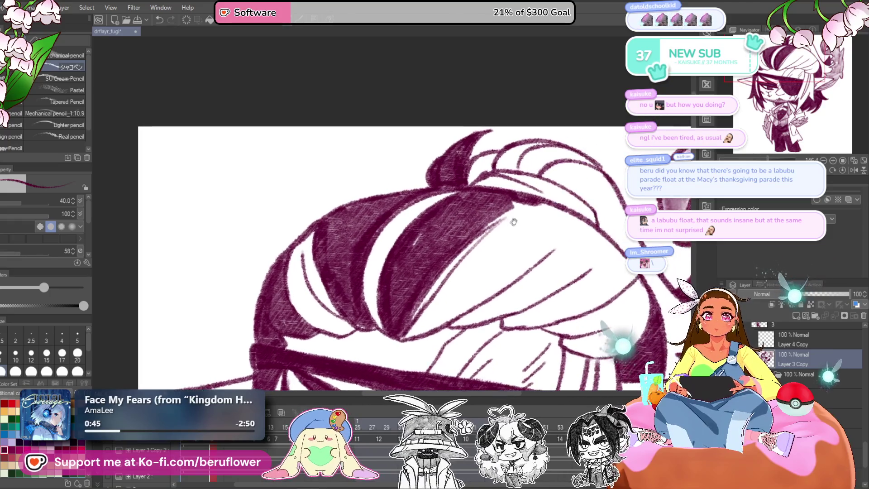
{"action": "left_click_drag", "start_coordinate": [515, 239], "coordinate": [536, 219]}
{"action": "left_click_drag", "start_coordinate": [497, 260], "coordinate": [505, 252]}
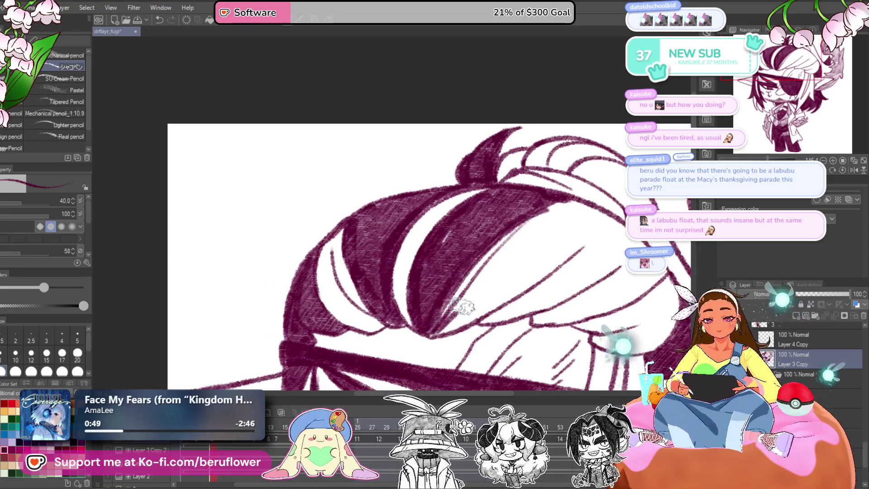
{"action": "mouse_move", "coordinate": [436, 334]}
{"action": "left_mouse_down"}
{"action": "mouse_move", "coordinate": [454, 305]}
{"action": "mouse_move", "coordinate": [566, 231]}
{"action": "mouse_move", "coordinate": [507, 267]}
{"action": "mouse_move", "coordinate": [543, 218]}
{"action": "mouse_move", "coordinate": [530, 204]}
{"action": "mouse_move", "coordinate": [507, 263]}
{"action": "mouse_move", "coordinate": [539, 254]}
{"action": "mouse_move", "coordinate": [577, 208]}
{"action": "mouse_move", "coordinate": [554, 213]}
{"action": "mouse_move", "coordinate": [571, 183]}
{"action": "mouse_move", "coordinate": [586, 179]}
{"action": "mouse_move", "coordinate": [560, 207]}
{"action": "mouse_move", "coordinate": [502, 174]}
{"action": "mouse_move", "coordinate": [527, 195]}
{"action": "left_mouse_up"}
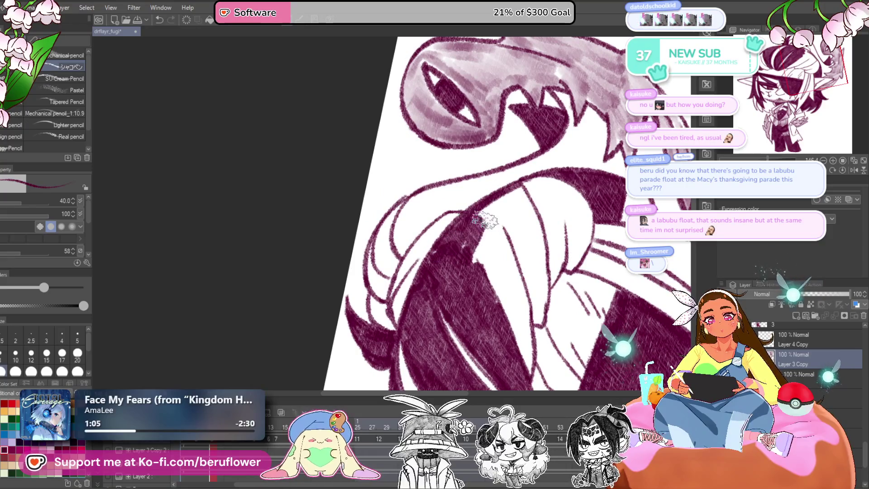
- Reset the canvas rotation, re-tilt it, and hatch a large patch of the back hair dark
{"action": "left_click", "coordinate": [840, 170]}
{"action": "left_click_drag", "start_coordinate": [471, 253], "coordinate": [502, 243]}
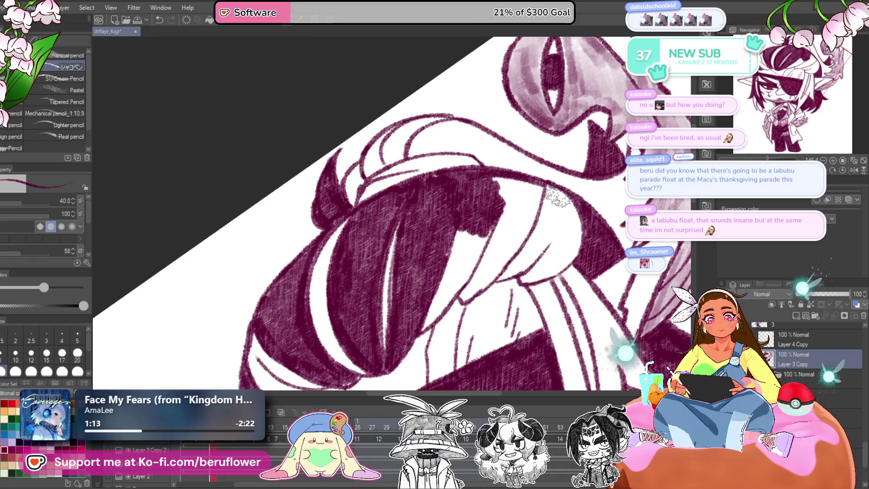
{"action": "mouse_move", "coordinate": [463, 244]}
{"action": "left_mouse_down"}
{"action": "mouse_move", "coordinate": [461, 274]}
{"action": "mouse_move", "coordinate": [432, 317]}
{"action": "left_mouse_up"}
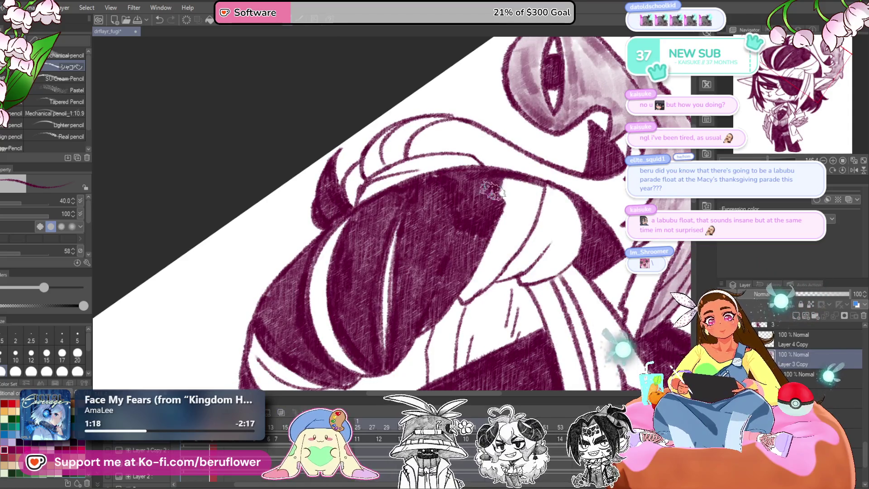
{"action": "mouse_move", "coordinate": [538, 185]}
{"action": "left_mouse_down"}
{"action": "mouse_move", "coordinate": [486, 276]}
{"action": "mouse_move", "coordinate": [457, 304]}
{"action": "mouse_move", "coordinate": [495, 222]}
{"action": "mouse_move", "coordinate": [474, 284]}
{"action": "left_mouse_up"}
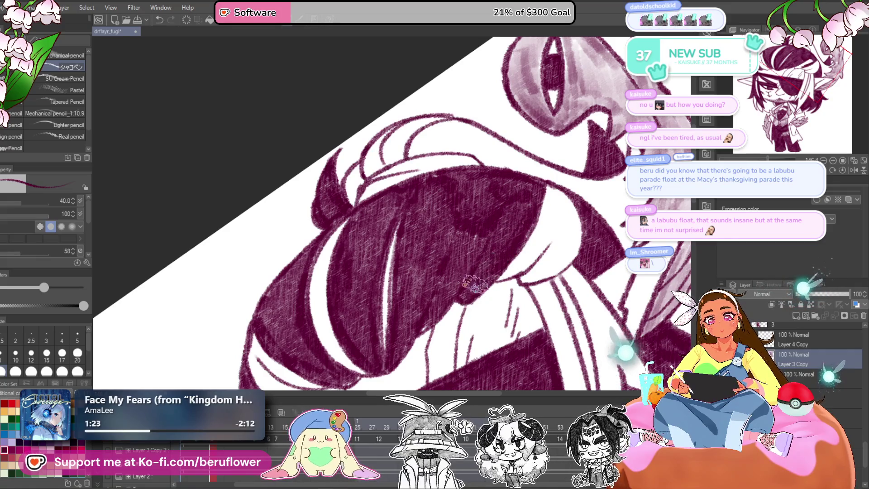
- Hatch the shadow under the creature's jaw and the neck line, then view the whole character
{"action": "scroll", "coordinate": [436, 293], "scroll_direction": "up", "scroll_amount": 3}
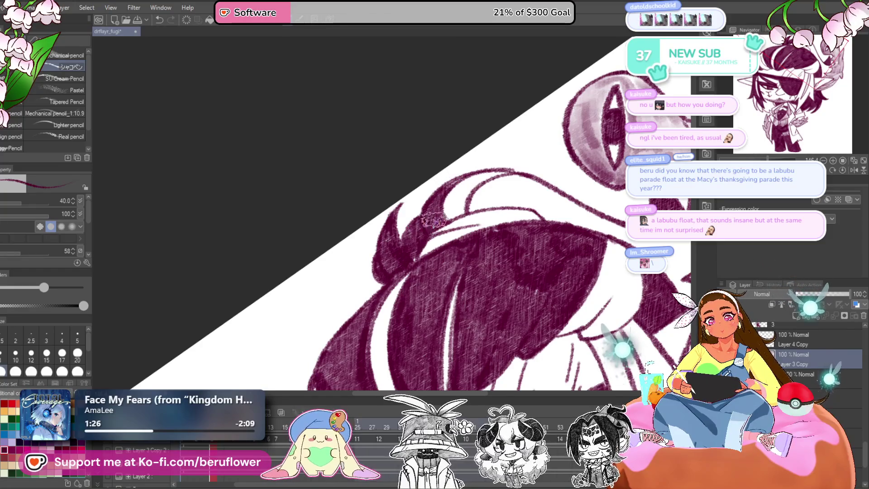
{"action": "left_click_drag", "start_coordinate": [434, 221], "coordinate": [406, 270]}
{"action": "left_click_drag", "start_coordinate": [453, 203], "coordinate": [532, 267]}
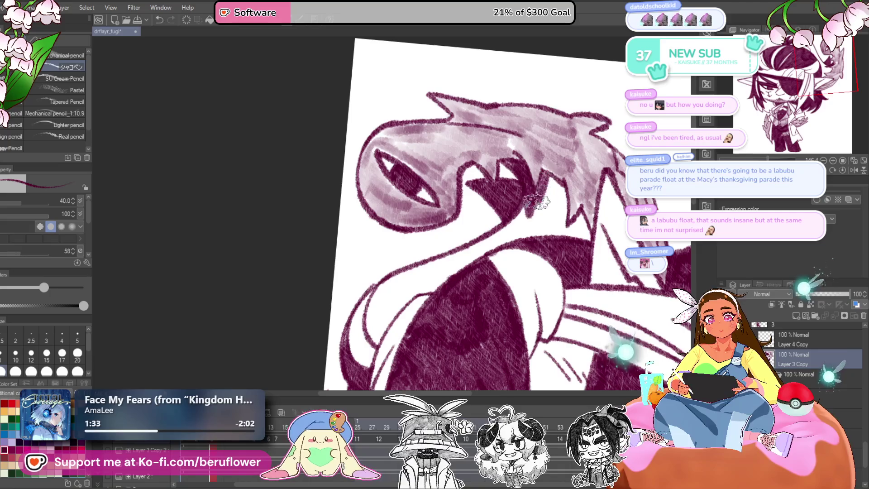
{"action": "left_click_drag", "start_coordinate": [560, 221], "coordinate": [525, 234]}
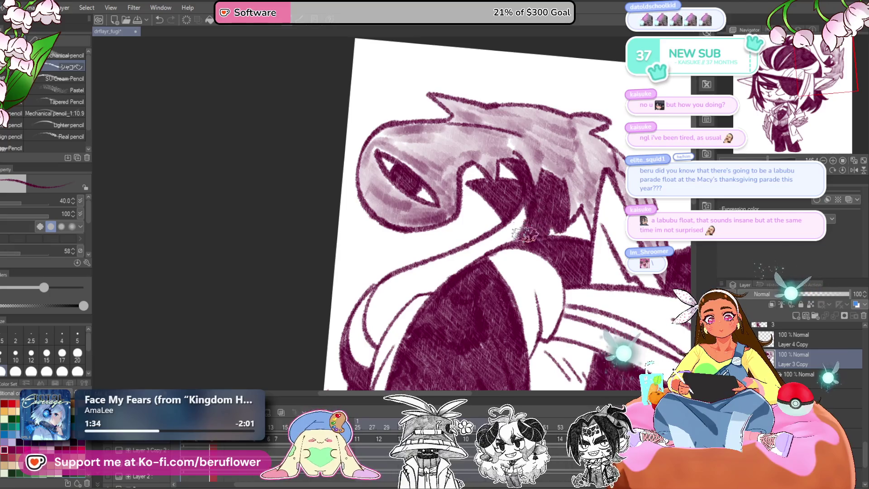
{"action": "mouse_move", "coordinate": [557, 176]}
{"action": "left_mouse_down"}
{"action": "mouse_move", "coordinate": [496, 227]}
{"action": "mouse_move", "coordinate": [396, 272]}
{"action": "left_mouse_up"}
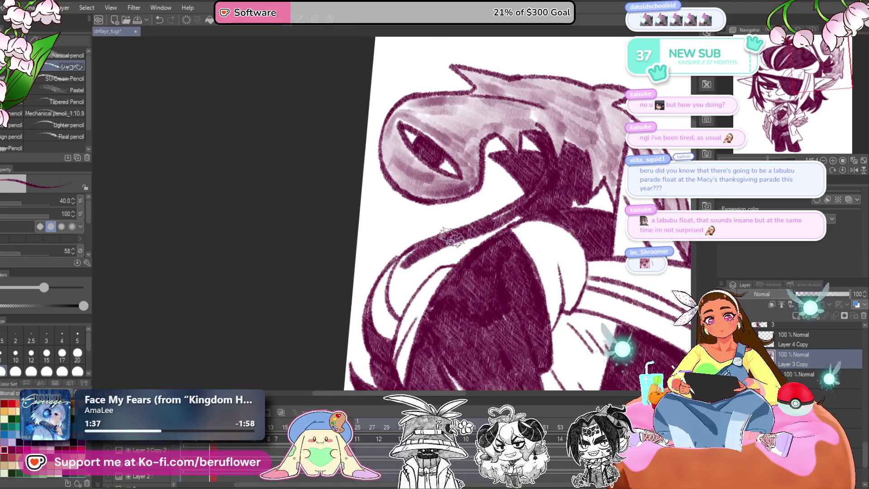
{"action": "mouse_move", "coordinate": [398, 314]}
{"action": "left_mouse_down"}
{"action": "mouse_move", "coordinate": [422, 275]}
{"action": "mouse_move", "coordinate": [512, 215]}
{"action": "left_mouse_up"}
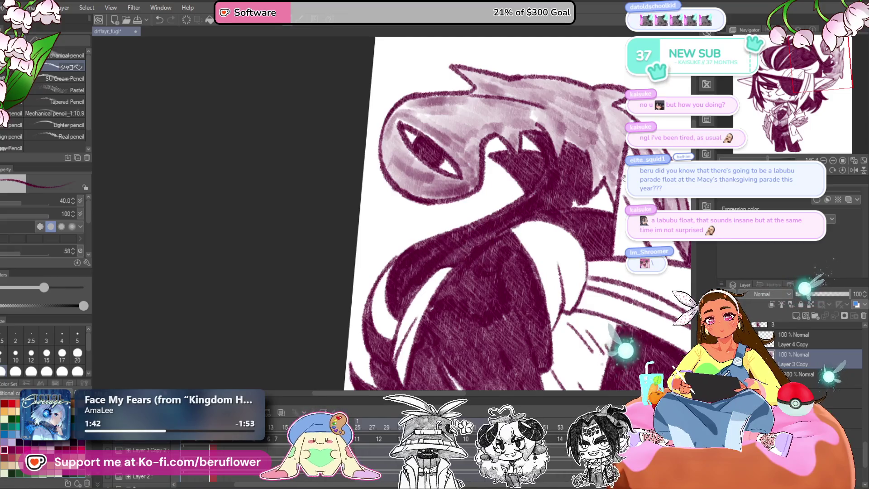
{"action": "left_click_drag", "start_coordinate": [624, 177], "coordinate": [520, 221]}
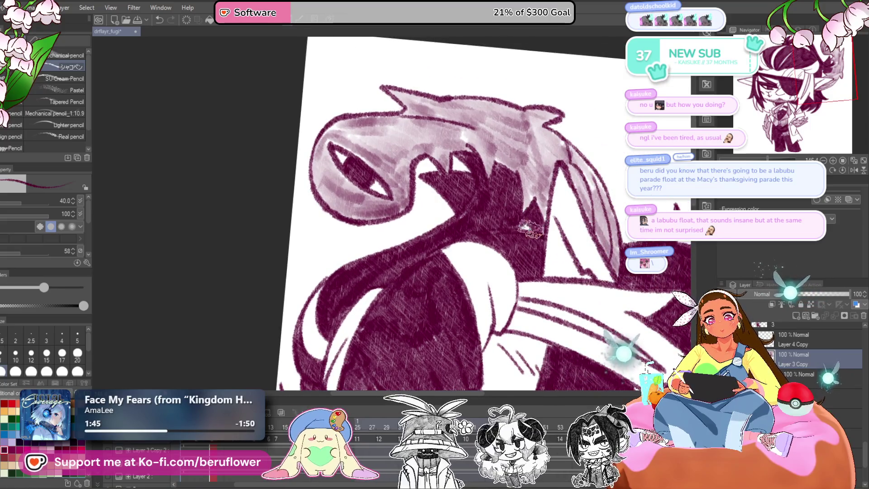
{"action": "scroll", "coordinate": [534, 248], "scroll_direction": "down", "scroll_amount": 4}
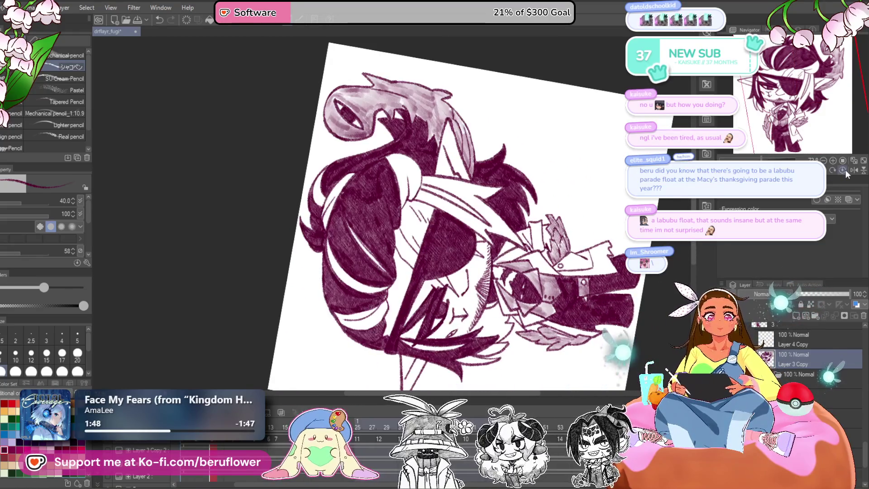
{"action": "key", "text": "ctrl+0"}
{"action": "left_click_drag", "start_coordinate": [498, 342], "coordinate": [498, 259]}
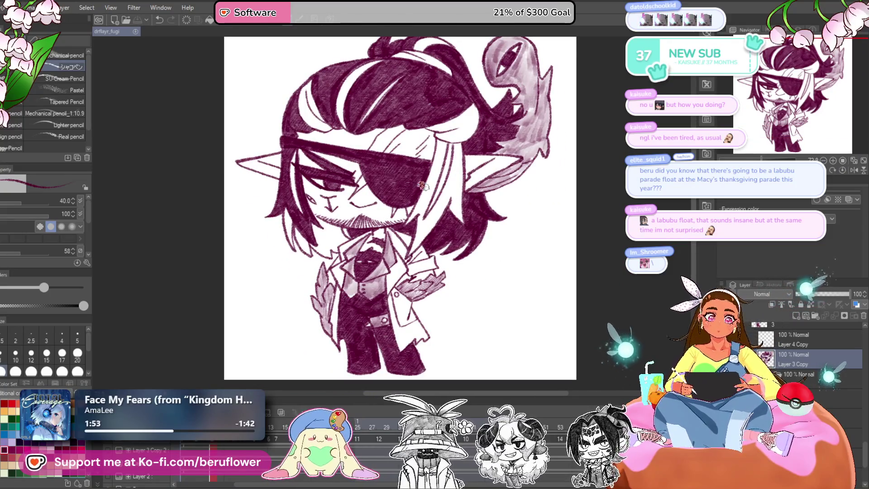
- Zoom in on the face and hatch the right-side hair and the left hair strand darker
{"action": "scroll", "coordinate": [423, 186], "scroll_direction": "up", "scroll_amount": 3}
{"action": "left_click_drag", "start_coordinate": [423, 186], "coordinate": [543, 149]}
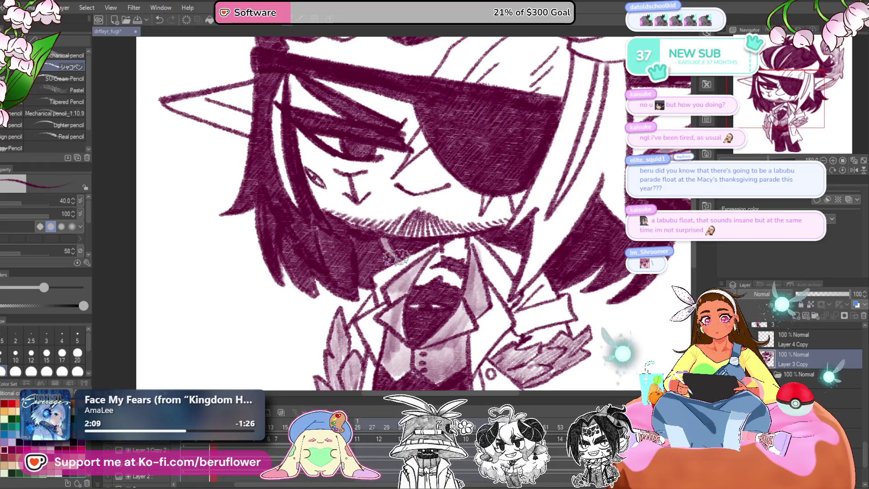
{"action": "key", "text": "ctrl+plus"}
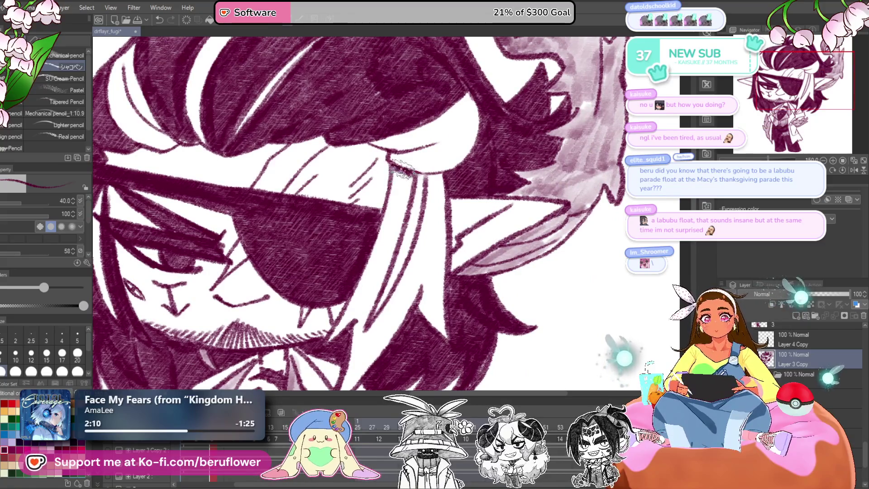
{"action": "key", "text": "ctrl+minus"}
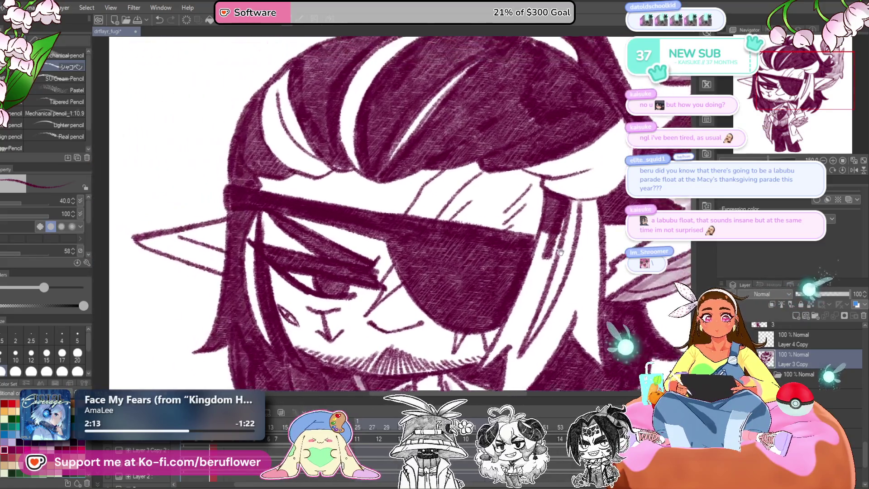
{"action": "scroll", "coordinate": [538, 240], "scroll_direction": "down", "scroll_amount": 2}
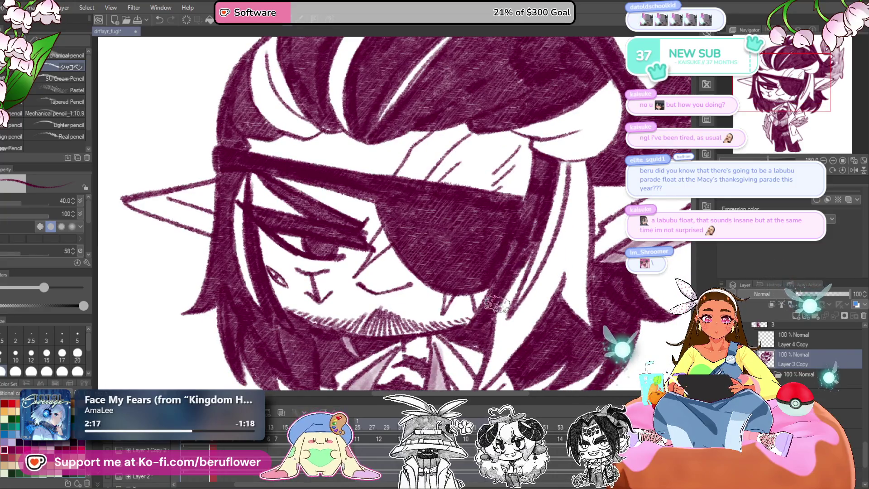
{"action": "scroll", "coordinate": [507, 276], "scroll_direction": "down", "scroll_amount": 2}
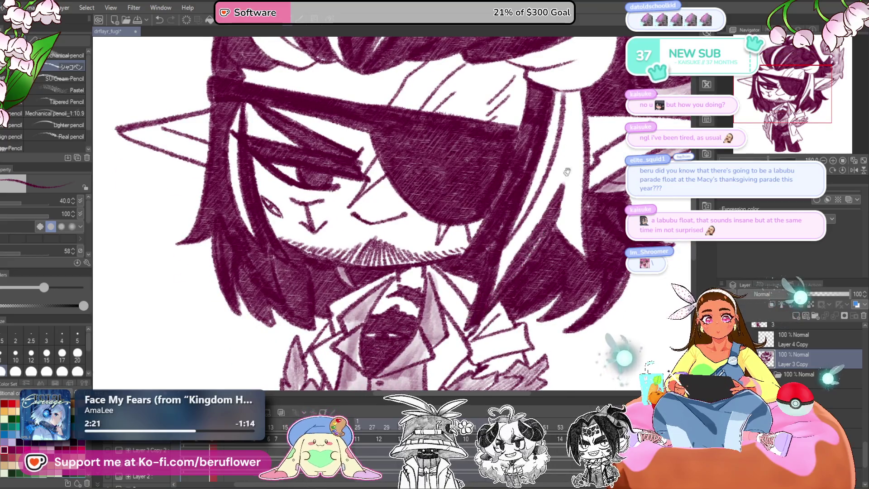
{"action": "scroll", "coordinate": [511, 182], "scroll_direction": "up", "scroll_amount": 2}
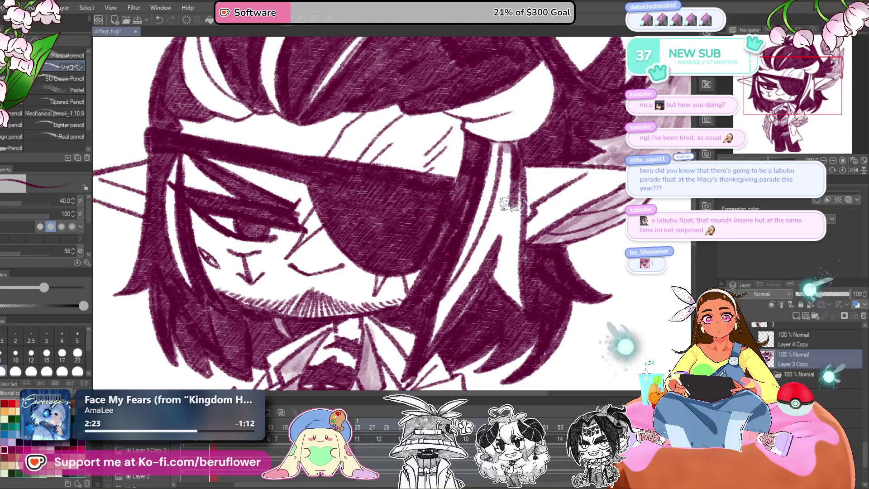
{"action": "scroll", "coordinate": [514, 190], "scroll_direction": "up", "scroll_amount": 1}
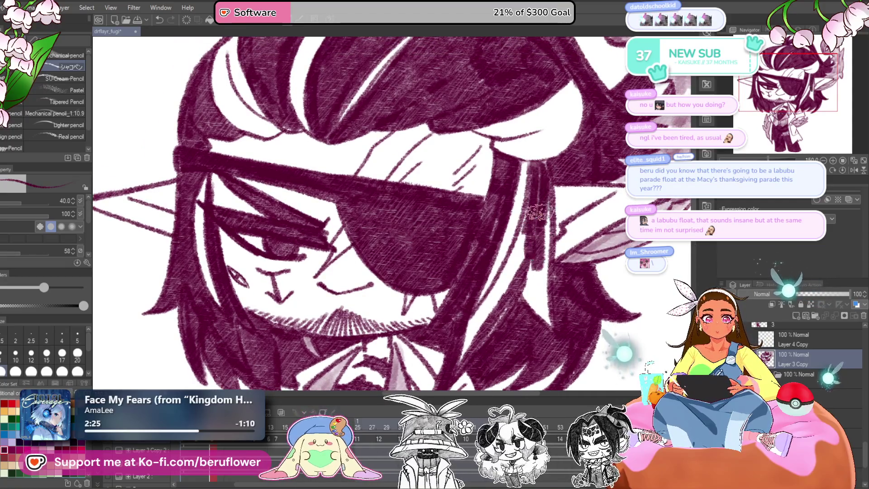
{"action": "mouse_move", "coordinate": [531, 270]}
{"action": "left_mouse_down"}
{"action": "mouse_move", "coordinate": [525, 204]}
{"action": "mouse_move", "coordinate": [477, 317]}
{"action": "left_mouse_up"}
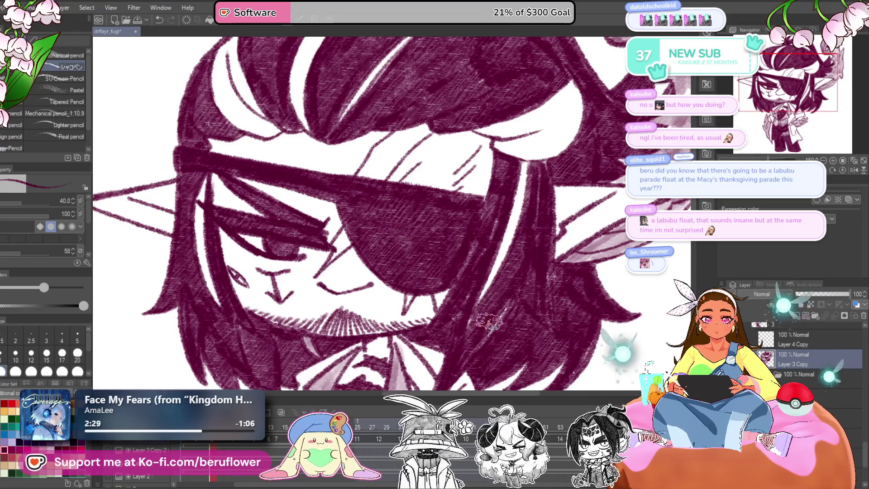
{"action": "scroll", "coordinate": [271, 193], "scroll_direction": "up", "scroll_amount": 2}
{"action": "left_click_drag", "start_coordinate": [256, 170], "coordinate": [258, 231]}
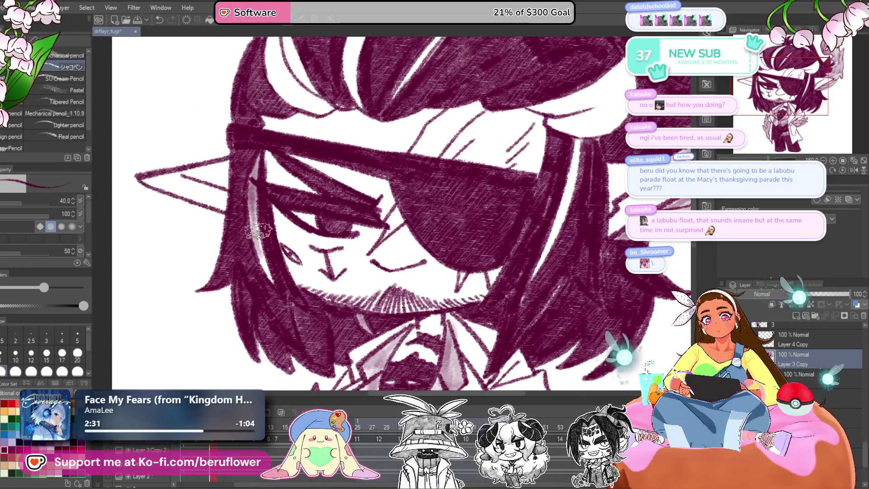
{"action": "scroll", "coordinate": [332, 153], "scroll_direction": "up", "scroll_amount": 2}
{"action": "left_click_drag", "start_coordinate": [405, 201], "coordinate": [396, 262]}
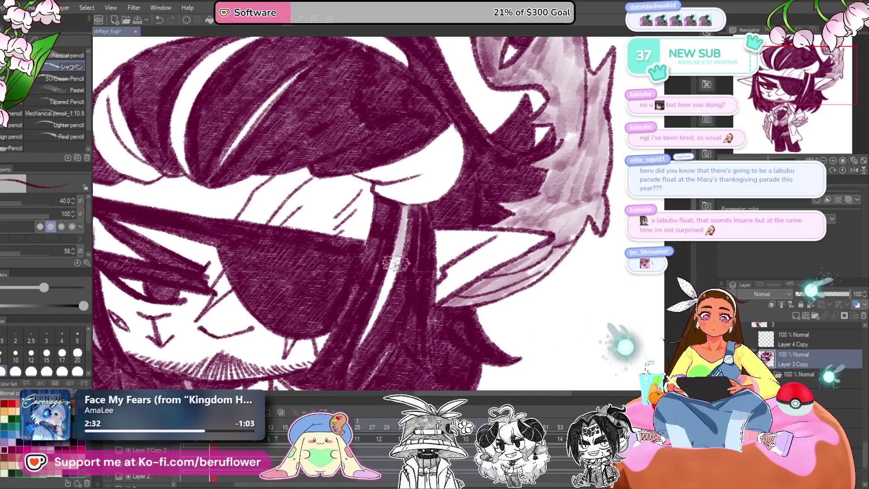
- Hatch over the white highlight strand on top of the hair with mauve strokes
{"action": "left_click_drag", "start_coordinate": [463, 271], "coordinate": [474, 251]}
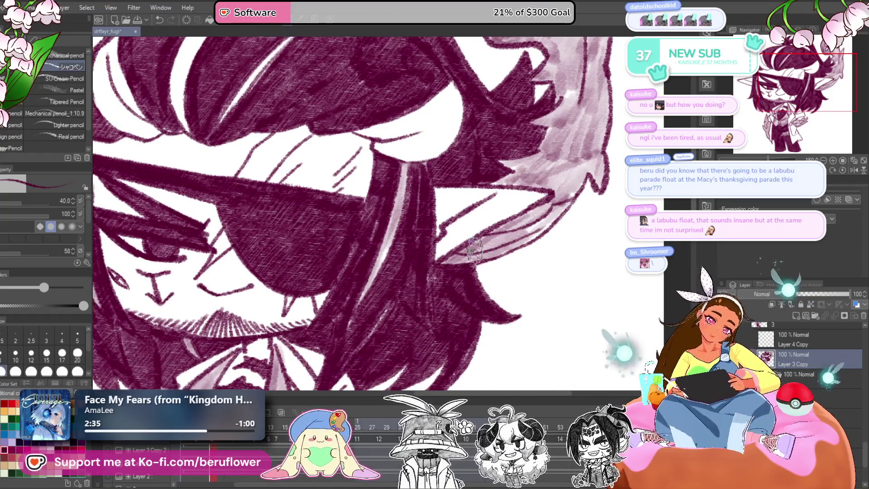
{"action": "scroll", "coordinate": [453, 217], "scroll_direction": "up", "scroll_amount": 1}
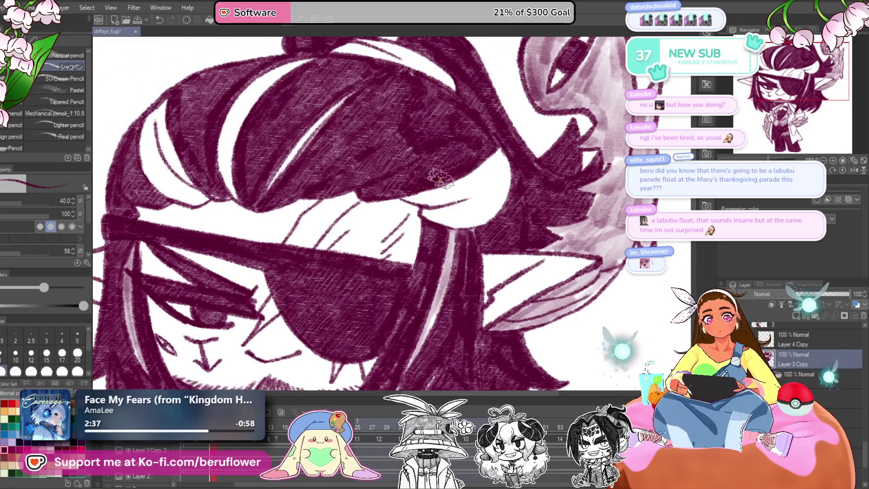
{"action": "mouse_move", "coordinate": [433, 211]}
{"action": "left_mouse_down"}
{"action": "mouse_move", "coordinate": [478, 191]}
{"action": "mouse_move", "coordinate": [494, 204]}
{"action": "mouse_move", "coordinate": [504, 190]}
{"action": "left_mouse_up"}
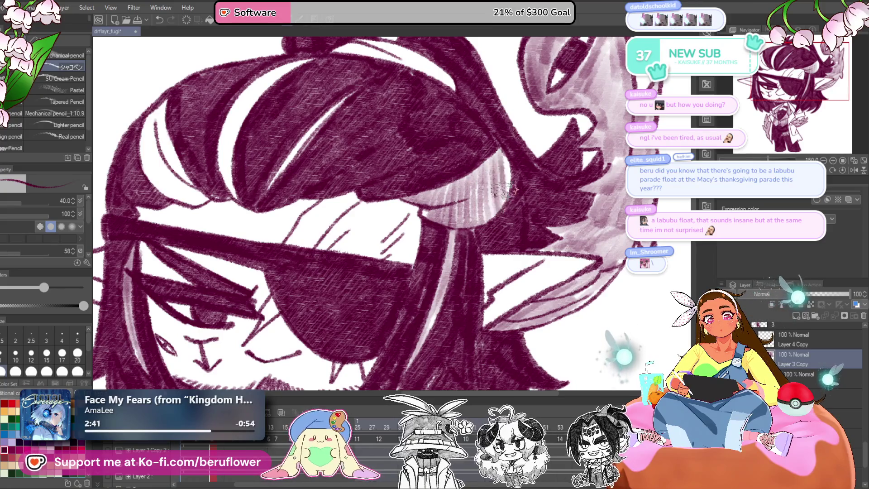
{"action": "scroll", "coordinate": [423, 213], "scroll_direction": "down", "scroll_amount": 2}
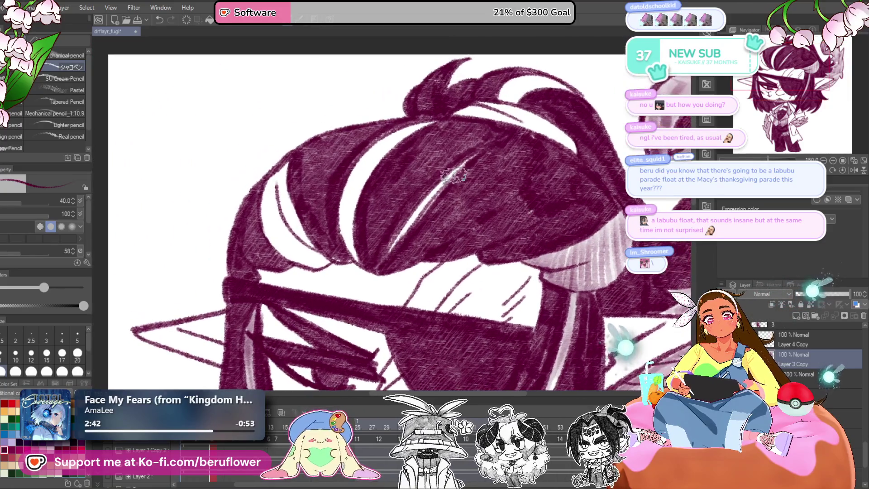
{"action": "left_click_drag", "start_coordinate": [414, 234], "coordinate": [470, 159]}
{"action": "left_click_drag", "start_coordinate": [441, 183], "coordinate": [394, 248]}
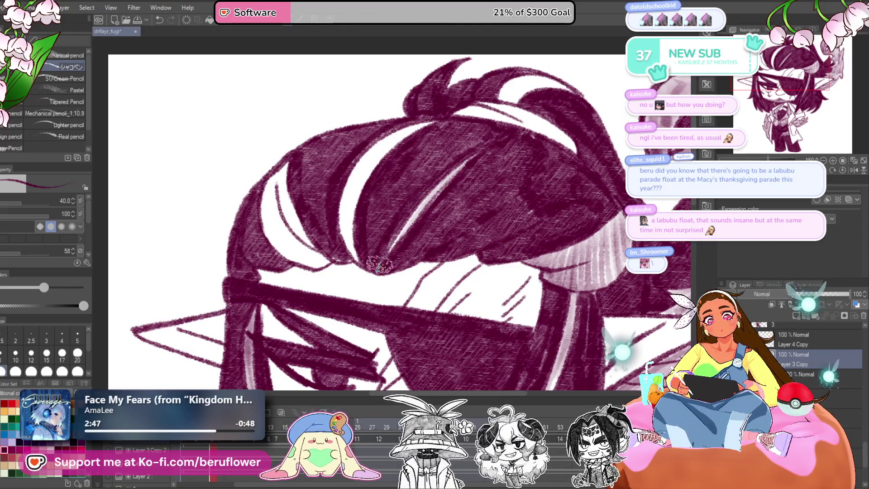
{"action": "left_click_drag", "start_coordinate": [427, 146], "coordinate": [473, 146]}
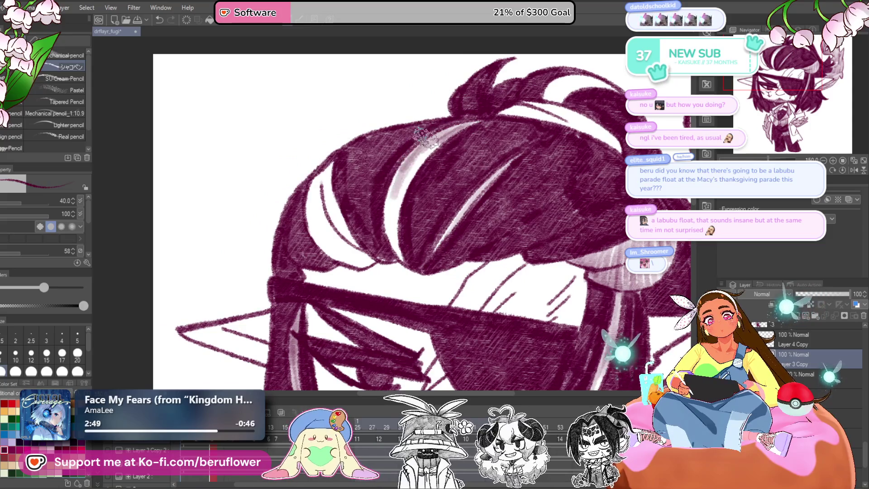
{"action": "left_click_drag", "start_coordinate": [401, 256], "coordinate": [433, 152]}
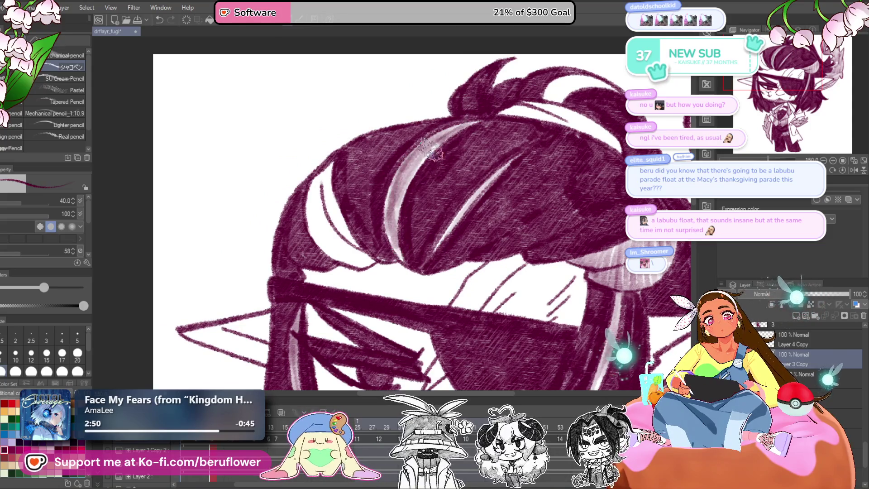
{"action": "left_click_drag", "start_coordinate": [309, 218], "coordinate": [319, 241]}
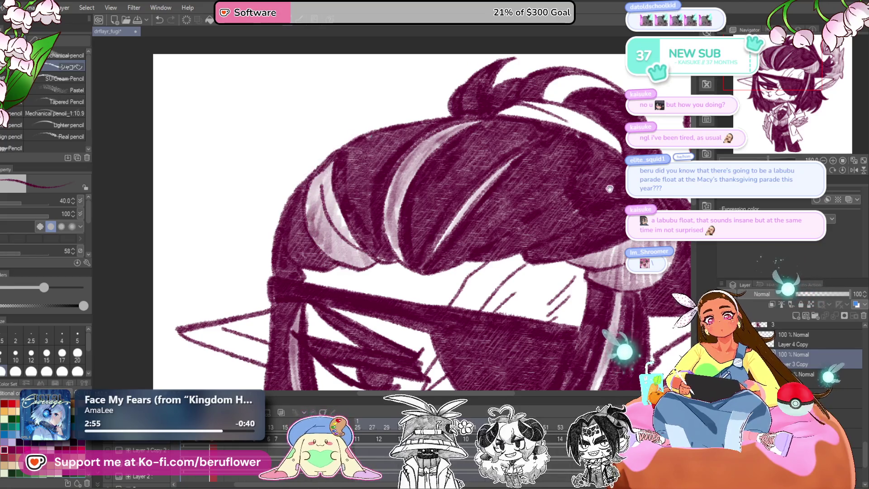
{"action": "left_click_drag", "start_coordinate": [610, 188], "coordinate": [494, 213]}
{"action": "scroll", "coordinate": [415, 185], "scroll_direction": "up", "scroll_amount": 1}
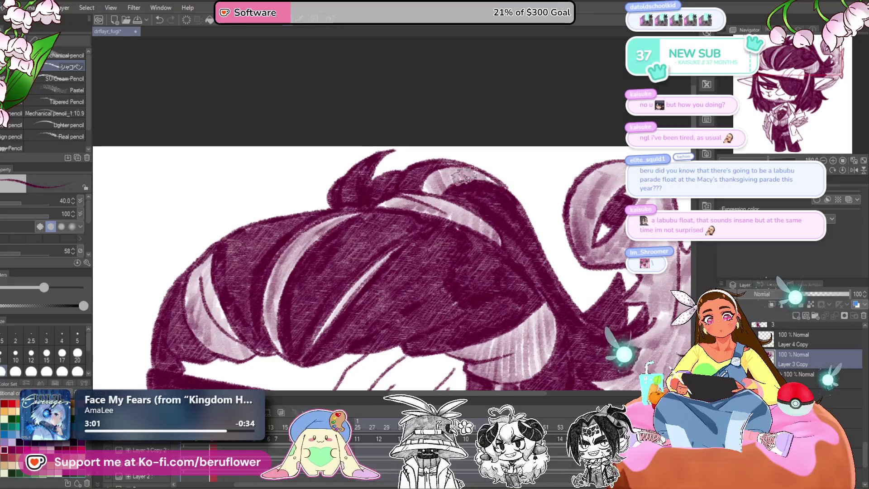
{"action": "scroll", "coordinate": [442, 188], "scroll_direction": "down", "scroll_amount": 5}
- Pan out to view the whole elf, then switch to the animation cel at frame 50
{"action": "left_click_drag", "start_coordinate": [509, 368], "coordinate": [531, 309]}
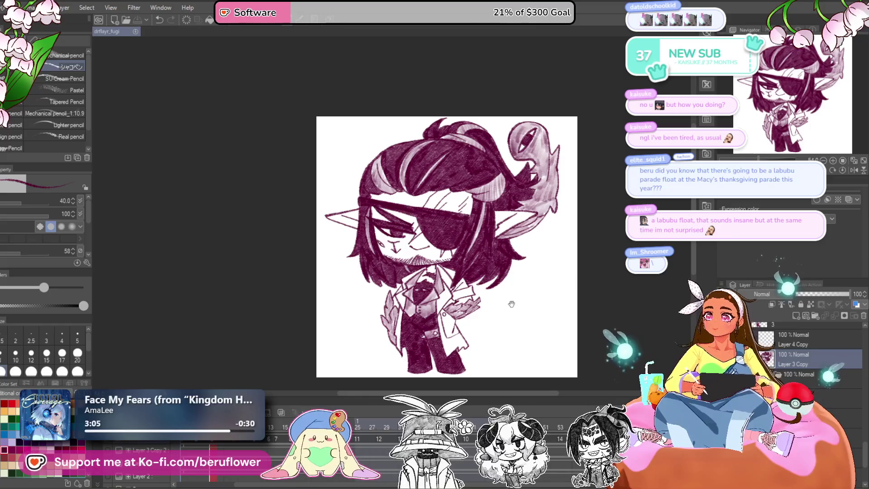
{"action": "mouse_move", "coordinate": [544, 309]}
{"action": "left_mouse_down"}
{"action": "mouse_move", "coordinate": [521, 338]}
{"action": "mouse_move", "coordinate": [517, 294]}
{"action": "left_mouse_up"}
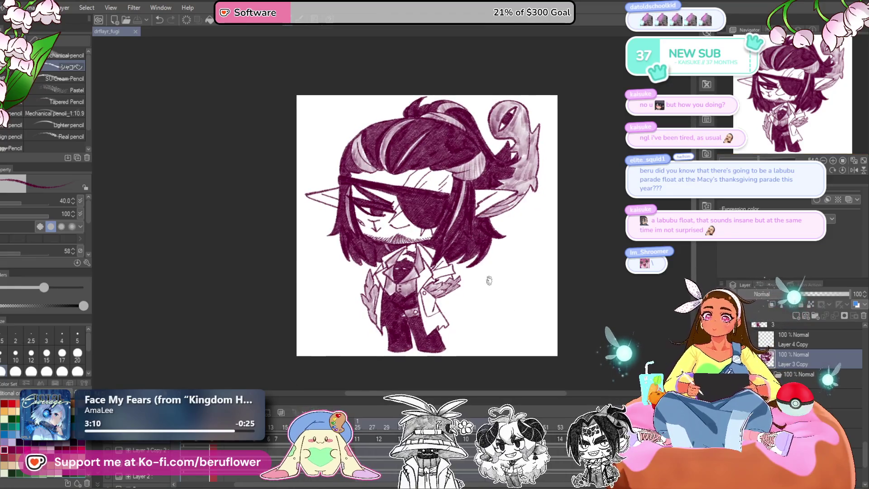
{"action": "left_click_drag", "start_coordinate": [466, 322], "coordinate": [445, 315]}
{"action": "scroll", "coordinate": [448, 317], "scroll_direction": "up", "scroll_amount": 3}
{"action": "scroll", "coordinate": [532, 325], "scroll_direction": "down", "scroll_amount": 2}
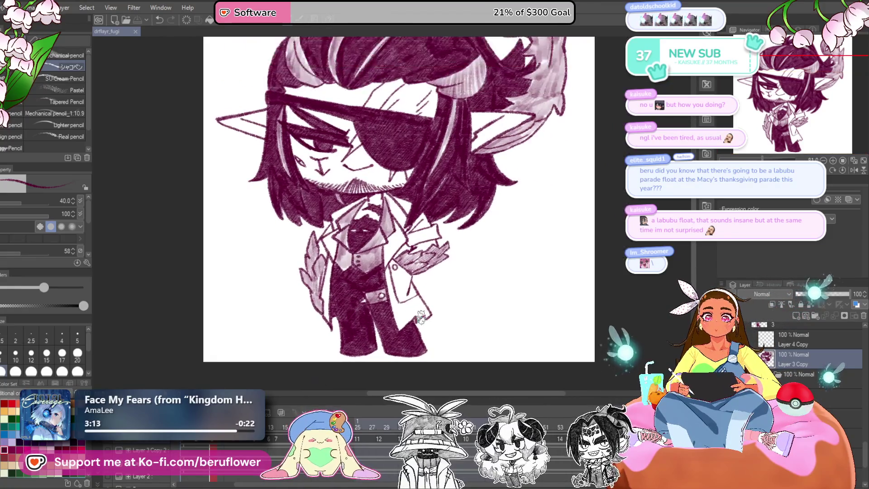
{"action": "mouse_move", "coordinate": [532, 325]}
{"action": "left_mouse_down"}
{"action": "mouse_move", "coordinate": [541, 339]}
{"action": "mouse_move", "coordinate": [537, 359]}
{"action": "left_mouse_up"}
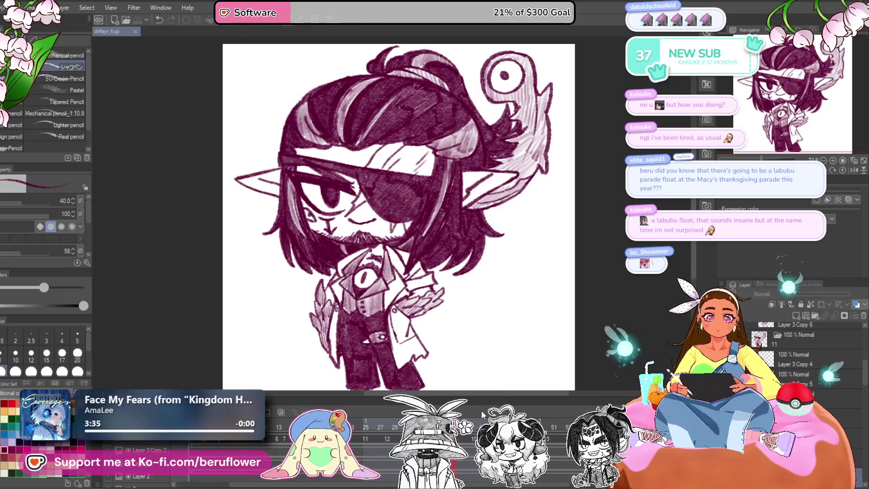
{"action": "left_click", "coordinate": [549, 425]}
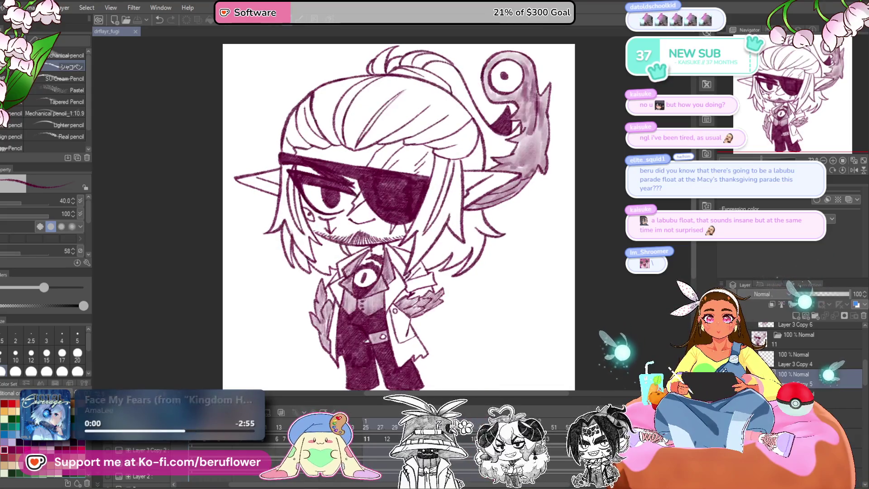
- Step back to about frame 40, zoom in, and fill dark shading across the hair
{"action": "left_click_drag", "start_coordinate": [555, 427], "coordinate": [471, 424]}
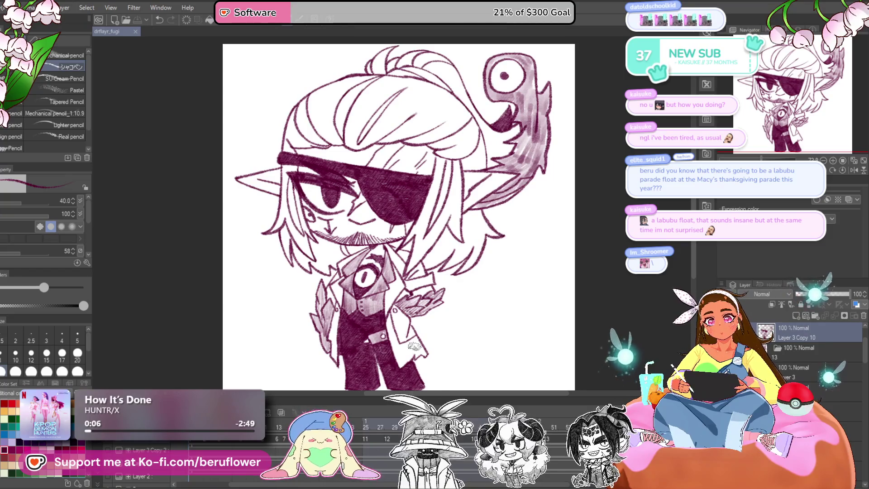
{"action": "scroll", "coordinate": [399, 246], "scroll_direction": "up", "scroll_amount": 2}
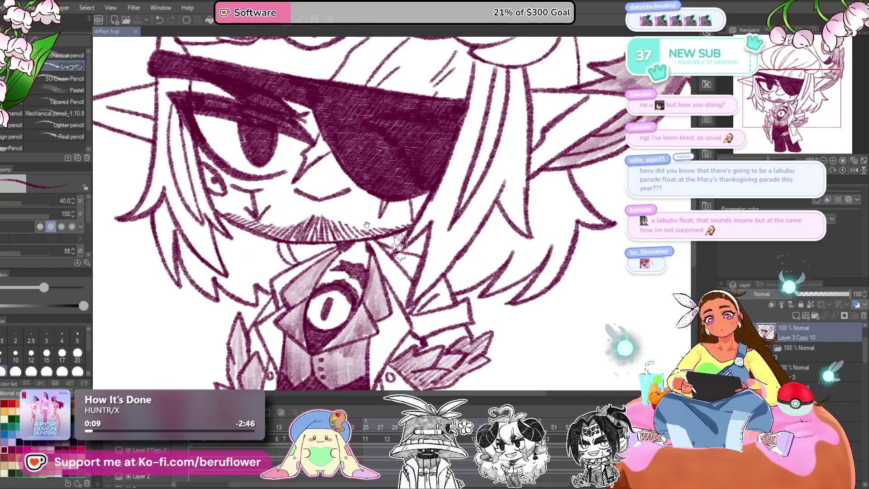
{"action": "scroll", "coordinate": [411, 228], "scroll_direction": "up", "scroll_amount": 2}
{"action": "scroll", "coordinate": [411, 227], "scroll_direction": "up", "scroll_amount": 2}
{"action": "scroll", "coordinate": [411, 228], "scroll_direction": "up", "scroll_amount": 2}
{"action": "mouse_move", "coordinate": [375, 191]}
{"action": "left_mouse_down"}
{"action": "mouse_move", "coordinate": [369, 208]}
{"action": "mouse_move", "coordinate": [389, 231]}
{"action": "mouse_move", "coordinate": [430, 132]}
{"action": "mouse_move", "coordinate": [495, 91]}
{"action": "mouse_move", "coordinate": [439, 238]}
{"action": "mouse_move", "coordinate": [417, 229]}
{"action": "mouse_move", "coordinate": [442, 126]}
{"action": "mouse_move", "coordinate": [501, 174]}
{"action": "mouse_move", "coordinate": [506, 168]}
{"action": "mouse_move", "coordinate": [458, 227]}
{"action": "mouse_move", "coordinate": [574, 181]}
{"action": "mouse_move", "coordinate": [582, 145]}
{"action": "mouse_move", "coordinate": [498, 204]}
{"action": "mouse_move", "coordinate": [543, 181]}
{"action": "mouse_move", "coordinate": [570, 199]}
{"action": "left_mouse_up"}
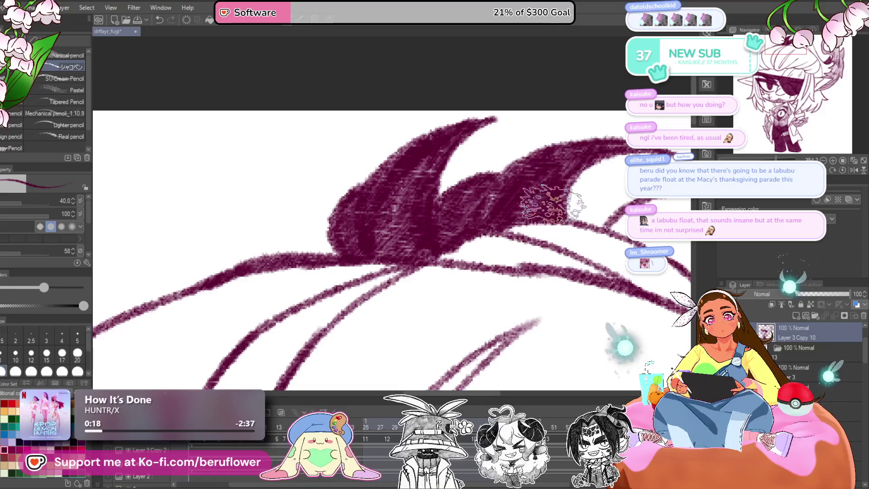
{"action": "scroll", "coordinate": [557, 193], "scroll_direction": "down", "scroll_amount": 3}
{"action": "scroll", "coordinate": [558, 193], "scroll_direction": "right", "scroll_amount": 3}
{"action": "scroll", "coordinate": [548, 195], "scroll_direction": "down", "scroll_amount": 3}
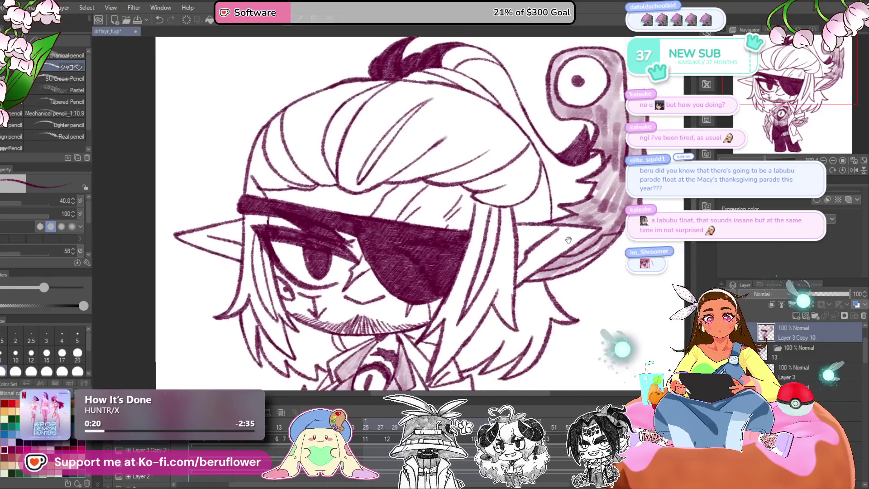
{"action": "scroll", "coordinate": [539, 200], "scroll_direction": "up", "scroll_amount": 3}
- Hatch the hair strand beside the eyepatch and the strands along the left of the face
{"action": "mouse_move", "coordinate": [521, 141]}
{"action": "left_mouse_down"}
{"action": "mouse_move", "coordinate": [514, 172]}
{"action": "mouse_move", "coordinate": [484, 211]}
{"action": "left_mouse_up"}
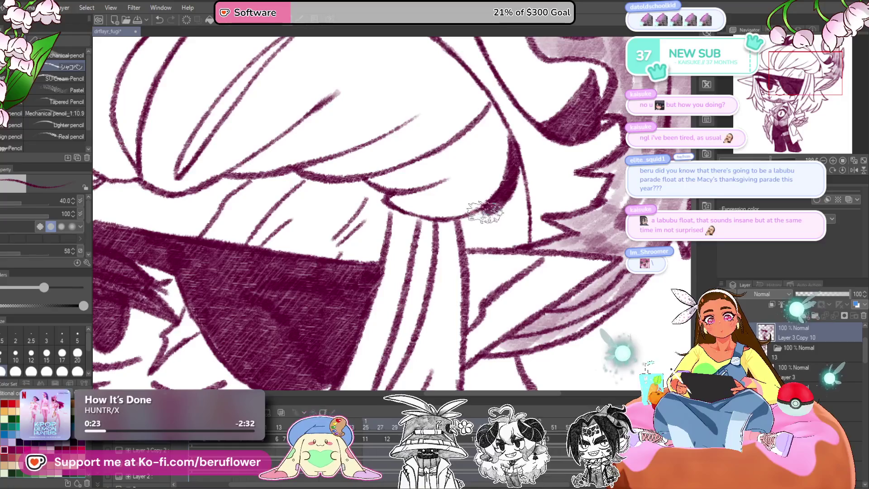
{"action": "mouse_move", "coordinate": [501, 243]}
{"action": "left_mouse_down"}
{"action": "mouse_move", "coordinate": [521, 194]}
{"action": "mouse_move", "coordinate": [512, 181]}
{"action": "mouse_move", "coordinate": [488, 226]}
{"action": "mouse_move", "coordinate": [476, 209]}
{"action": "left_mouse_up"}
{"action": "scroll", "coordinate": [477, 203], "scroll_direction": "down", "scroll_amount": 3}
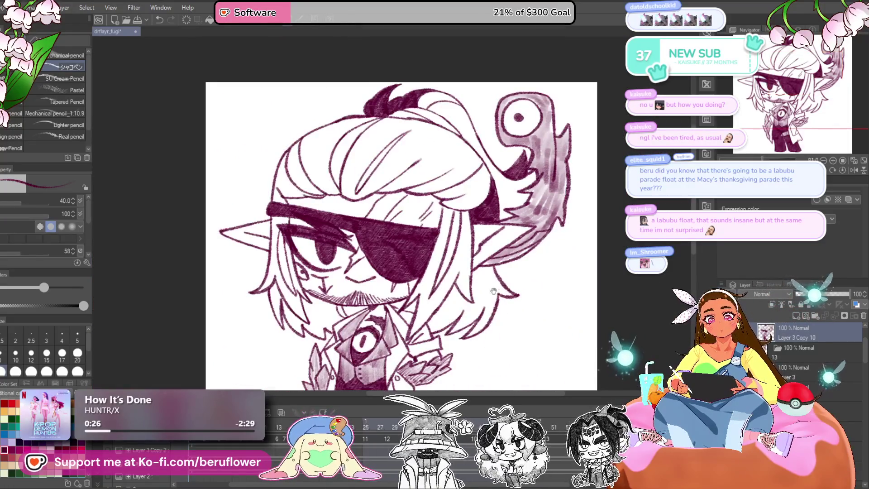
{"action": "scroll", "coordinate": [482, 282], "scroll_direction": "up", "scroll_amount": 3}
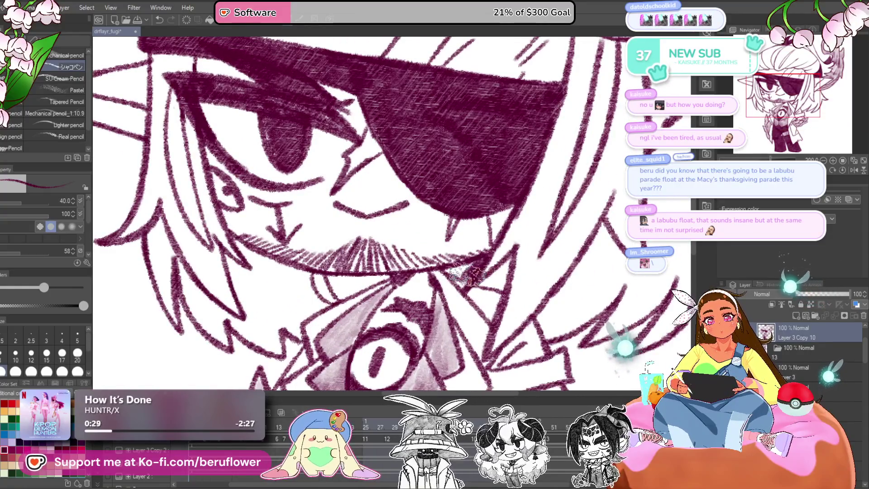
{"action": "left_click_drag", "start_coordinate": [430, 290], "coordinate": [480, 292]}
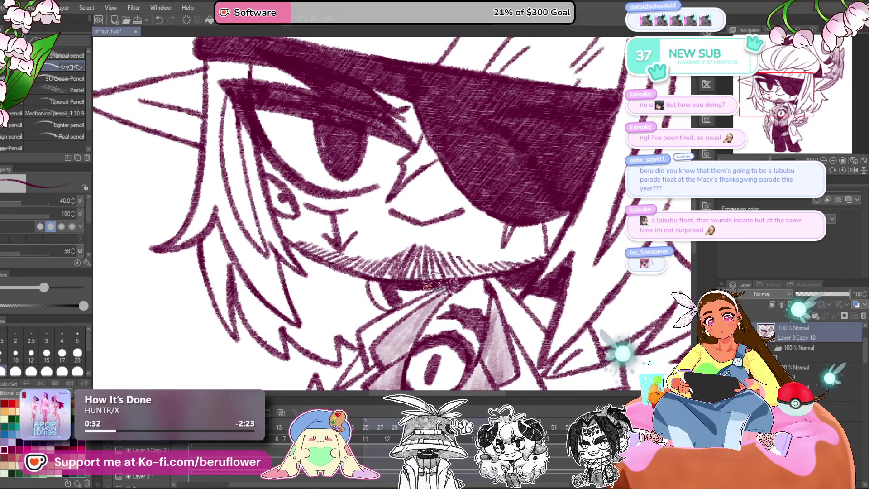
{"action": "scroll", "coordinate": [434, 290], "scroll_direction": "down", "scroll_amount": 5}
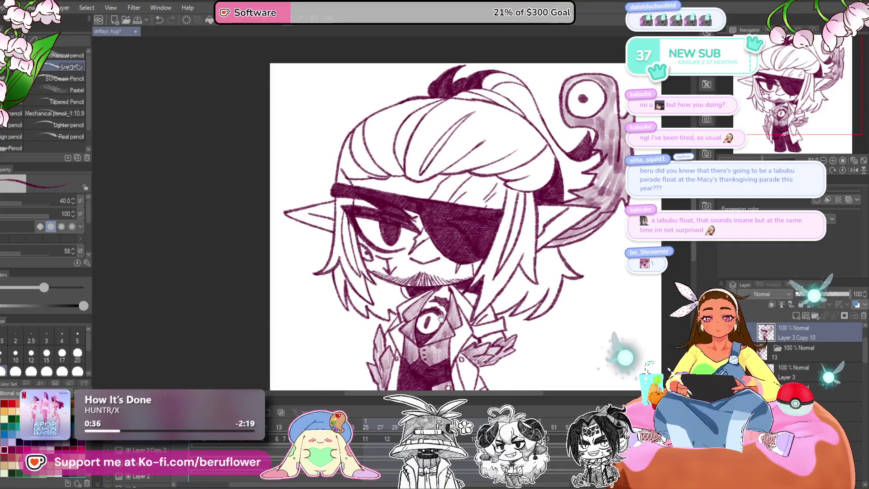
{"action": "left_click_drag", "start_coordinate": [441, 318], "coordinate": [455, 309]}
{"action": "scroll", "coordinate": [371, 219], "scroll_direction": "up", "scroll_amount": 2}
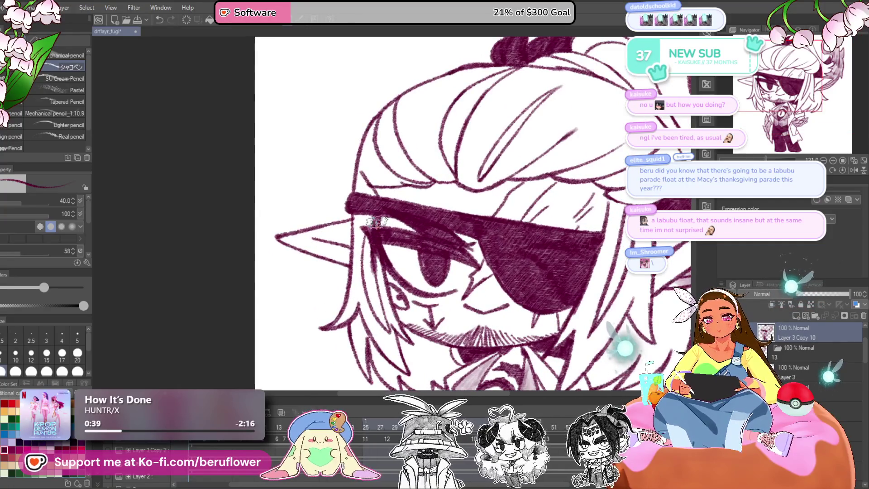
{"action": "scroll", "coordinate": [380, 246], "scroll_direction": "down", "scroll_amount": 2}
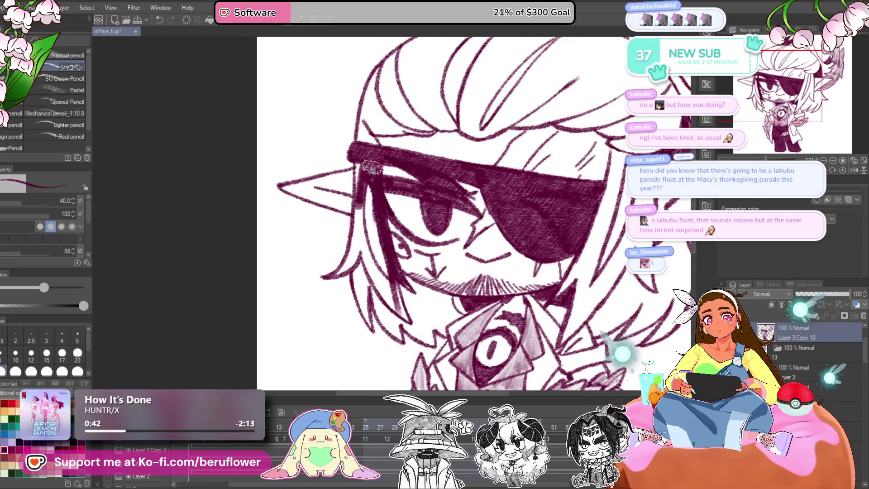
{"action": "left_click_drag", "start_coordinate": [366, 240], "coordinate": [391, 302]}
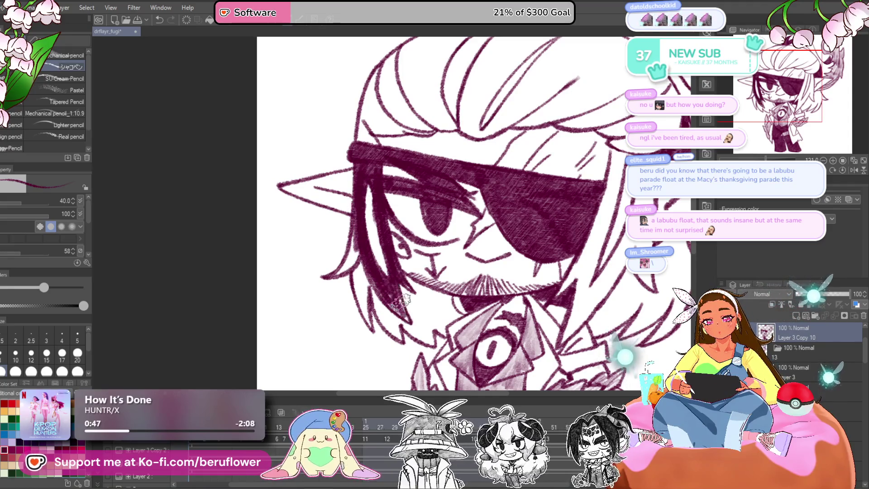
{"action": "mouse_move", "coordinate": [372, 255]}
{"action": "left_mouse_down"}
{"action": "mouse_move", "coordinate": [392, 258]}
{"action": "mouse_move", "coordinate": [391, 221]}
{"action": "mouse_move", "coordinate": [389, 261]}
{"action": "mouse_move", "coordinate": [414, 288]}
{"action": "mouse_move", "coordinate": [423, 283]}
{"action": "left_mouse_up"}
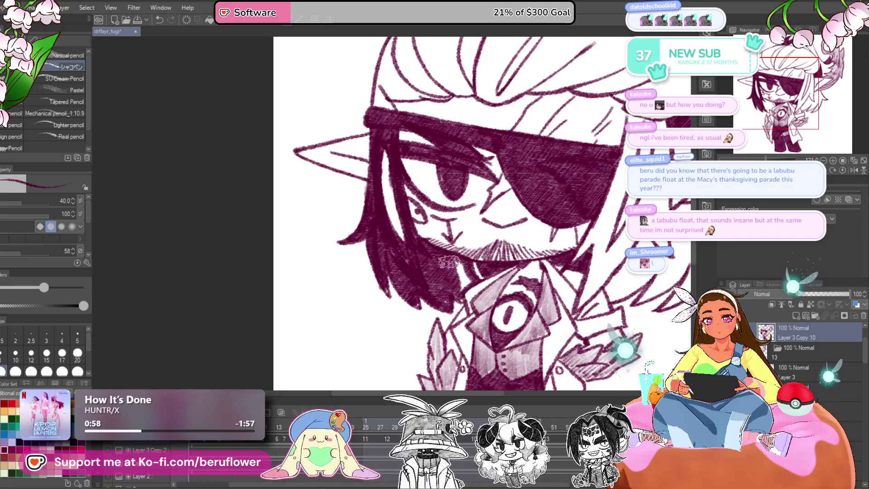
- Darken the hair to the right of the eyepatch with maroon hatching
{"action": "left_click_drag", "start_coordinate": [609, 259], "coordinate": [516, 251]}
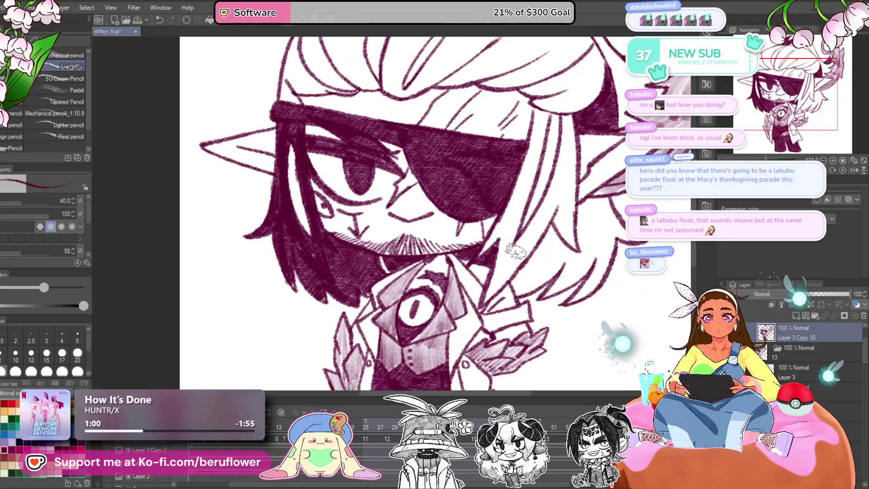
{"action": "scroll", "coordinate": [494, 251], "scroll_direction": "down", "scroll_amount": 5}
{"action": "scroll", "coordinate": [521, 276], "scroll_direction": "up", "scroll_amount": 5}
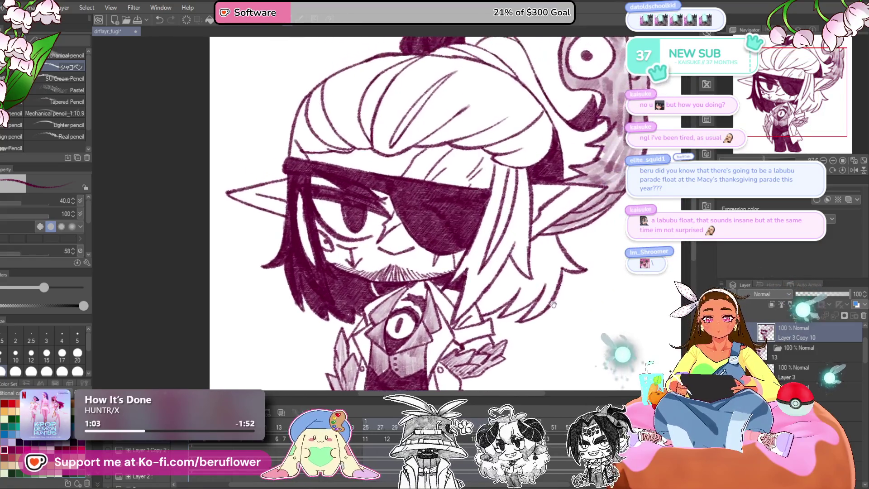
{"action": "left_click_drag", "start_coordinate": [553, 306], "coordinate": [520, 263]}
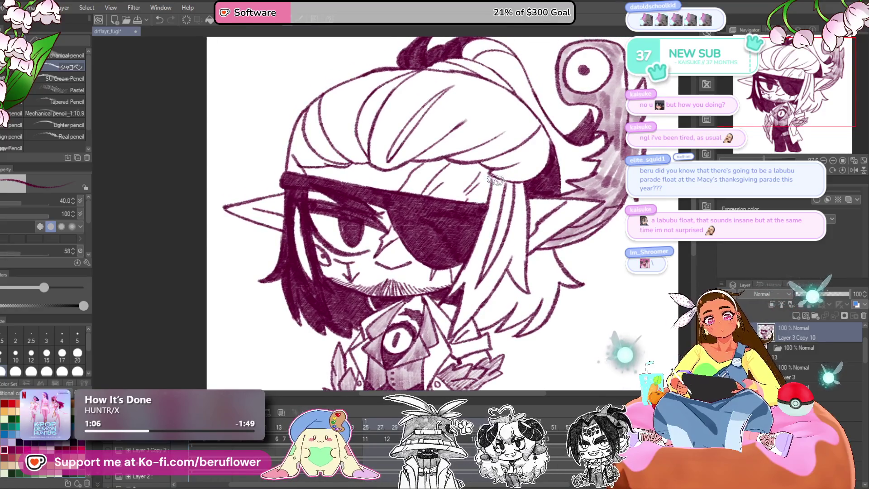
{"action": "left_click_drag", "start_coordinate": [493, 199], "coordinate": [470, 268]}
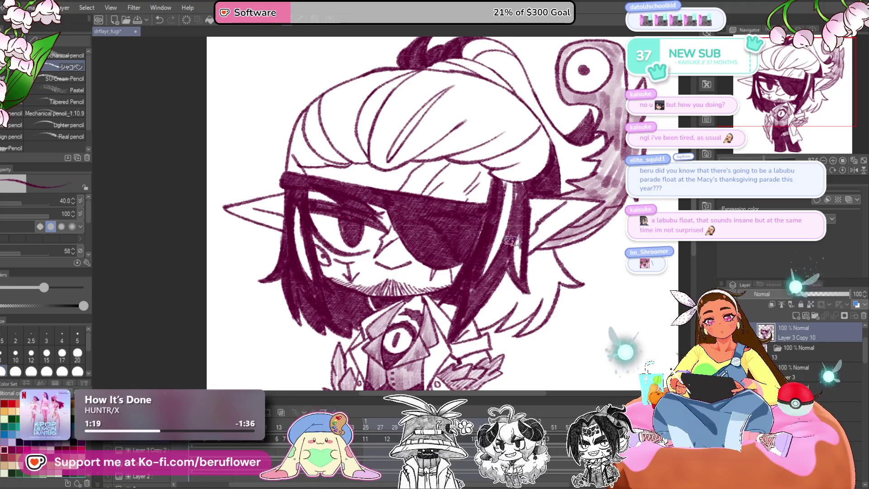
{"action": "left_click_drag", "start_coordinate": [585, 211], "coordinate": [610, 179]}
{"action": "mouse_move", "coordinate": [550, 233]}
{"action": "left_mouse_down"}
{"action": "mouse_move", "coordinate": [510, 292]}
{"action": "mouse_move", "coordinate": [498, 278]}
{"action": "left_mouse_up"}
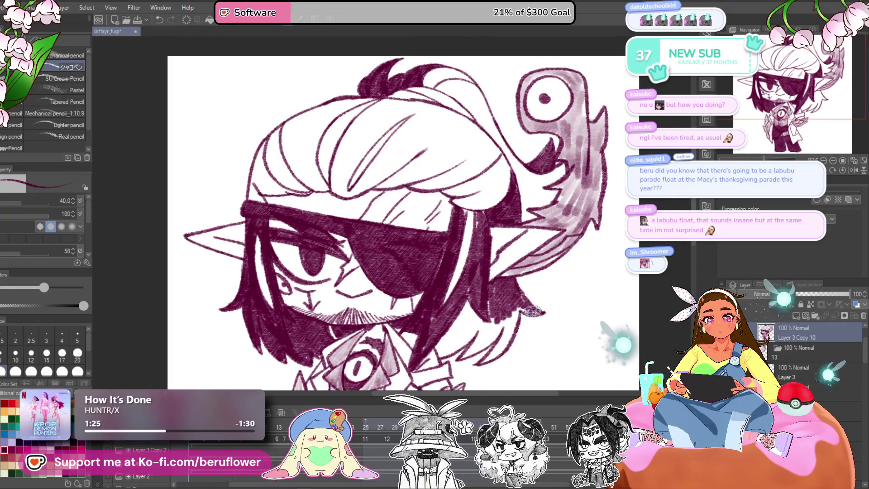
{"action": "left_click_drag", "start_coordinate": [522, 312], "coordinate": [516, 292]}
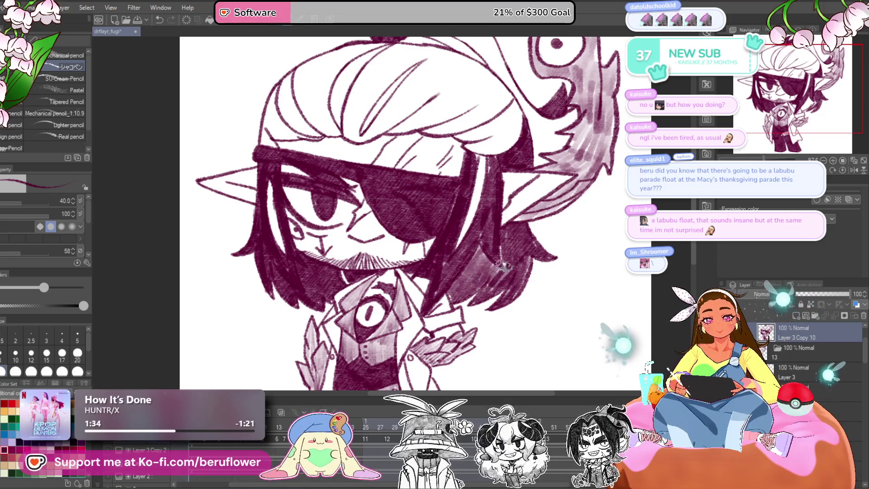
- Hatch the shadow under the turban and the eye-corner gap, undoing one stray stroke
{"action": "left_click_drag", "start_coordinate": [494, 82], "coordinate": [503, 167]}
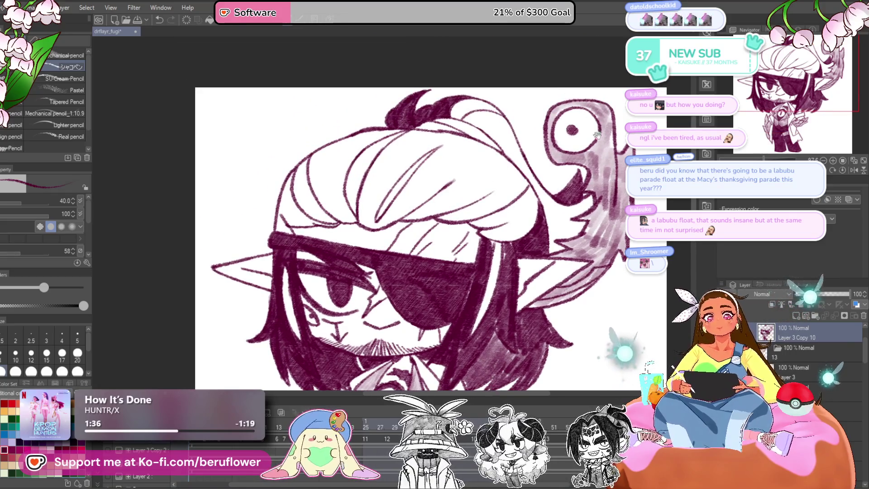
{"action": "mouse_move", "coordinate": [389, 190]}
{"action": "left_mouse_down"}
{"action": "mouse_move", "coordinate": [388, 179]}
{"action": "mouse_move", "coordinate": [393, 220]}
{"action": "mouse_move", "coordinate": [394, 206]}
{"action": "mouse_move", "coordinate": [436, 171]}
{"action": "mouse_move", "coordinate": [369, 219]}
{"action": "mouse_move", "coordinate": [387, 221]}
{"action": "mouse_move", "coordinate": [442, 194]}
{"action": "mouse_move", "coordinate": [430, 163]}
{"action": "mouse_move", "coordinate": [485, 217]}
{"action": "mouse_move", "coordinate": [470, 210]}
{"action": "mouse_move", "coordinate": [429, 236]}
{"action": "mouse_move", "coordinate": [516, 180]}
{"action": "mouse_move", "coordinate": [475, 165]}
{"action": "mouse_move", "coordinate": [416, 184]}
{"action": "mouse_move", "coordinate": [385, 206]}
{"action": "mouse_move", "coordinate": [401, 228]}
{"action": "mouse_move", "coordinate": [398, 249]}
{"action": "mouse_move", "coordinate": [509, 179]}
{"action": "mouse_move", "coordinate": [602, 159]}
{"action": "left_mouse_up"}
{"action": "scroll", "coordinate": [376, 253], "scroll_direction": "up", "scroll_amount": 2}
{"action": "scroll", "coordinate": [453, 203], "scroll_direction": "up", "scroll_amount": 3}
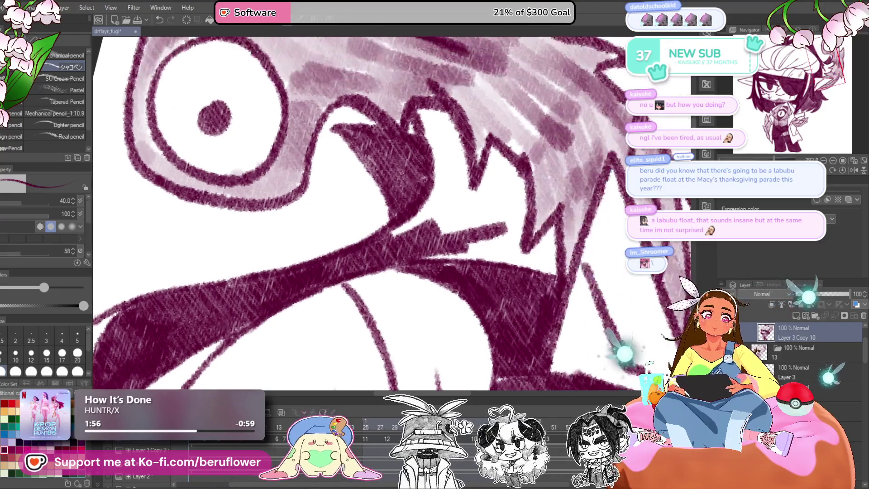
{"action": "scroll", "coordinate": [453, 217], "scroll_direction": "down", "scroll_amount": 1}
{"action": "mouse_move", "coordinate": [476, 221]}
{"action": "left_mouse_down"}
{"action": "mouse_move", "coordinate": [407, 247]}
{"action": "mouse_move", "coordinate": [371, 213]}
{"action": "mouse_move", "coordinate": [441, 229]}
{"action": "mouse_move", "coordinate": [493, 209]}
{"action": "mouse_move", "coordinate": [452, 247]}
{"action": "mouse_move", "coordinate": [430, 254]}
{"action": "left_mouse_up"}
{"action": "key", "text": "ctrl+z"}
{"action": "mouse_move", "coordinate": [476, 195]}
{"action": "left_mouse_down"}
{"action": "mouse_move", "coordinate": [491, 215]}
{"action": "mouse_move", "coordinate": [375, 247]}
{"action": "mouse_move", "coordinate": [362, 204]}
{"action": "mouse_move", "coordinate": [480, 213]}
{"action": "mouse_move", "coordinate": [396, 231]}
{"action": "left_mouse_up"}
{"action": "scroll", "coordinate": [396, 230], "scroll_direction": "up", "scroll_amount": 1}
{"action": "mouse_move", "coordinate": [430, 138]}
{"action": "left_mouse_down"}
{"action": "mouse_move", "coordinate": [371, 181]}
{"action": "mouse_move", "coordinate": [407, 244]}
{"action": "mouse_move", "coordinate": [457, 212]}
{"action": "mouse_move", "coordinate": [494, 236]}
{"action": "mouse_move", "coordinate": [430, 172]}
{"action": "mouse_move", "coordinate": [435, 135]}
{"action": "mouse_move", "coordinate": [512, 120]}
{"action": "mouse_move", "coordinate": [525, 150]}
{"action": "mouse_move", "coordinate": [453, 159]}
{"action": "mouse_move", "coordinate": [384, 181]}
{"action": "mouse_move", "coordinate": [394, 283]}
{"action": "mouse_move", "coordinate": [439, 271]}
{"action": "mouse_move", "coordinate": [423, 247]}
{"action": "mouse_move", "coordinate": [491, 202]}
{"action": "mouse_move", "coordinate": [421, 176]}
{"action": "mouse_move", "coordinate": [415, 210]}
{"action": "mouse_move", "coordinate": [452, 226]}
{"action": "mouse_move", "coordinate": [498, 213]}
{"action": "mouse_move", "coordinate": [443, 190]}
{"action": "mouse_move", "coordinate": [451, 183]}
{"action": "mouse_move", "coordinate": [445, 247]}
{"action": "mouse_move", "coordinate": [478, 211]}
{"action": "left_mouse_up"}
{"action": "key", "text": "ctrl+0"}
- Densely hatch the hair fold with thick dark maroon strokes
{"action": "scroll", "coordinate": [451, 183], "scroll_direction": "up", "scroll_amount": 3}
{"action": "scroll", "coordinate": [369, 204], "scroll_direction": "up", "scroll_amount": 2}
{"action": "left_click_drag", "start_coordinate": [434, 132], "coordinate": [356, 222]}
{"action": "left_click_drag", "start_coordinate": [403, 147], "coordinate": [351, 249]}
{"action": "left_click_drag", "start_coordinate": [371, 190], "coordinate": [362, 266]}
{"action": "mouse_move", "coordinate": [455, 156]}
{"action": "left_mouse_down"}
{"action": "mouse_move", "coordinate": [442, 152]}
{"action": "mouse_move", "coordinate": [452, 136]}
{"action": "mouse_move", "coordinate": [412, 147]}
{"action": "left_mouse_up"}
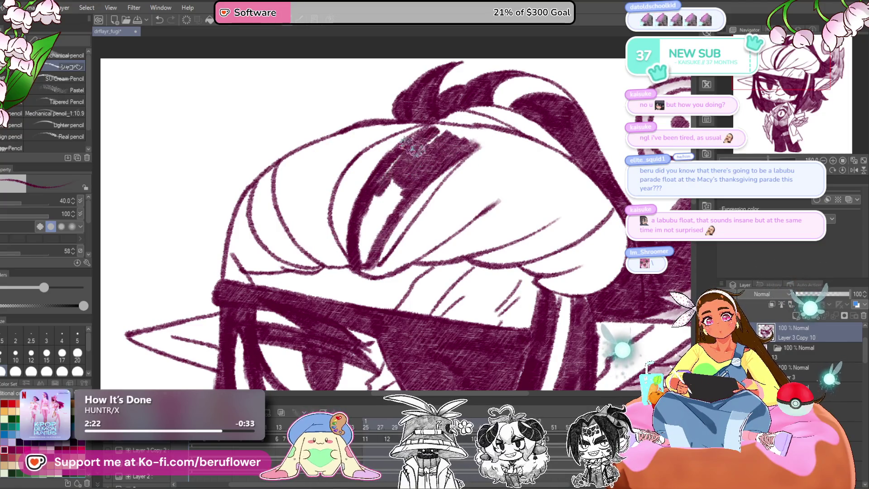
{"action": "left_click_drag", "start_coordinate": [388, 185], "coordinate": [413, 180]}
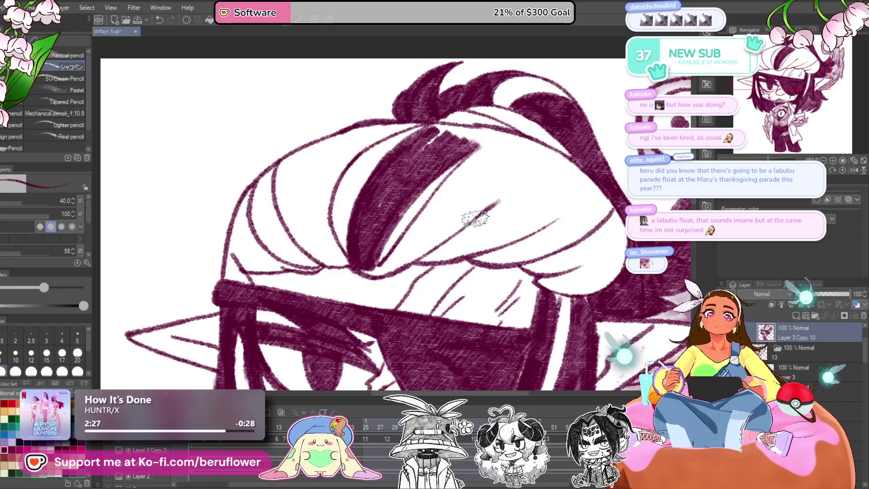
{"action": "scroll", "coordinate": [444, 179], "scroll_direction": "right", "scroll_amount": 1}
- Hatch the diagonal hair stripe and the left hair strands, with the view rotated about 45°
{"action": "mouse_move", "coordinate": [443, 179]}
{"action": "left_mouse_down"}
{"action": "mouse_move", "coordinate": [367, 272]}
{"action": "mouse_move", "coordinate": [491, 188]}
{"action": "mouse_move", "coordinate": [401, 240]}
{"action": "mouse_move", "coordinate": [480, 127]}
{"action": "mouse_move", "coordinate": [411, 138]}
{"action": "mouse_move", "coordinate": [468, 155]}
{"action": "mouse_move", "coordinate": [376, 199]}
{"action": "mouse_move", "coordinate": [398, 280]}
{"action": "mouse_move", "coordinate": [362, 267]}
{"action": "mouse_move", "coordinate": [335, 188]}
{"action": "mouse_move", "coordinate": [349, 253]}
{"action": "mouse_move", "coordinate": [387, 279]}
{"action": "mouse_move", "coordinate": [368, 199]}
{"action": "mouse_move", "coordinate": [408, 158]}
{"action": "left_mouse_up"}
{"action": "mouse_move", "coordinate": [423, 141]}
{"action": "left_mouse_down"}
{"action": "mouse_move", "coordinate": [462, 136]}
{"action": "mouse_move", "coordinate": [376, 172]}
{"action": "mouse_move", "coordinate": [385, 186]}
{"action": "mouse_move", "coordinate": [444, 140]}
{"action": "mouse_move", "coordinate": [371, 222]}
{"action": "left_mouse_up"}
{"action": "mouse_move", "coordinate": [355, 164]}
{"action": "left_mouse_down"}
{"action": "mouse_move", "coordinate": [374, 239]}
{"action": "mouse_move", "coordinate": [399, 248]}
{"action": "left_mouse_up"}
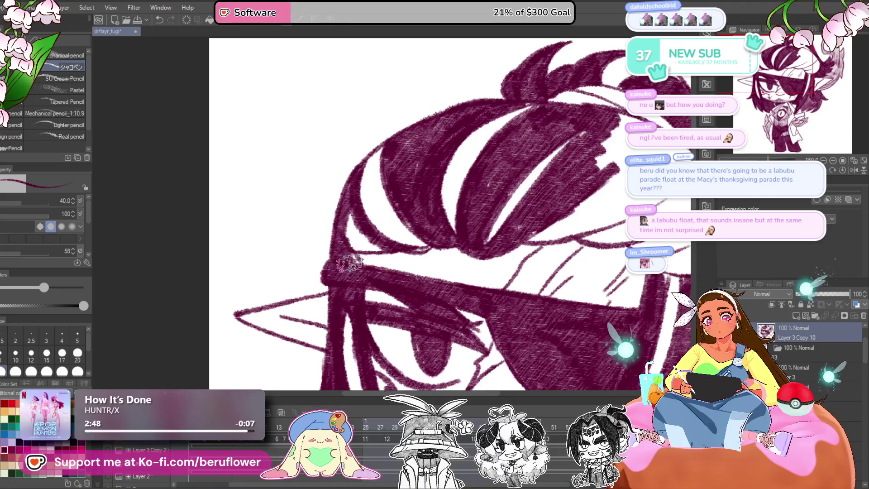
{"action": "scroll", "coordinate": [385, 244], "scroll_direction": "down", "scroll_amount": 3}
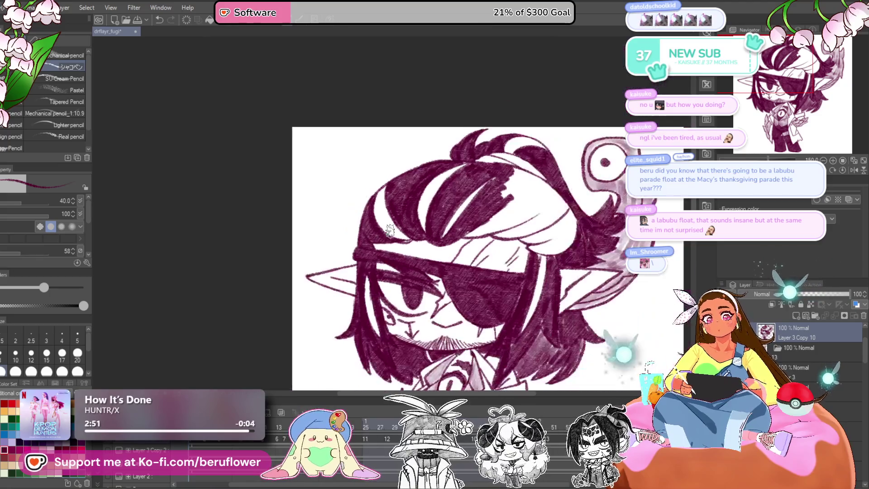
{"action": "key", "text": "minus"}
{"action": "key", "text": "minus"}
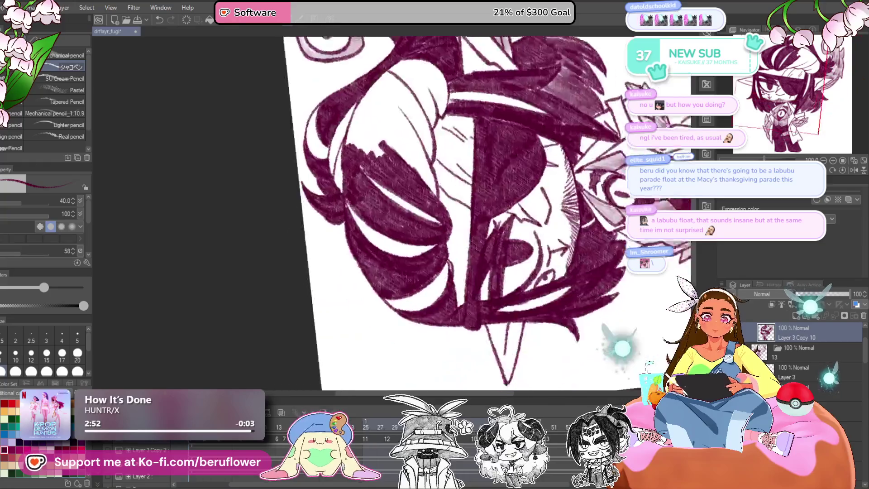
{"action": "scroll", "coordinate": [384, 208], "scroll_direction": "up", "scroll_amount": 3}
{"action": "left_click_drag", "start_coordinate": [383, 208], "coordinate": [403, 230]}
{"action": "mouse_move", "coordinate": [335, 131]}
{"action": "left_mouse_down"}
{"action": "mouse_move", "coordinate": [362, 286]}
{"action": "mouse_move", "coordinate": [411, 252]}
{"action": "mouse_move", "coordinate": [421, 213]}
{"action": "mouse_move", "coordinate": [475, 249]}
{"action": "mouse_move", "coordinate": [482, 221]}
{"action": "mouse_move", "coordinate": [445, 179]}
{"action": "mouse_move", "coordinate": [367, 140]}
{"action": "mouse_move", "coordinate": [328, 140]}
{"action": "mouse_move", "coordinate": [389, 226]}
{"action": "mouse_move", "coordinate": [412, 181]}
{"action": "mouse_move", "coordinate": [449, 190]}
{"action": "mouse_move", "coordinate": [475, 222]}
{"action": "mouse_move", "coordinate": [380, 147]}
{"action": "left_mouse_up"}
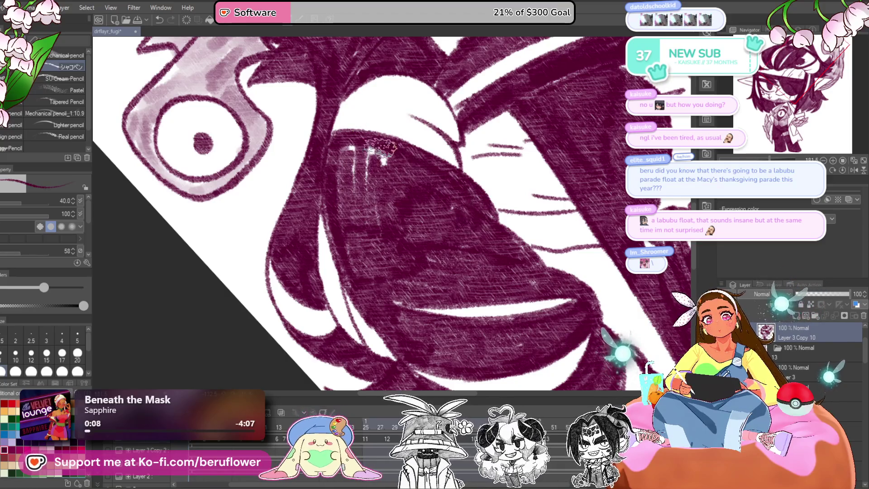
{"action": "scroll", "coordinate": [374, 220], "scroll_direction": "down", "scroll_amount": 2}
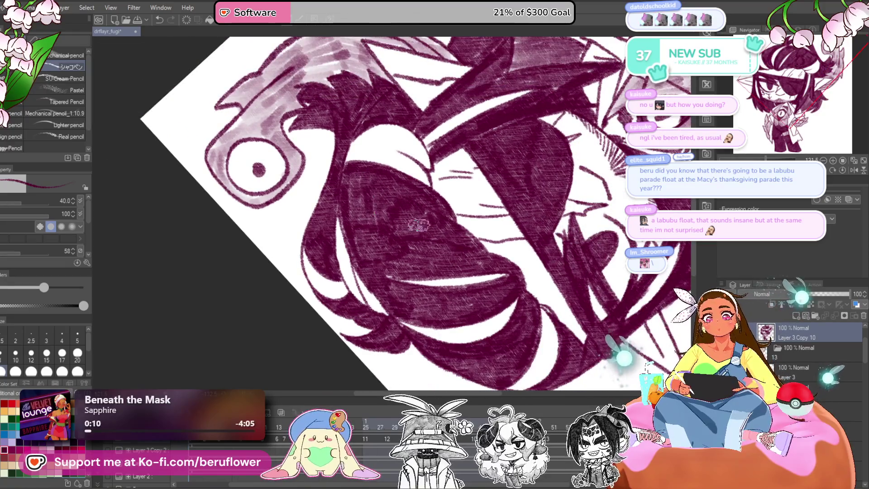
- Paint light pink highlights into the white gaps across the upper and left hair
{"action": "left_click", "coordinate": [843, 169]}
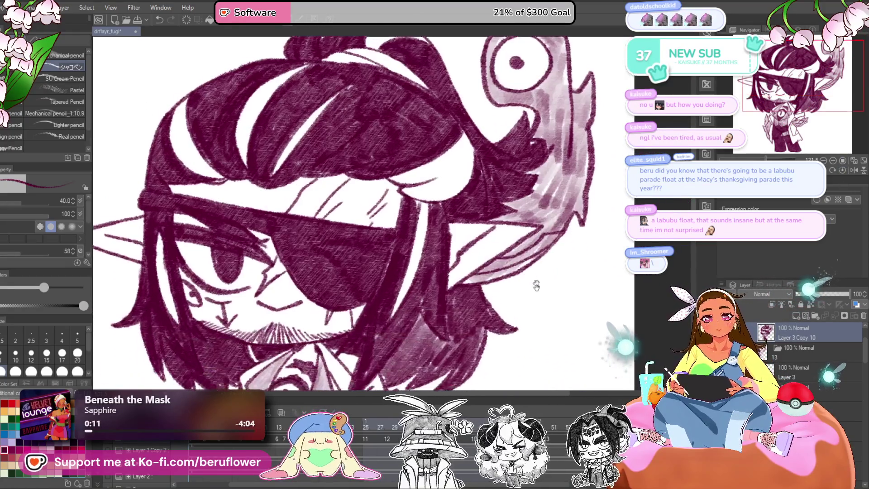
{"action": "scroll", "coordinate": [353, 186], "scroll_direction": "up", "scroll_amount": 4}
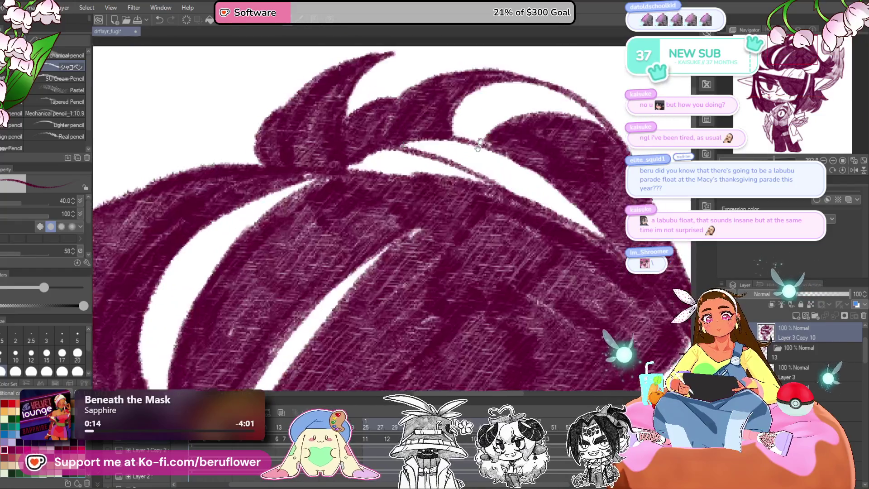
{"action": "mouse_move", "coordinate": [353, 186]}
{"action": "left_mouse_down"}
{"action": "mouse_move", "coordinate": [448, 181]}
{"action": "mouse_move", "coordinate": [475, 194]}
{"action": "mouse_move", "coordinate": [516, 192]}
{"action": "mouse_move", "coordinate": [589, 272]}
{"action": "mouse_move", "coordinate": [573, 298]}
{"action": "left_mouse_up"}
{"action": "mouse_move", "coordinate": [428, 160]}
{"action": "left_mouse_down"}
{"action": "mouse_move", "coordinate": [448, 181]}
{"action": "mouse_move", "coordinate": [467, 149]}
{"action": "mouse_move", "coordinate": [480, 145]}
{"action": "mouse_move", "coordinate": [532, 160]}
{"action": "left_mouse_up"}
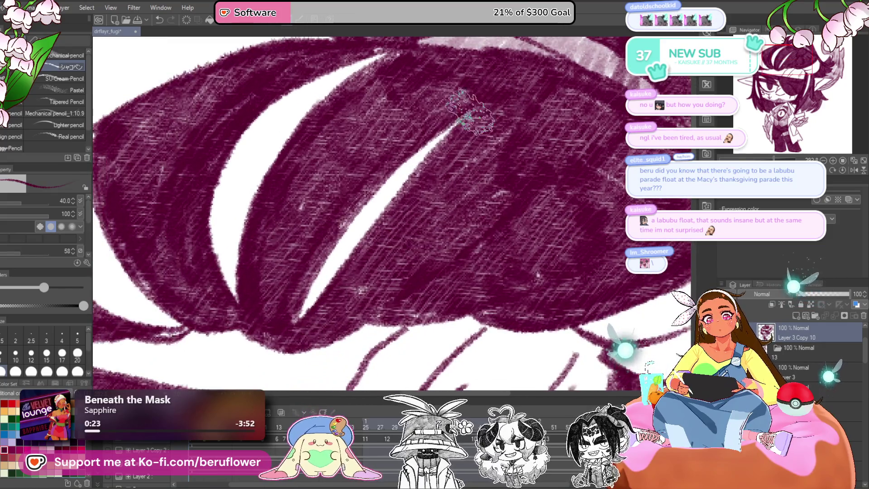
{"action": "mouse_move", "coordinate": [471, 111]}
{"action": "left_mouse_down"}
{"action": "mouse_move", "coordinate": [319, 270]}
{"action": "mouse_move", "coordinate": [287, 315]}
{"action": "mouse_move", "coordinate": [437, 140]}
{"action": "left_mouse_up"}
{"action": "mouse_move", "coordinate": [446, 110]}
{"action": "left_mouse_down"}
{"action": "mouse_move", "coordinate": [281, 252]}
{"action": "mouse_move", "coordinate": [285, 277]}
{"action": "mouse_move", "coordinate": [407, 116]}
{"action": "mouse_move", "coordinate": [294, 267]}
{"action": "mouse_move", "coordinate": [267, 278]}
{"action": "mouse_move", "coordinate": [285, 369]}
{"action": "left_mouse_up"}
- Hatch the shadow beside the face, then return the canvas view to upright
{"action": "mouse_move", "coordinate": [371, 125]}
{"action": "left_mouse_down"}
{"action": "mouse_move", "coordinate": [253, 142]}
{"action": "mouse_move", "coordinate": [287, 116]}
{"action": "mouse_move", "coordinate": [291, 203]}
{"action": "mouse_move", "coordinate": [313, 192]}
{"action": "mouse_move", "coordinate": [298, 276]}
{"action": "mouse_move", "coordinate": [389, 317]}
{"action": "left_mouse_up"}
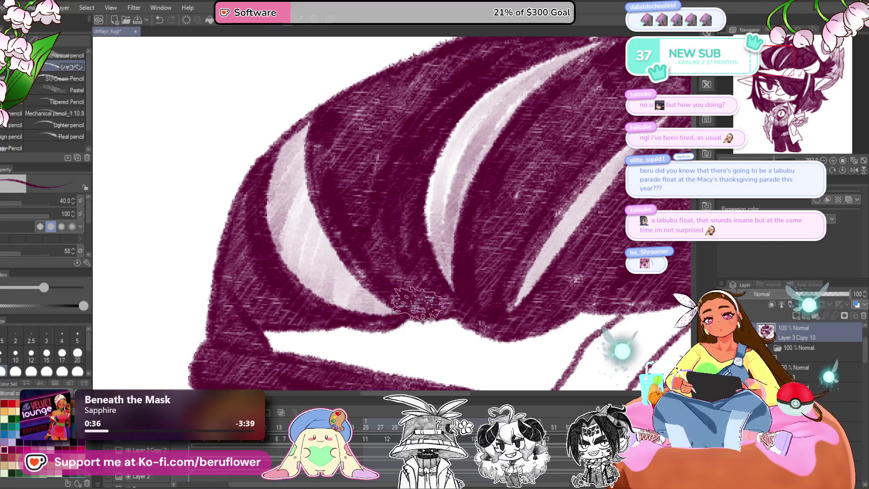
{"action": "scroll", "coordinate": [407, 313], "scroll_direction": "down", "scroll_amount": 4}
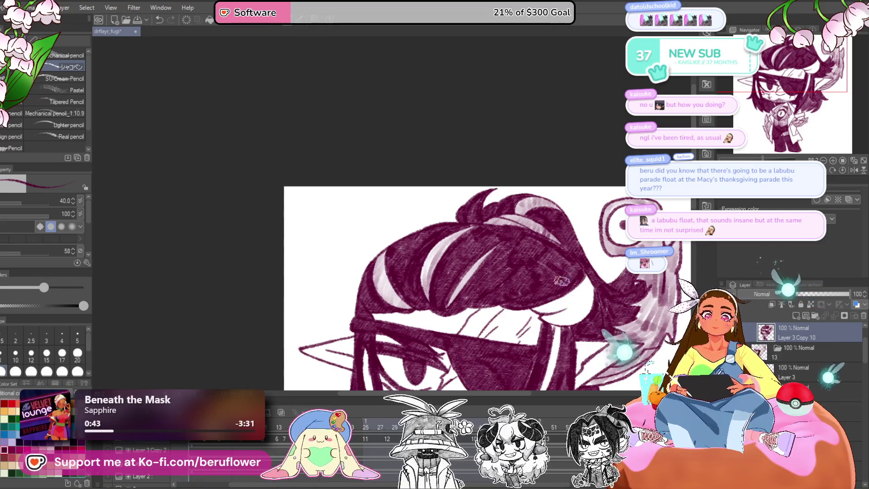
{"action": "mouse_move", "coordinate": [556, 307]}
{"action": "left_mouse_down"}
{"action": "mouse_move", "coordinate": [509, 329]}
{"action": "mouse_move", "coordinate": [483, 265]}
{"action": "left_mouse_up"}
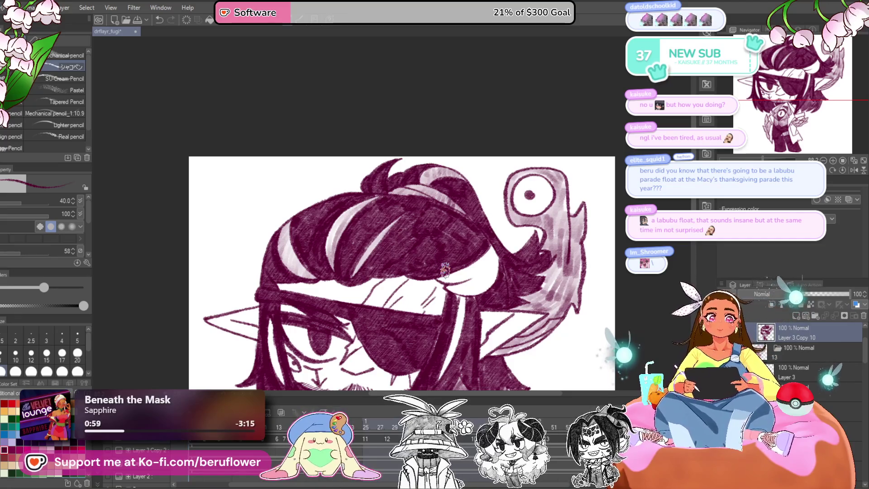
{"action": "left_click_drag", "start_coordinate": [563, 261], "coordinate": [597, 198]}
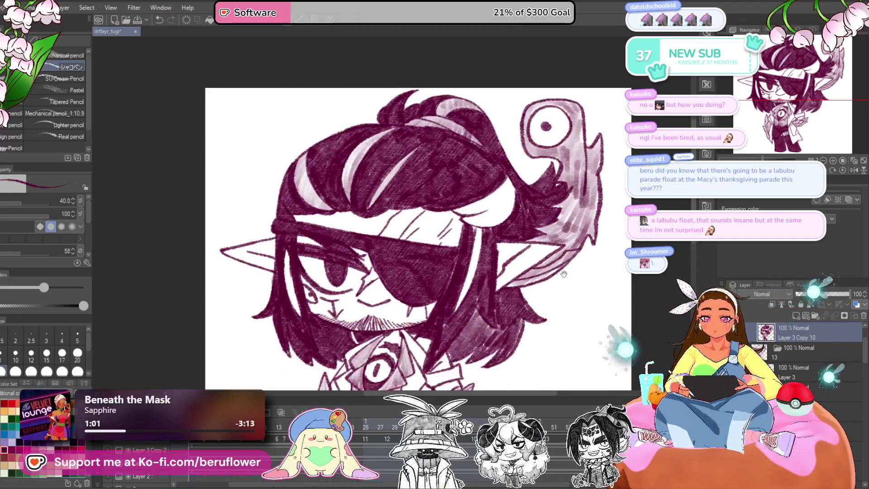
{"action": "left_click_drag", "start_coordinate": [493, 351], "coordinate": [481, 298]}
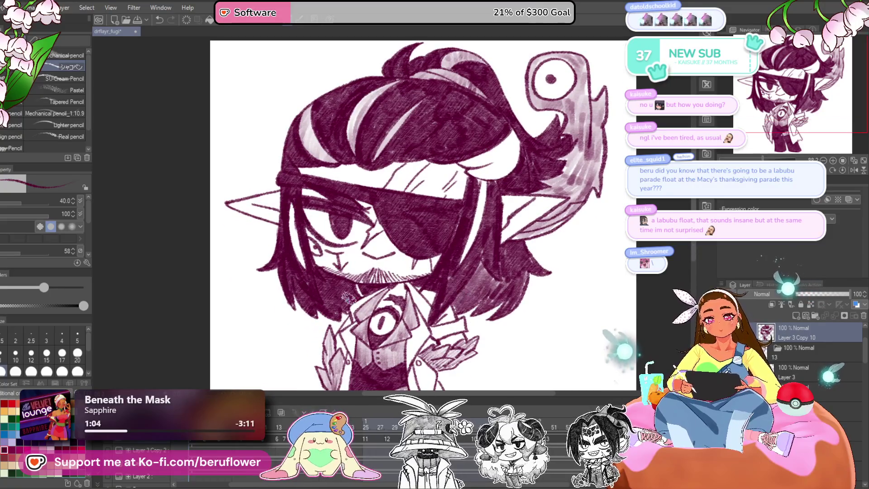
{"action": "scroll", "coordinate": [348, 296], "scroll_direction": "up", "scroll_amount": 2}
{"action": "scroll", "coordinate": [347, 296], "scroll_direction": "down", "scroll_amount": 4}
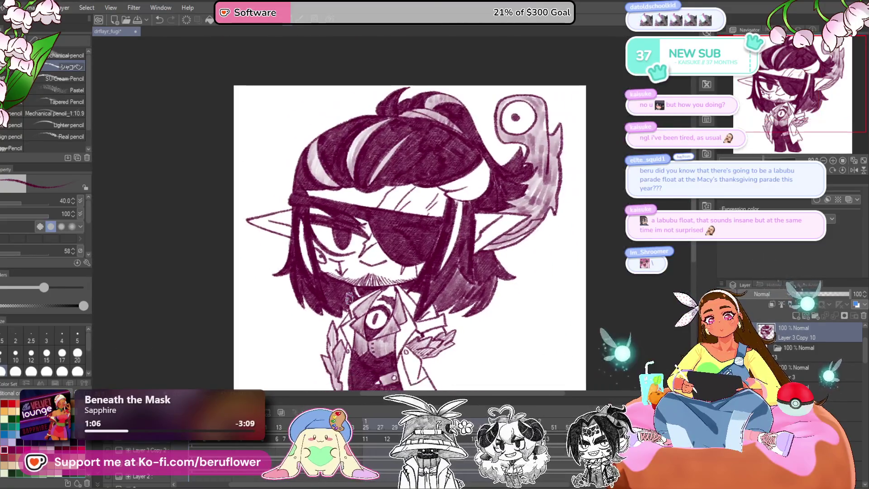
{"action": "scroll", "coordinate": [348, 299], "scroll_direction": "up", "scroll_amount": 3}
{"action": "left_click_drag", "start_coordinate": [349, 296], "coordinate": [317, 156]}
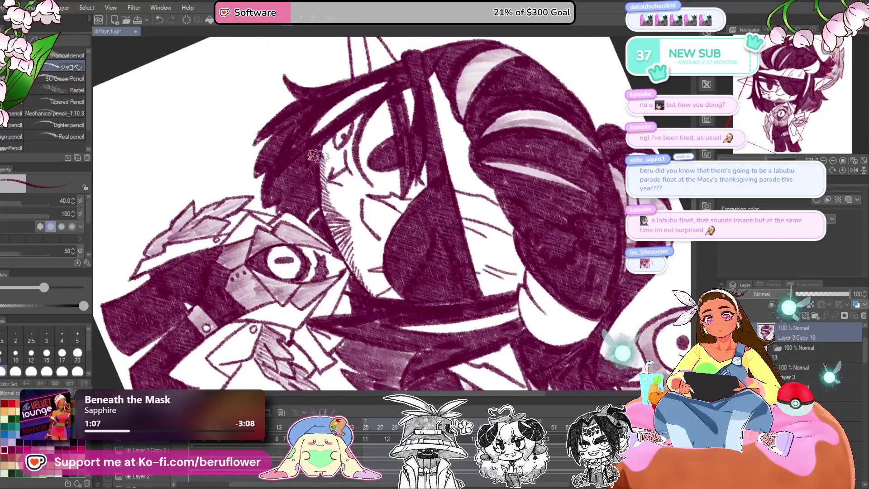
{"action": "left_click_drag", "start_coordinate": [318, 202], "coordinate": [356, 262]}
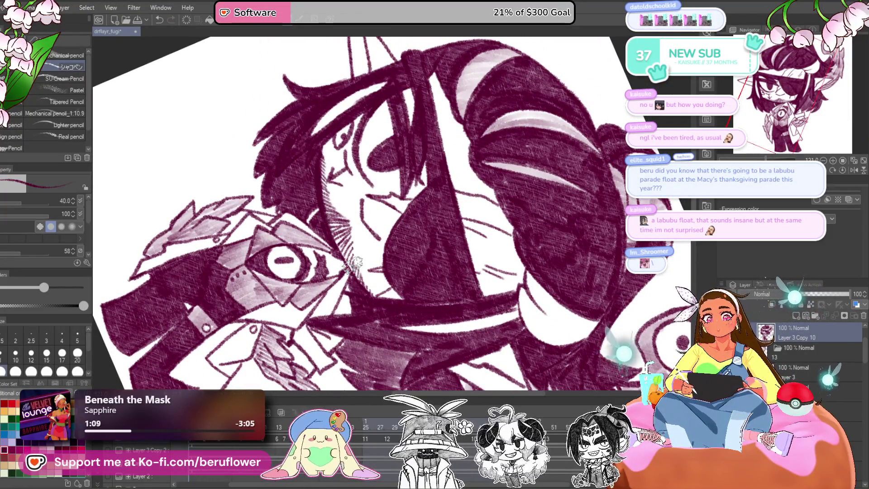
{"action": "left_click", "coordinate": [843, 170]}
{"action": "scroll", "coordinate": [614, 308], "scroll_direction": "down", "scroll_amount": 3}
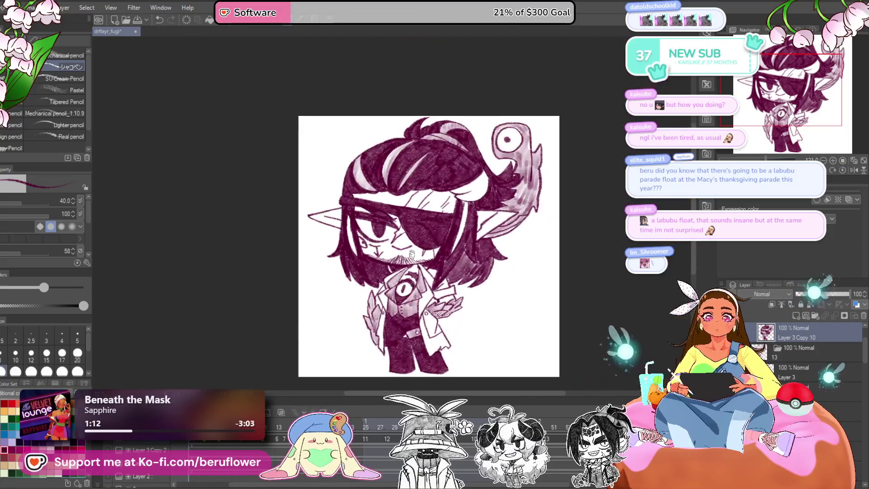
- Recentre the whole figure and switch to the frame layer whose hair is still unshaded
{"action": "scroll", "coordinate": [614, 308], "scroll_direction": "up", "scroll_amount": 2}
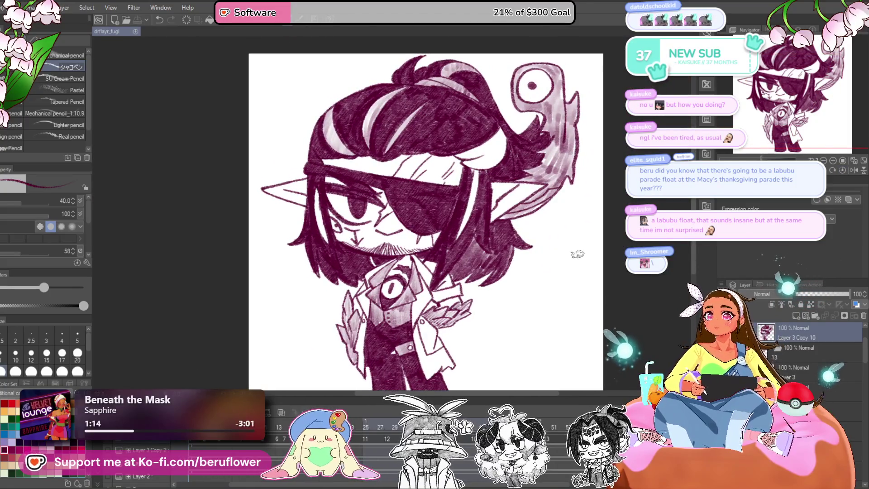
{"action": "left_click_drag", "start_coordinate": [592, 322], "coordinate": [589, 301]}
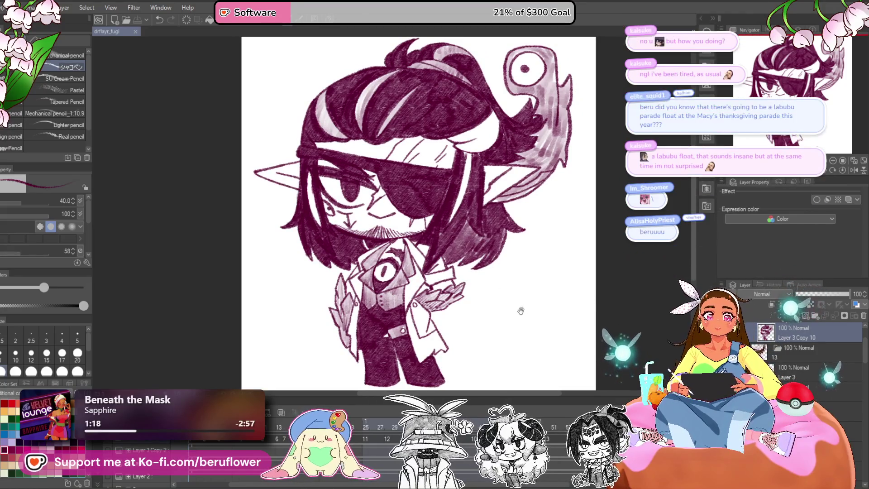
{"action": "left_click_drag", "start_coordinate": [521, 319], "coordinate": [512, 310]}
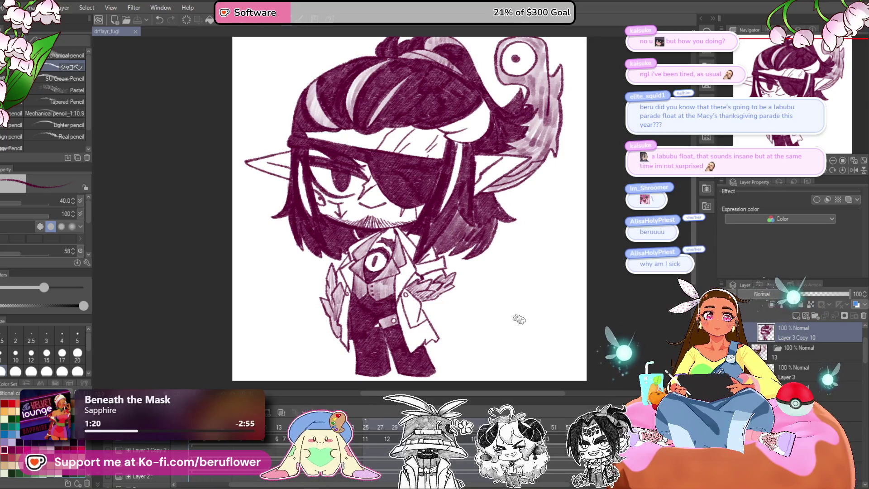
{"action": "mouse_move", "coordinate": [528, 330]}
{"action": "left_mouse_down"}
{"action": "mouse_move", "coordinate": [510, 334]}
{"action": "mouse_move", "coordinate": [514, 341]}
{"action": "left_mouse_up"}
{"action": "left_click_drag", "start_coordinate": [501, 310], "coordinate": [468, 363]}
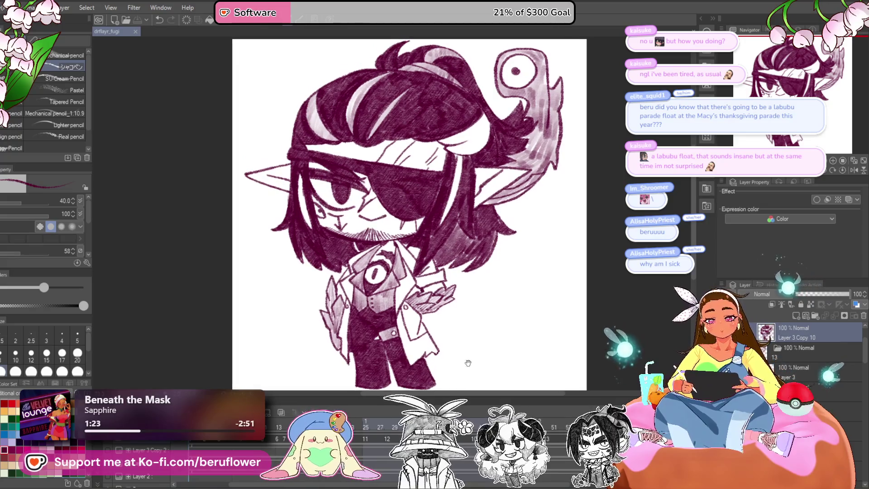
{"action": "left_click", "coordinate": [815, 392]}
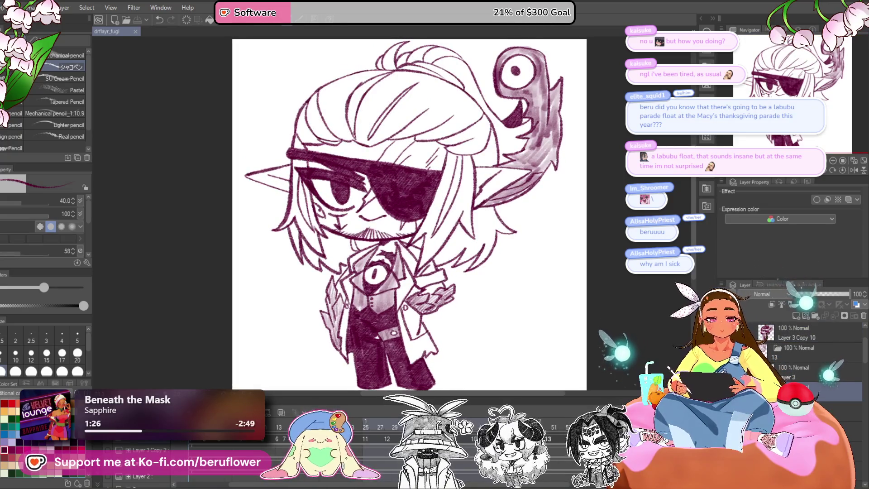
{"action": "left_click", "coordinate": [801, 332]}
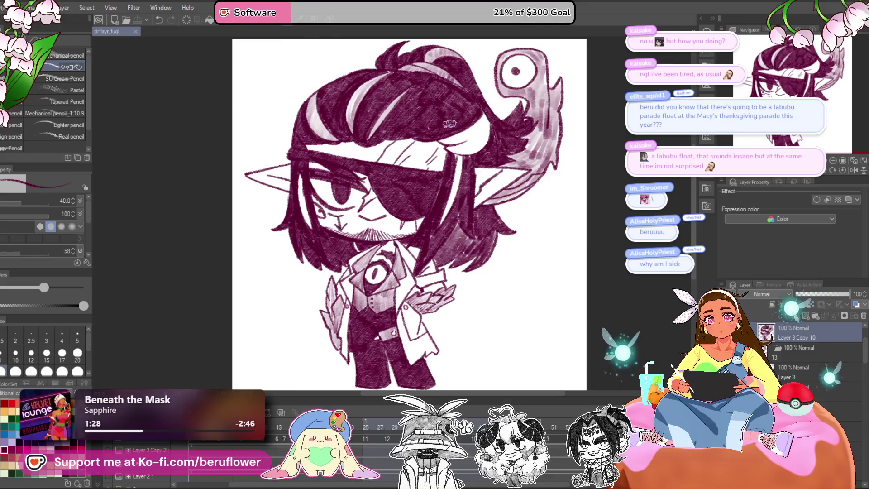
{"action": "scroll", "coordinate": [462, 175], "scroll_direction": "up", "scroll_amount": 5}
{"action": "mouse_move", "coordinate": [475, 131]}
{"action": "left_mouse_down"}
{"action": "mouse_move", "coordinate": [473, 194]}
{"action": "mouse_move", "coordinate": [425, 292]}
{"action": "left_mouse_up"}
{"action": "scroll", "coordinate": [425, 292], "scroll_direction": "down", "scroll_amount": 4}
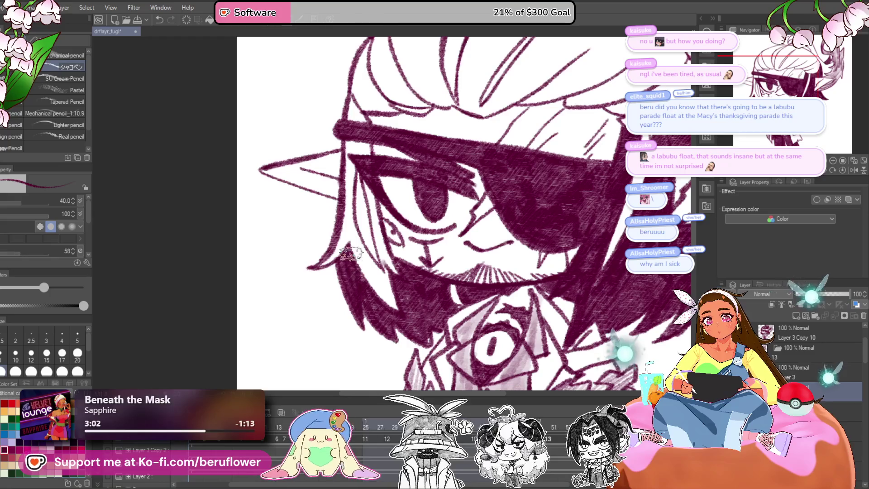
{"action": "scroll", "coordinate": [353, 246], "scroll_direction": "down", "scroll_amount": 3}
{"action": "scroll", "coordinate": [375, 132], "scroll_direction": "up", "scroll_amount": 5}
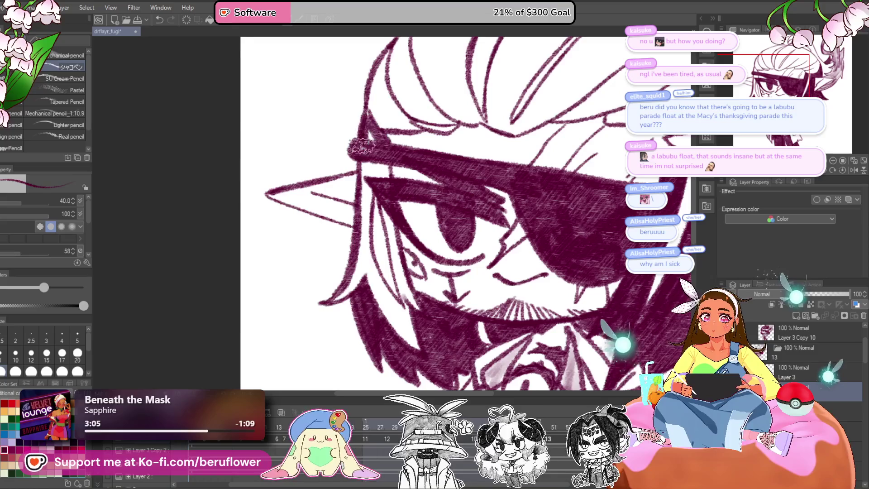
{"action": "mouse_move", "coordinate": [371, 142]}
{"action": "left_mouse_down"}
{"action": "mouse_move", "coordinate": [386, 165]}
{"action": "mouse_move", "coordinate": [404, 296]}
{"action": "left_mouse_up"}
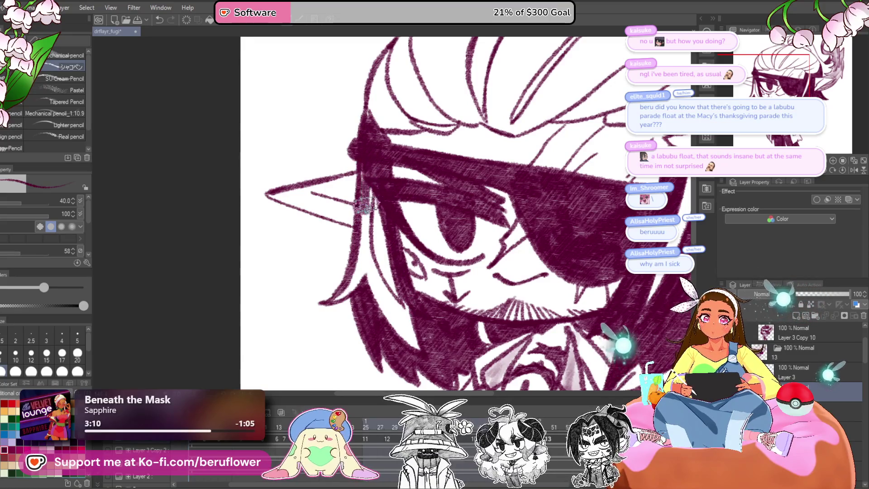
{"action": "left_click_drag", "start_coordinate": [361, 237], "coordinate": [340, 294]}
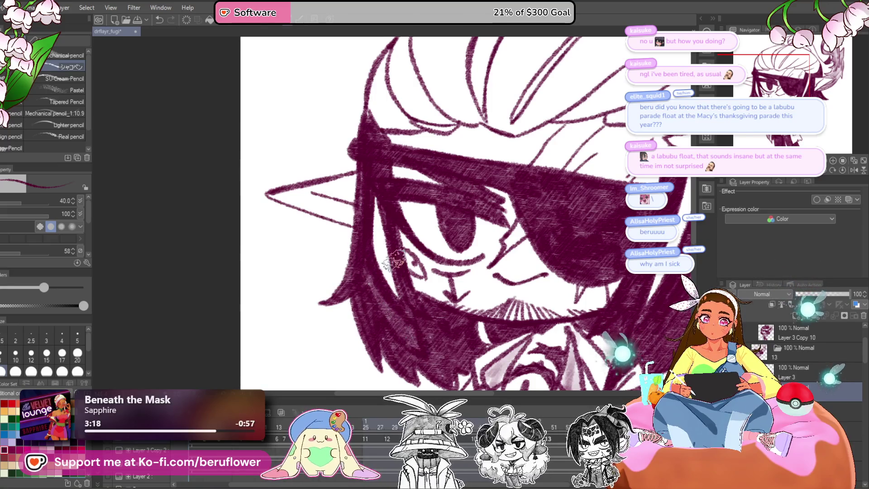
{"action": "left_click_drag", "start_coordinate": [370, 276], "coordinate": [393, 312]}
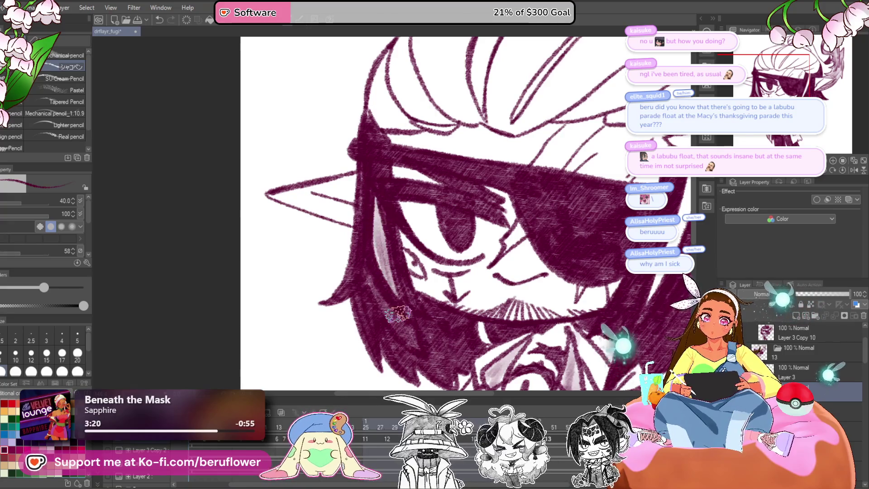
{"action": "scroll", "coordinate": [384, 255], "scroll_direction": "down", "scroll_amount": 2}
{"action": "scroll", "coordinate": [510, 214], "scroll_direction": "up", "scroll_amount": 3}
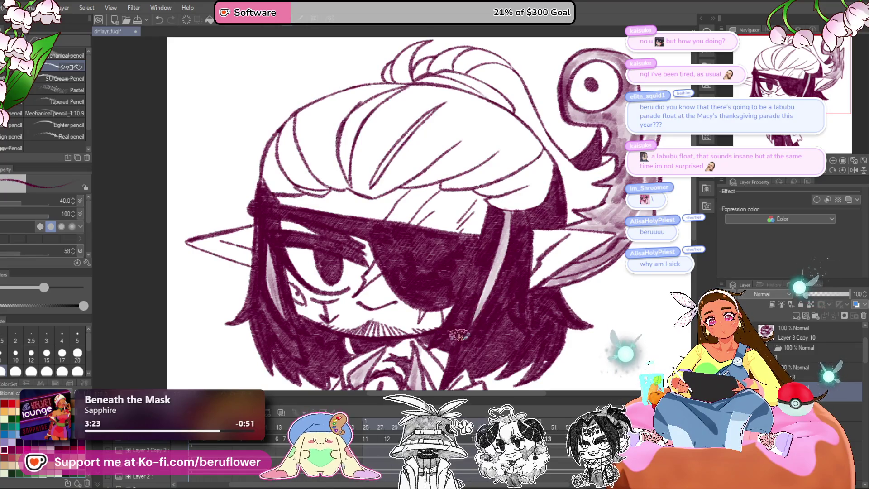
{"action": "scroll", "coordinate": [458, 335], "scroll_direction": "down", "scroll_amount": 3}
{"action": "scroll", "coordinate": [536, 281], "scroll_direction": "up", "scroll_amount": 3}
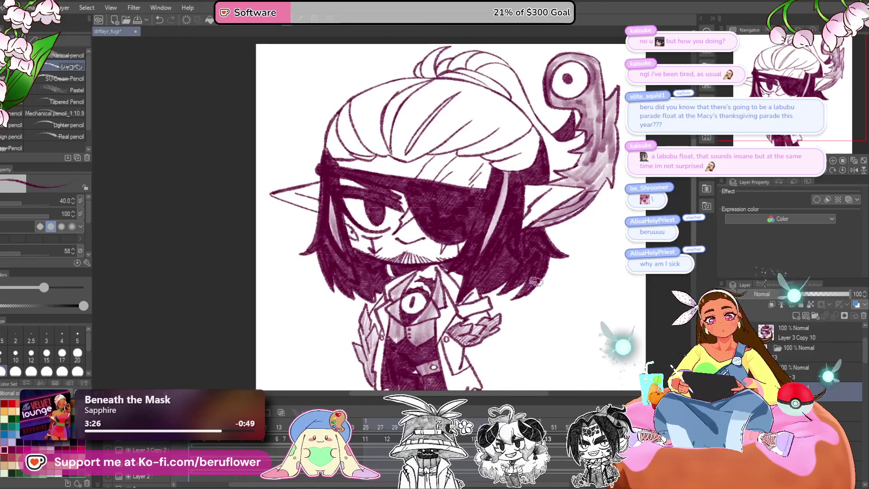
{"action": "left_click_drag", "start_coordinate": [542, 264], "coordinate": [529, 365]}
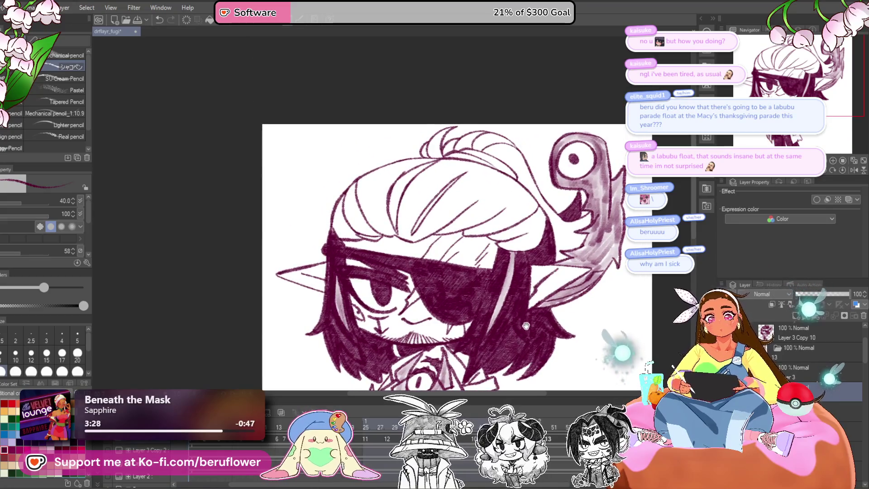
{"action": "scroll", "coordinate": [451, 150], "scroll_direction": "up", "scroll_amount": 4}
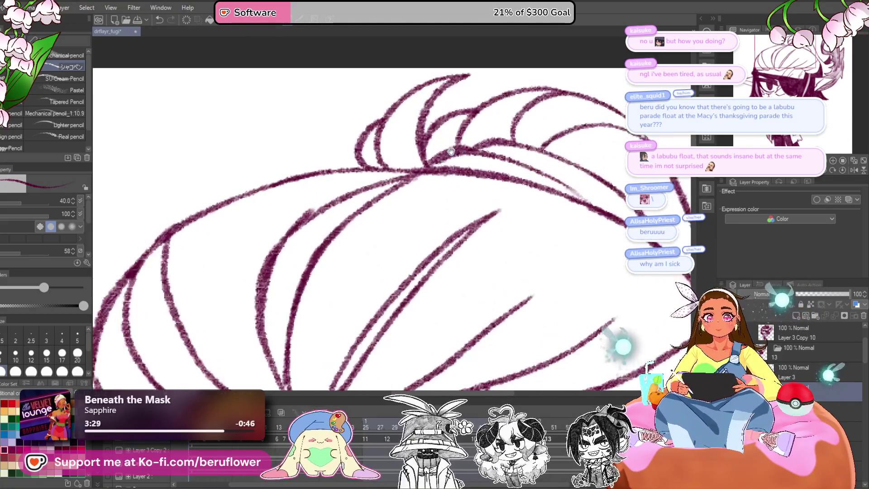
- Thicken the hair tuft's lines and shade it with dense dark pencil hatching
{"action": "mouse_move", "coordinate": [432, 198]}
{"action": "left_mouse_down"}
{"action": "mouse_move", "coordinate": [419, 235]}
{"action": "mouse_move", "coordinate": [441, 253]}
{"action": "mouse_move", "coordinate": [443, 205]}
{"action": "mouse_move", "coordinate": [446, 244]}
{"action": "mouse_move", "coordinate": [408, 202]}
{"action": "mouse_move", "coordinate": [405, 244]}
{"action": "left_mouse_up"}
{"action": "scroll", "coordinate": [405, 244], "scroll_direction": "down", "scroll_amount": 3}
{"action": "scroll", "coordinate": [423, 188], "scroll_direction": "up", "scroll_amount": 4}
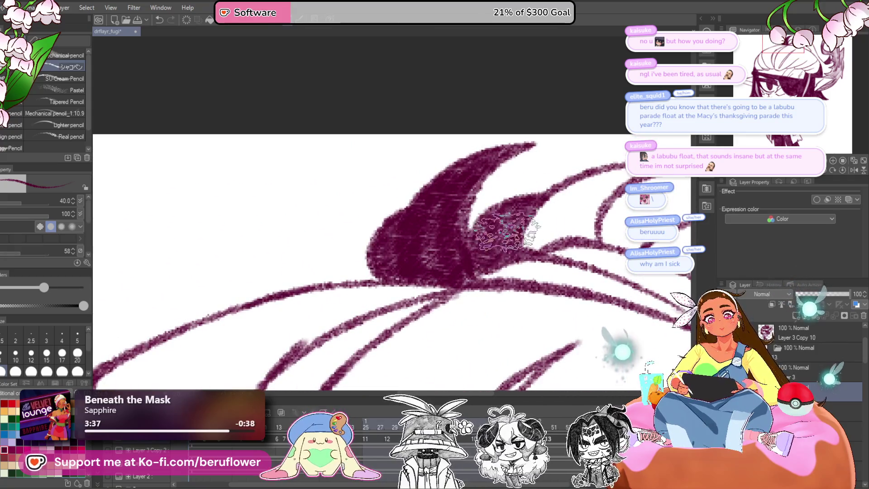
{"action": "scroll", "coordinate": [521, 204], "scroll_direction": "down", "scroll_amount": 3}
{"action": "scroll", "coordinate": [481, 217], "scroll_direction": "up", "scroll_amount": 3}
{"action": "mouse_move", "coordinate": [481, 216]}
{"action": "left_mouse_down"}
{"action": "mouse_move", "coordinate": [642, 208]}
{"action": "mouse_move", "coordinate": [636, 217]}
{"action": "left_mouse_up"}
{"action": "mouse_move", "coordinate": [568, 228]}
{"action": "left_mouse_down"}
{"action": "mouse_move", "coordinate": [534, 236]}
{"action": "mouse_move", "coordinate": [561, 194]}
{"action": "mouse_move", "coordinate": [552, 213]}
{"action": "mouse_move", "coordinate": [602, 191]}
{"action": "left_mouse_up"}
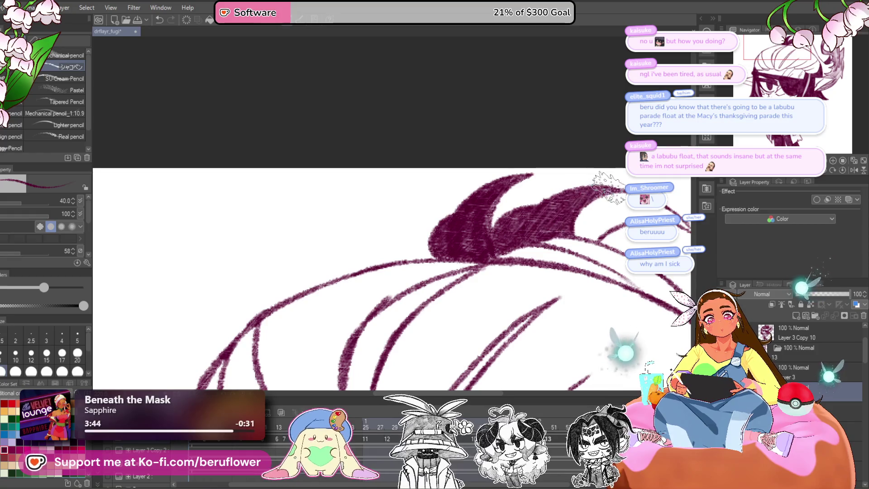
{"action": "scroll", "coordinate": [588, 204], "scroll_direction": "down", "scroll_amount": 3}
{"action": "scroll", "coordinate": [588, 204], "scroll_direction": "up", "scroll_amount": 2}
- Hatch the creature's mouth corner, darken its left edge, then reset the canvas rotation upright
{"action": "left_click_drag", "start_coordinate": [589, 236], "coordinate": [532, 206]}
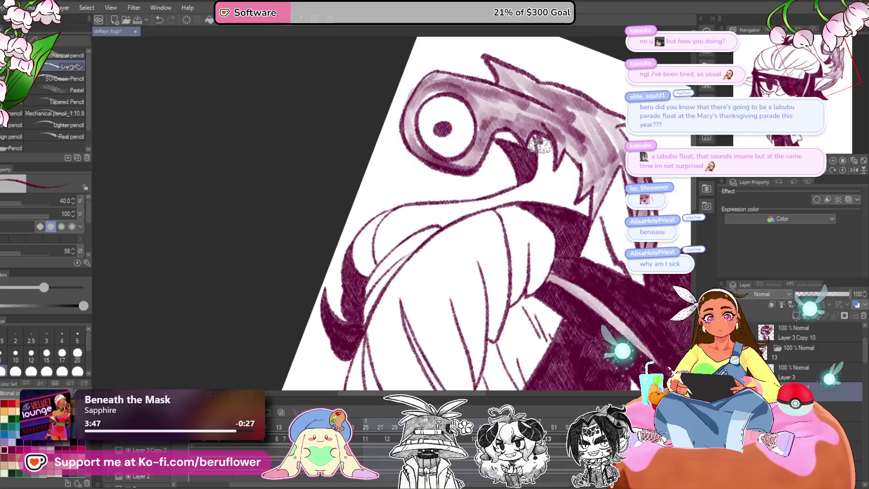
{"action": "mouse_move", "coordinate": [545, 141]}
{"action": "left_mouse_down"}
{"action": "mouse_move", "coordinate": [546, 167]}
{"action": "mouse_move", "coordinate": [572, 149]}
{"action": "left_mouse_up"}
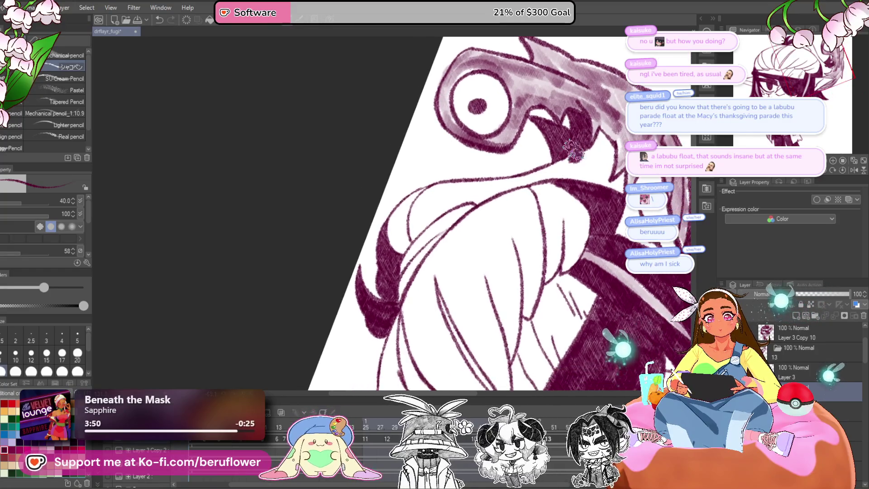
{"action": "mouse_move", "coordinate": [436, 186]}
{"action": "left_mouse_down"}
{"action": "mouse_move", "coordinate": [422, 193]}
{"action": "mouse_move", "coordinate": [438, 195]}
{"action": "left_mouse_up"}
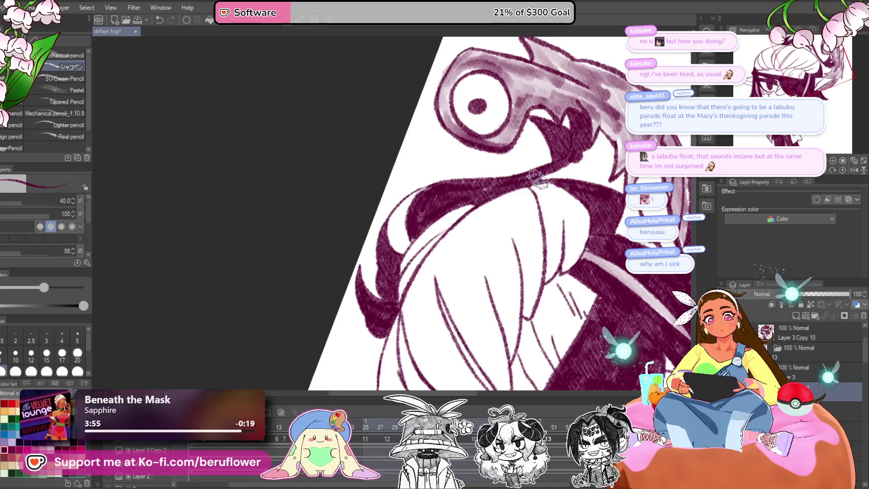
{"action": "left_click_drag", "start_coordinate": [590, 169], "coordinate": [526, 212]}
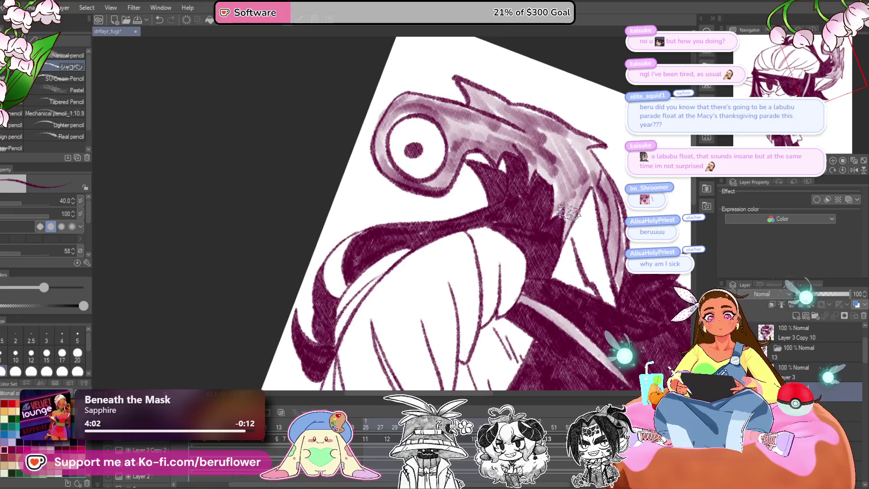
{"action": "scroll", "coordinate": [515, 240], "scroll_direction": "down", "scroll_amount": 3}
{"action": "left_click_drag", "start_coordinate": [643, 258], "coordinate": [574, 252]}
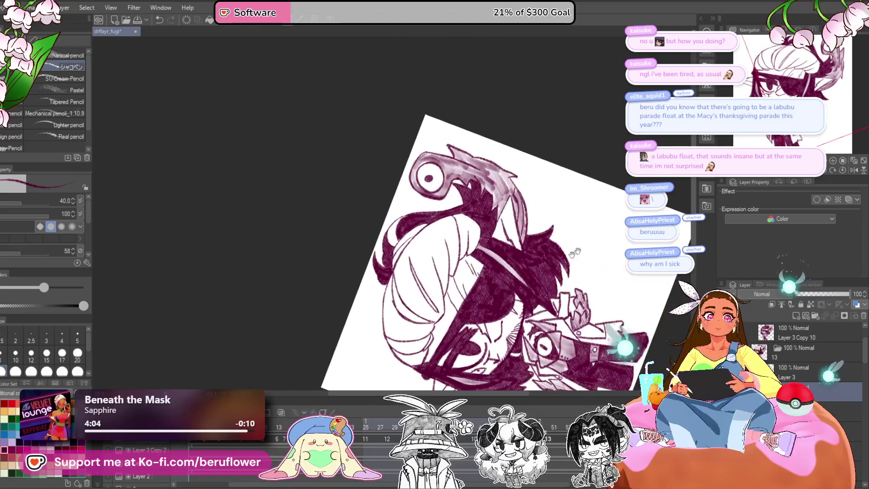
{"action": "left_click", "coordinate": [843, 170]}
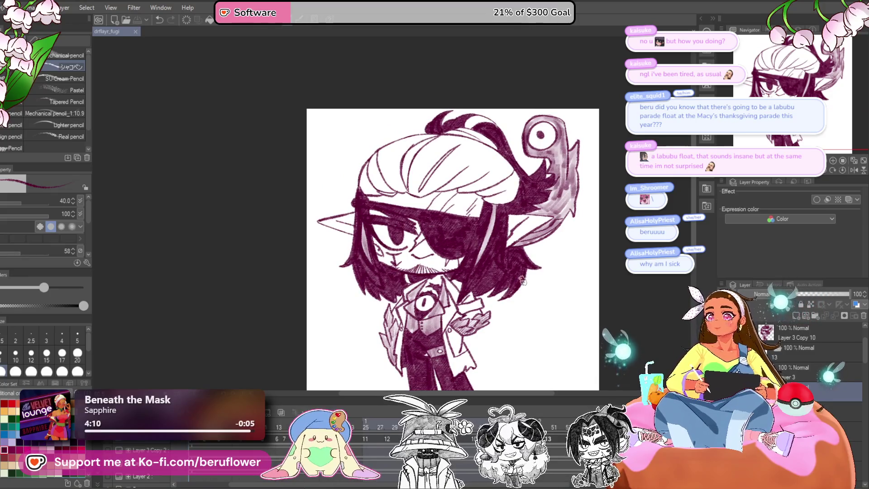
{"action": "scroll", "coordinate": [423, 194], "scroll_direction": "up", "scroll_amount": 5}
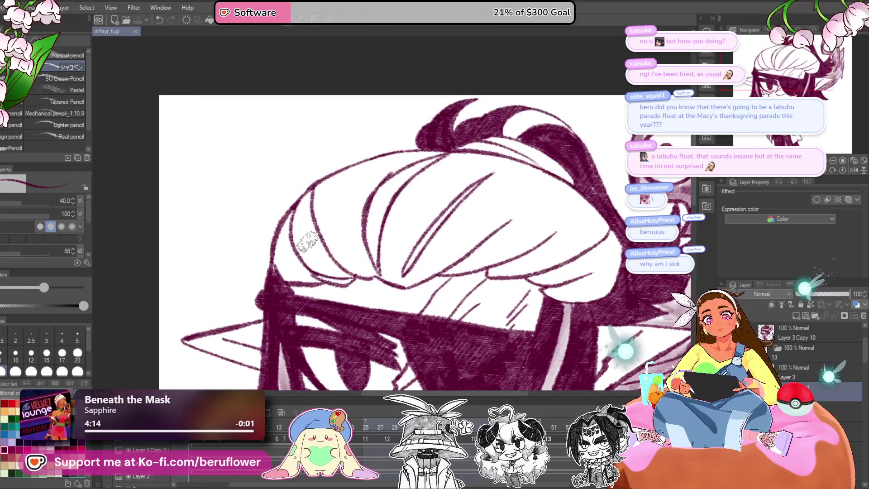
{"action": "scroll", "coordinate": [307, 241], "scroll_direction": "up", "scroll_amount": 2}
- Draw thick strokes along the hair's left curve, upper and inner lines, and hatch the hair area
{"action": "mouse_move", "coordinate": [302, 164]}
{"action": "left_mouse_down"}
{"action": "mouse_move", "coordinate": [330, 252]}
{"action": "mouse_move", "coordinate": [398, 291]}
{"action": "mouse_move", "coordinate": [369, 282]}
{"action": "mouse_move", "coordinate": [300, 290]}
{"action": "mouse_move", "coordinate": [310, 180]}
{"action": "mouse_move", "coordinate": [292, 272]}
{"action": "mouse_move", "coordinate": [329, 283]}
{"action": "left_mouse_up"}
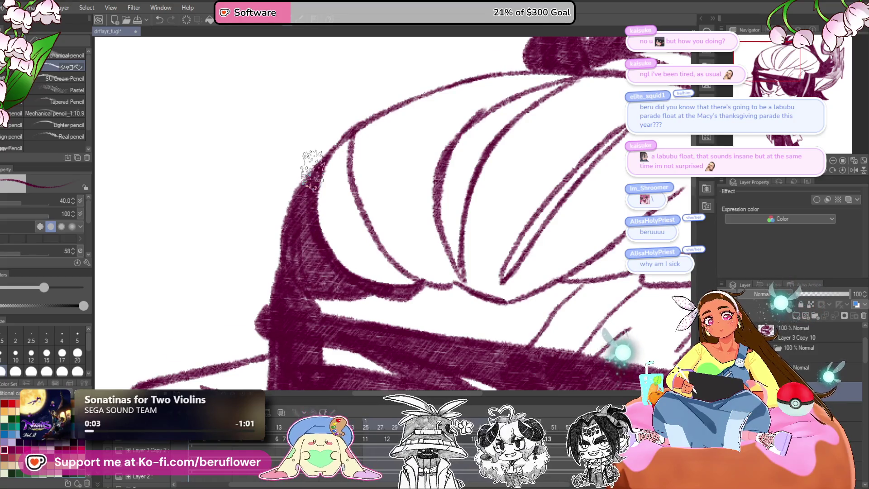
{"action": "scroll", "coordinate": [507, 137], "scroll_direction": "down", "scroll_amount": 1}
{"action": "mouse_move", "coordinate": [498, 114]}
{"action": "left_mouse_down"}
{"action": "mouse_move", "coordinate": [434, 159]}
{"action": "mouse_move", "coordinate": [419, 222]}
{"action": "mouse_move", "coordinate": [449, 283]}
{"action": "left_mouse_up"}
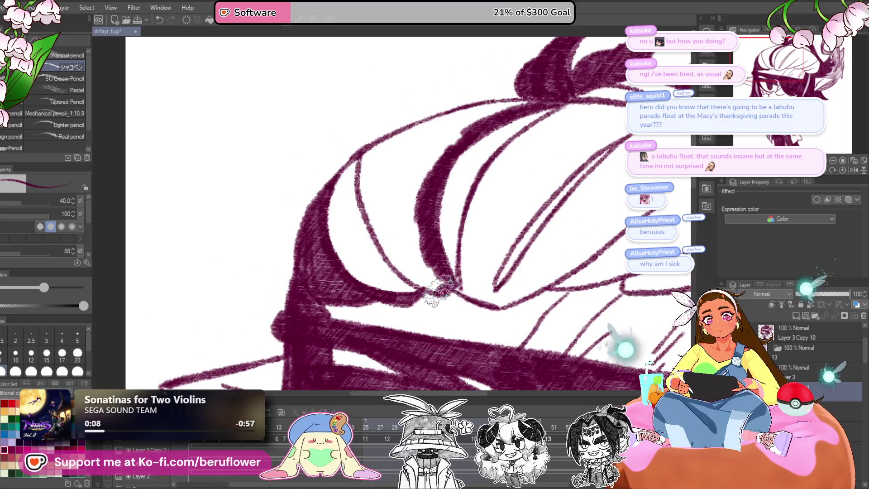
{"action": "left_click_drag", "start_coordinate": [400, 254], "coordinate": [371, 183]}
{"action": "mouse_move", "coordinate": [375, 217]}
{"action": "left_mouse_down"}
{"action": "mouse_move", "coordinate": [372, 153]}
{"action": "mouse_move", "coordinate": [513, 101]}
{"action": "left_mouse_up"}
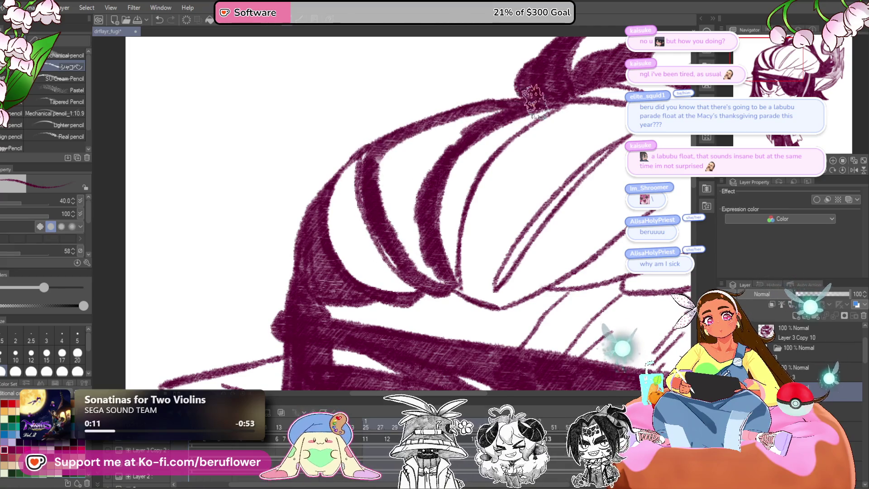
{"action": "mouse_move", "coordinate": [410, 141]}
{"action": "left_mouse_down"}
{"action": "mouse_move", "coordinate": [401, 251]}
{"action": "mouse_move", "coordinate": [433, 268]}
{"action": "mouse_move", "coordinate": [403, 260]}
{"action": "left_mouse_up"}
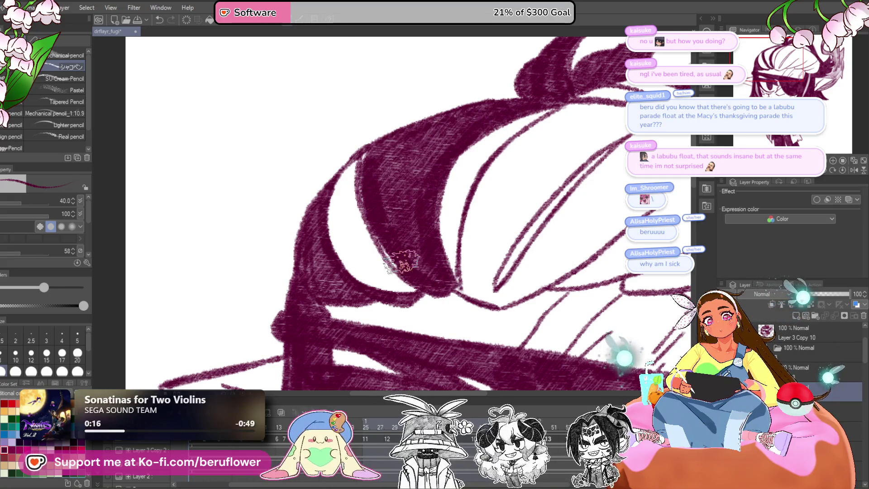
- Hatch along the inner hair edge and strands, and darken the white gap in the hair band
{"action": "left_click_drag", "start_coordinate": [540, 237], "coordinate": [476, 264]}
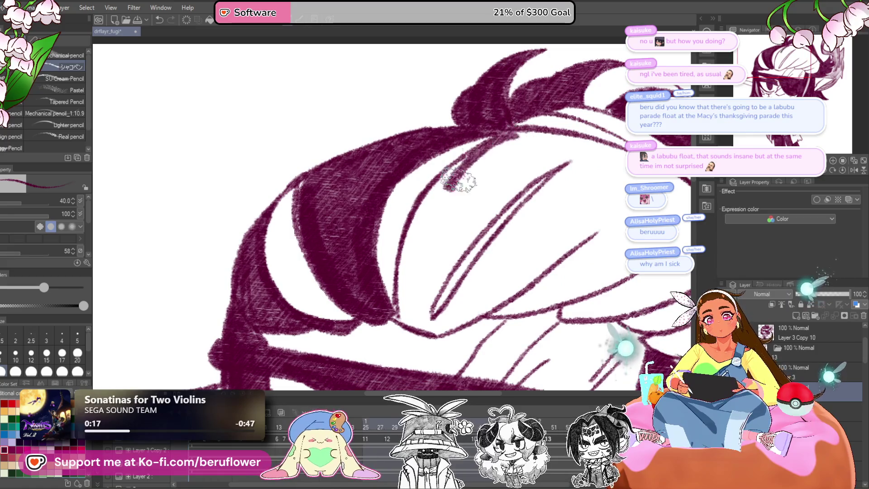
{"action": "left_click_drag", "start_coordinate": [447, 181], "coordinate": [412, 248]}
{"action": "mouse_move", "coordinate": [524, 175]}
{"action": "left_mouse_down"}
{"action": "mouse_move", "coordinate": [465, 208]}
{"action": "mouse_move", "coordinate": [397, 304]}
{"action": "left_mouse_up"}
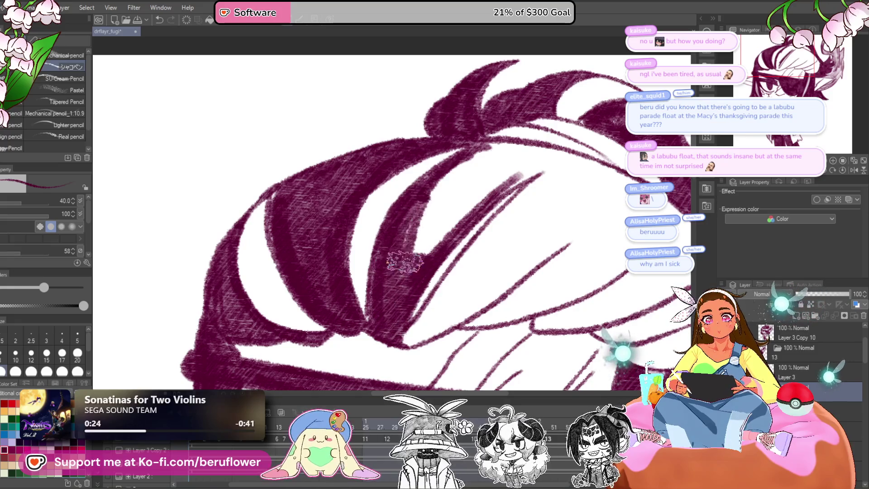
{"action": "mouse_move", "coordinate": [528, 154]}
{"action": "left_mouse_down"}
{"action": "mouse_move", "coordinate": [458, 174]}
{"action": "mouse_move", "coordinate": [512, 164]}
{"action": "left_mouse_up"}
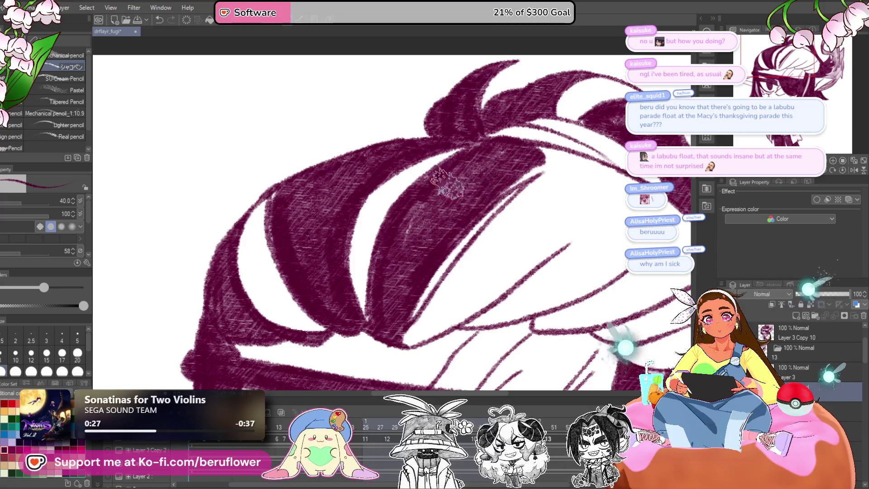
{"action": "scroll", "coordinate": [533, 232], "scroll_direction": "down", "scroll_amount": 2}
{"action": "left_click_drag", "start_coordinate": [533, 233], "coordinate": [492, 234]}
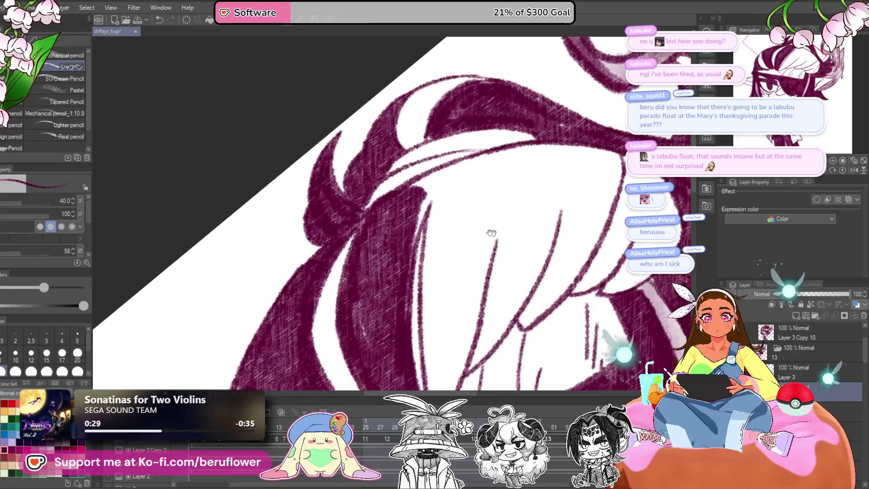
{"action": "left_click_drag", "start_coordinate": [528, 153], "coordinate": [482, 167]}
- Deepen the dark strand's hatching and fill the remaining white gaps in the hair
{"action": "left_click_drag", "start_coordinate": [447, 250], "coordinate": [425, 209]}
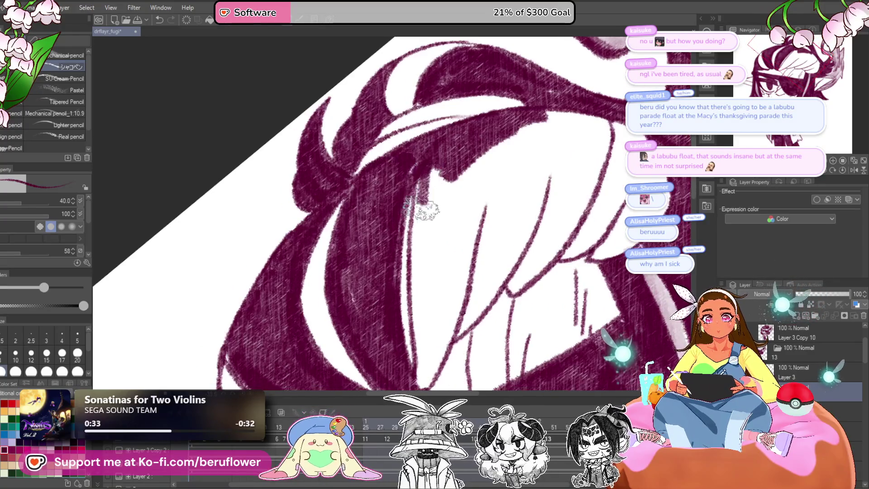
{"action": "left_click_drag", "start_coordinate": [415, 265], "coordinate": [418, 290]}
{"action": "scroll", "coordinate": [414, 281], "scroll_direction": "up", "scroll_amount": 1}
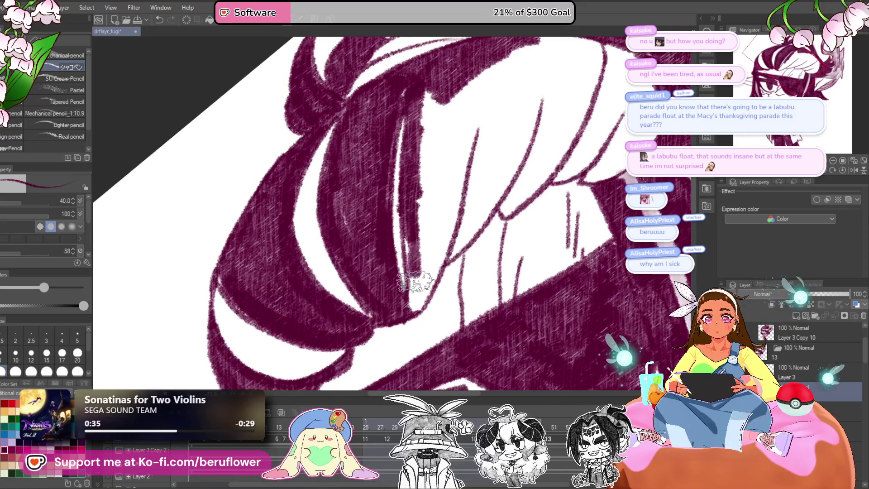
{"action": "mouse_move", "coordinate": [475, 91]}
{"action": "left_mouse_down"}
{"action": "mouse_move", "coordinate": [414, 213]}
{"action": "mouse_move", "coordinate": [415, 272]}
{"action": "mouse_move", "coordinate": [435, 276]}
{"action": "mouse_move", "coordinate": [506, 134]}
{"action": "mouse_move", "coordinate": [455, 167]}
{"action": "mouse_move", "coordinate": [457, 221]}
{"action": "mouse_move", "coordinate": [423, 285]}
{"action": "mouse_move", "coordinate": [462, 140]}
{"action": "mouse_move", "coordinate": [460, 200]}
{"action": "mouse_move", "coordinate": [458, 190]}
{"action": "left_mouse_up"}
{"action": "left_click_drag", "start_coordinate": [512, 197], "coordinate": [476, 235]}
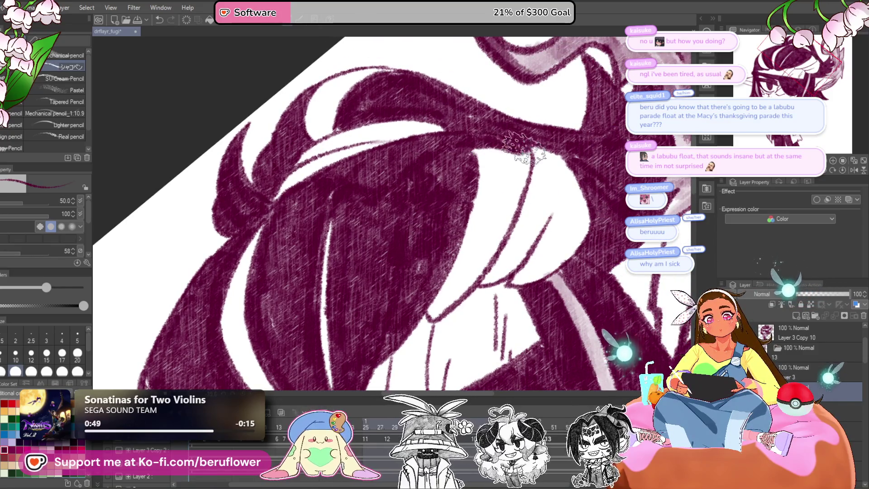
{"action": "mouse_move", "coordinate": [523, 158]}
{"action": "left_mouse_down"}
{"action": "mouse_move", "coordinate": [514, 194]}
{"action": "mouse_move", "coordinate": [458, 300]}
{"action": "mouse_move", "coordinate": [471, 247]}
{"action": "mouse_move", "coordinate": [498, 212]}
{"action": "mouse_move", "coordinate": [466, 152]}
{"action": "mouse_move", "coordinate": [476, 232]}
{"action": "mouse_move", "coordinate": [508, 225]}
{"action": "left_mouse_up"}
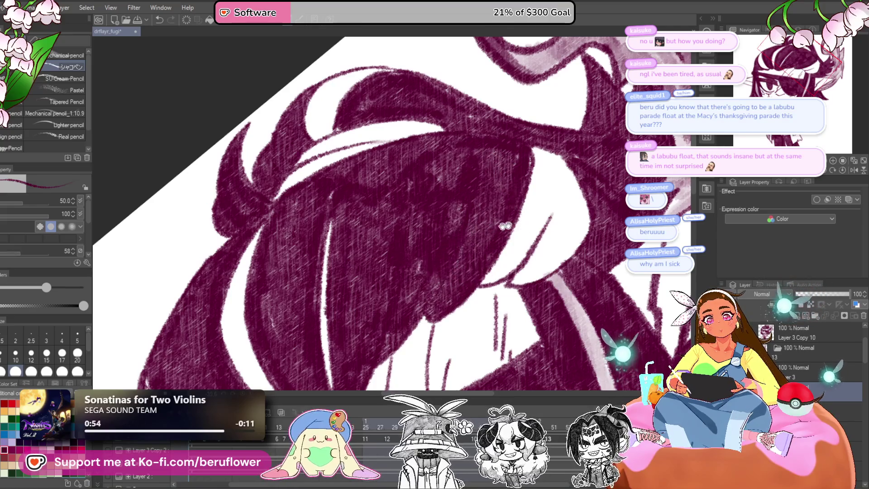
{"action": "left_click_drag", "start_coordinate": [593, 222], "coordinate": [546, 211]}
{"action": "scroll", "coordinate": [382, 263], "scroll_direction": "down", "scroll_amount": 5}
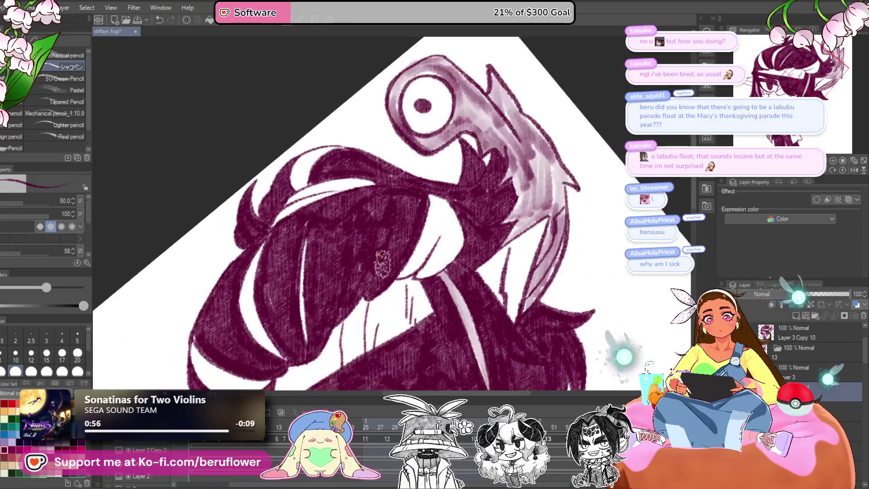
- Pan over the hair, face and creature's eye, then straighten and zoom out to the whole head
{"action": "scroll", "coordinate": [492, 202], "scroll_direction": "up", "scroll_amount": 5}
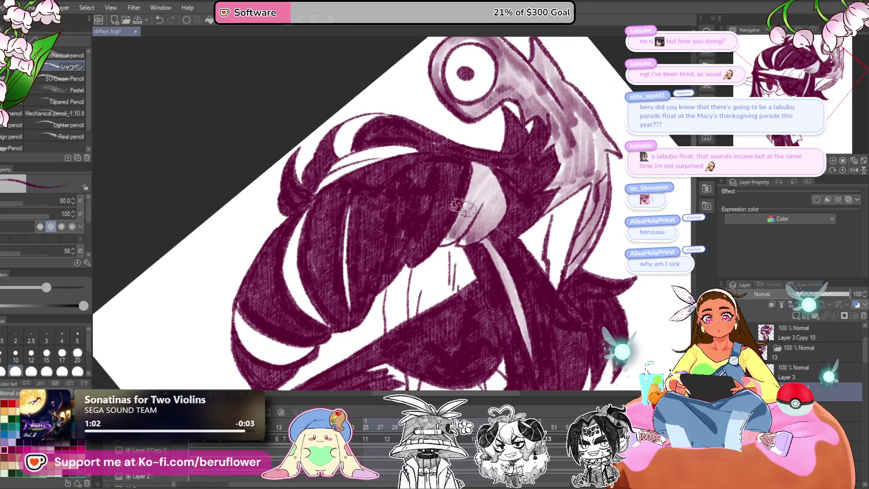
{"action": "left_click_drag", "start_coordinate": [462, 243], "coordinate": [540, 199]}
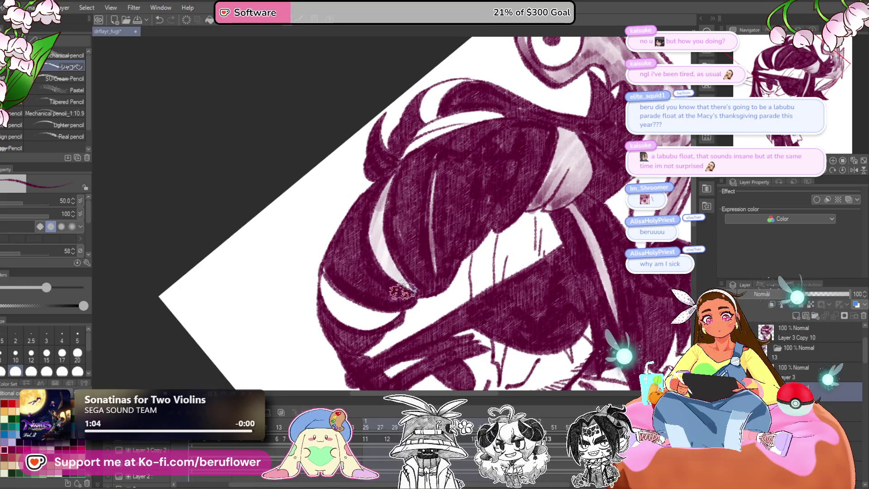
{"action": "left_click_drag", "start_coordinate": [402, 292], "coordinate": [432, 239]}
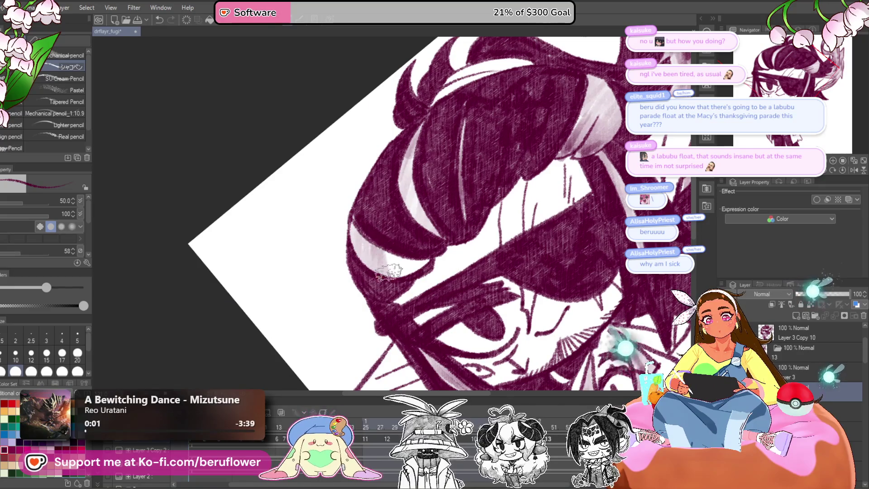
{"action": "mouse_move", "coordinate": [450, 274]}
{"action": "left_mouse_down"}
{"action": "mouse_move", "coordinate": [430, 254]}
{"action": "mouse_move", "coordinate": [387, 282]}
{"action": "left_mouse_up"}
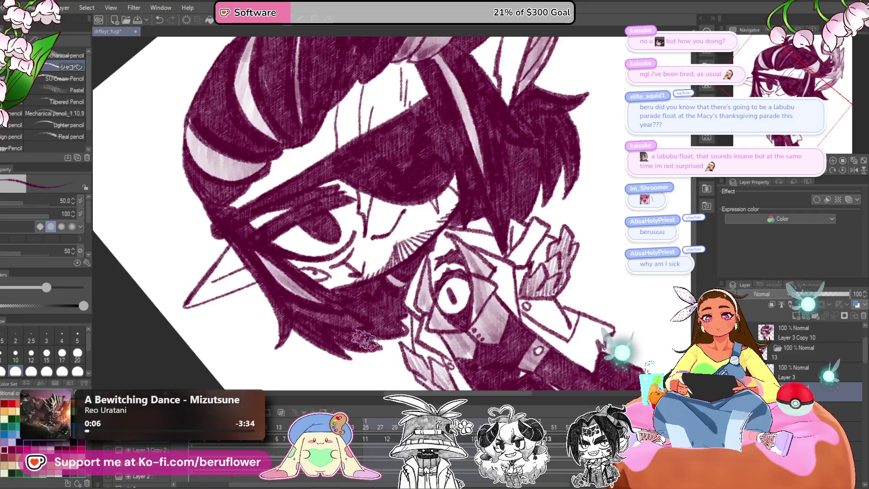
{"action": "scroll", "coordinate": [365, 339], "scroll_direction": "down", "scroll_amount": 5}
{"action": "scroll", "coordinate": [413, 187], "scroll_direction": "up", "scroll_amount": 6}
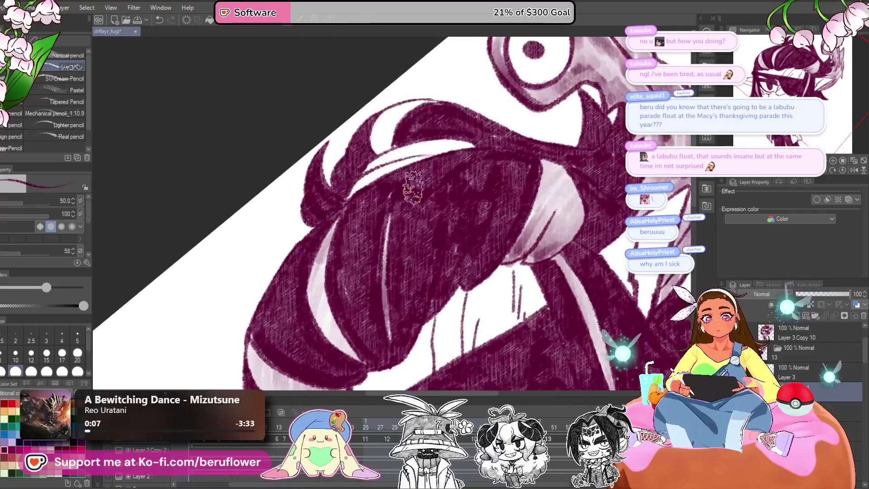
{"action": "left_click_drag", "start_coordinate": [413, 187], "coordinate": [432, 198]}
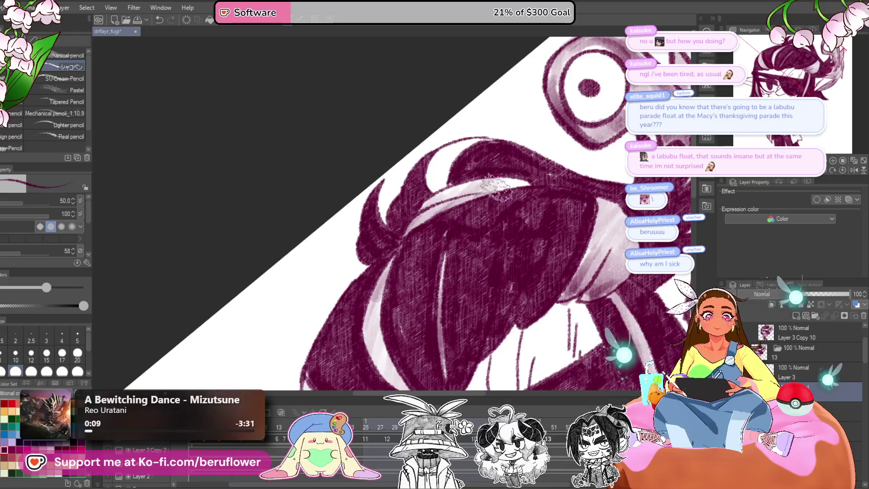
{"action": "left_click_drag", "start_coordinate": [496, 188], "coordinate": [519, 204]}
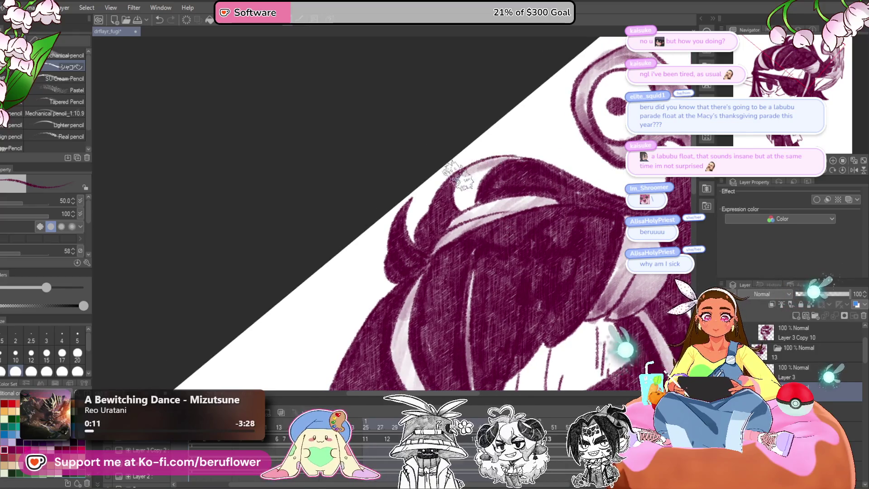
{"action": "left_click_drag", "start_coordinate": [515, 218], "coordinate": [415, 196]}
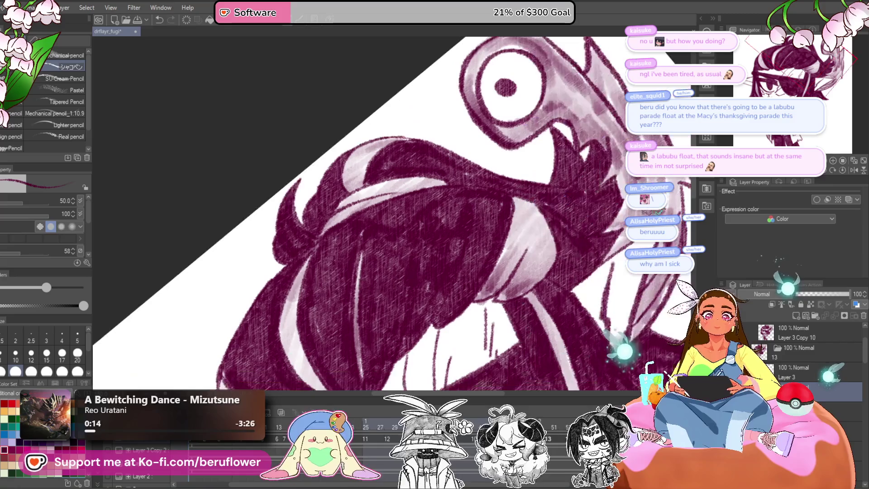
{"action": "key", "text": "ctrl+minus"}
{"action": "key", "text": "ctrl+minus"}
{"action": "key", "text": "ctrl+minus"}
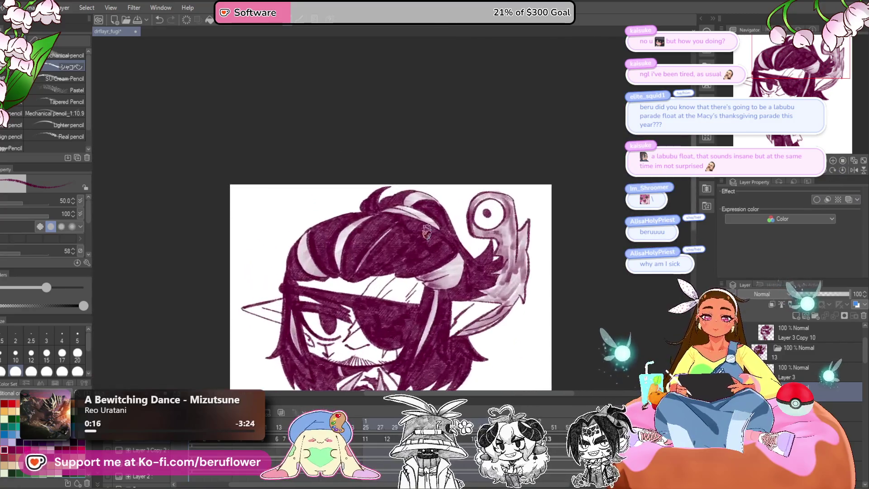
- Save the drawing, stop playback, and step back to animation frame 25
{"action": "scroll", "coordinate": [426, 232], "scroll_direction": "down", "scroll_amount": 3}
{"action": "key", "text": "ctrl+s"}
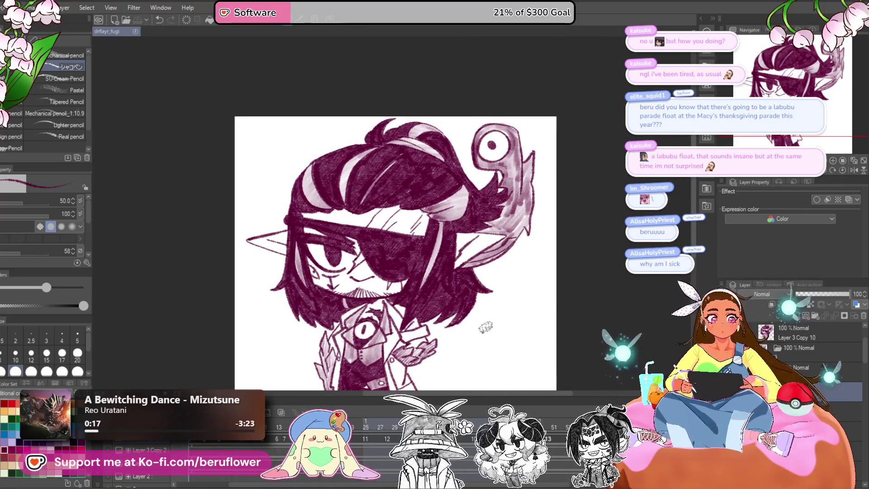
{"action": "scroll", "coordinate": [486, 327], "scroll_direction": "down", "scroll_amount": 2}
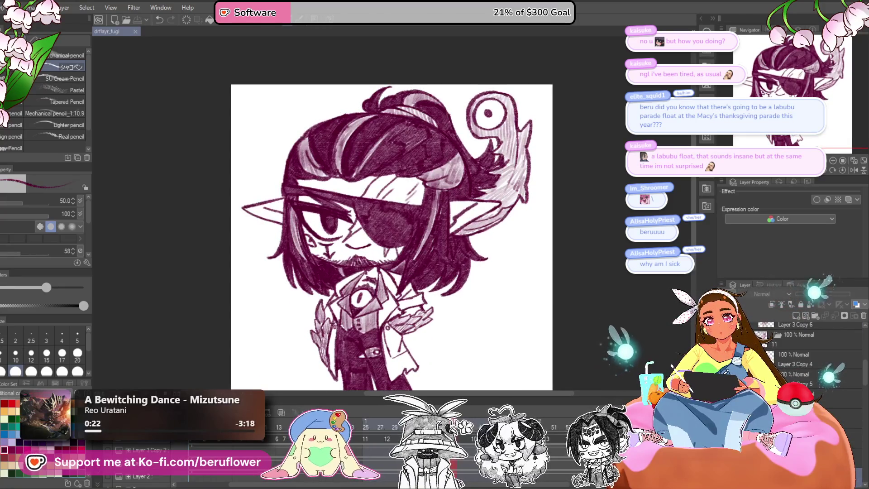
{"action": "left_click", "coordinate": [391, 431]}
{"action": "left_click_drag", "start_coordinate": [390, 430], "coordinate": [368, 433]}
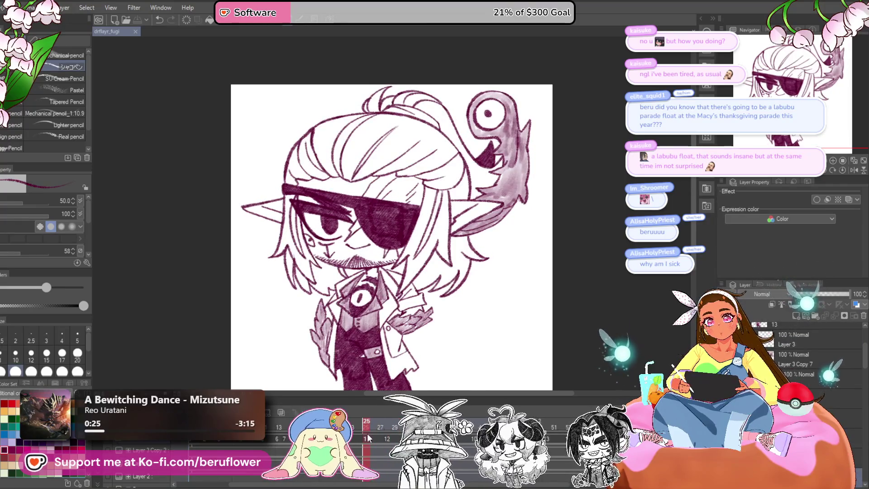
- Move the view near the eyepatch and shade the shadow under the hair lock dark
{"action": "scroll", "coordinate": [484, 279], "scroll_direction": "up", "scroll_amount": 5}
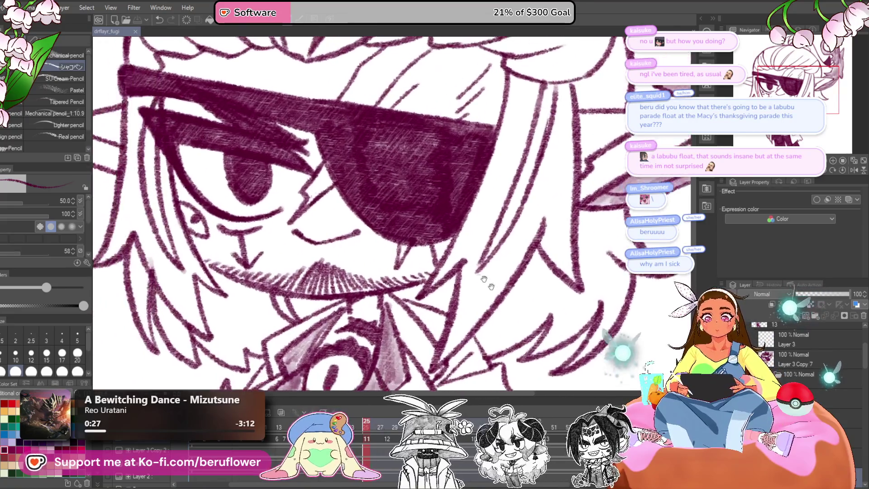
{"action": "left_click_drag", "start_coordinate": [484, 279], "coordinate": [490, 281]}
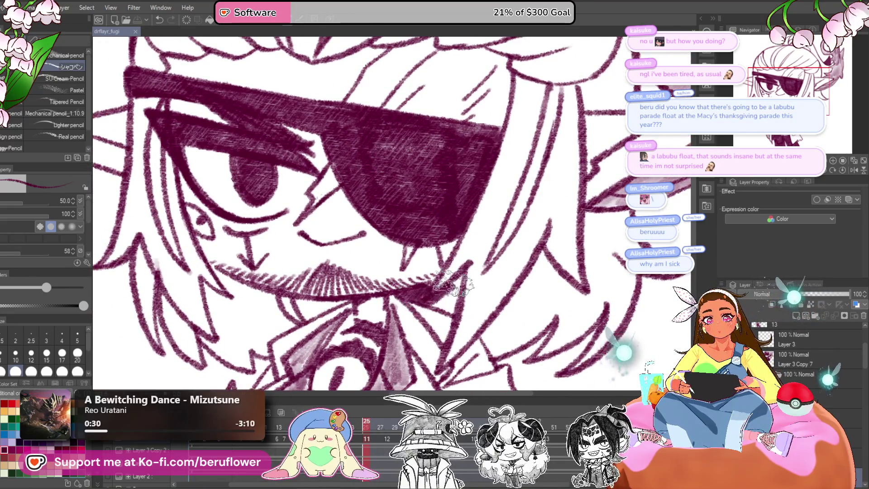
{"action": "left_click_drag", "start_coordinate": [303, 297], "coordinate": [375, 298]}
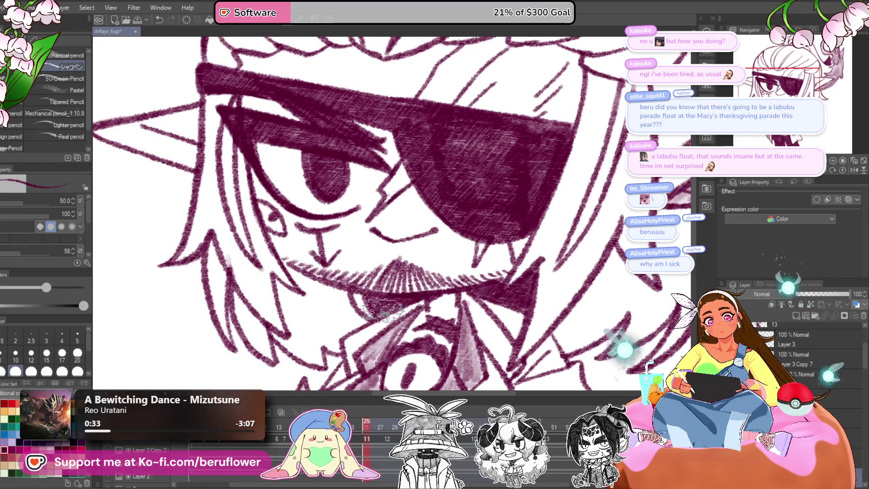
{"action": "scroll", "coordinate": [535, 281], "scroll_direction": "down", "scroll_amount": 3}
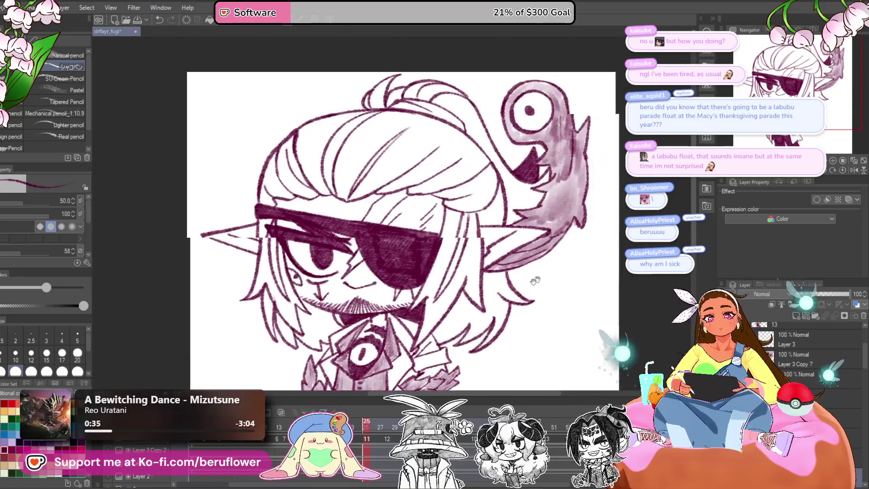
{"action": "scroll", "coordinate": [535, 190], "scroll_direction": "up", "scroll_amount": 3}
{"action": "mouse_move", "coordinate": [438, 235]}
{"action": "left_mouse_down"}
{"action": "mouse_move", "coordinate": [418, 265]}
{"action": "mouse_move", "coordinate": [439, 276]}
{"action": "mouse_move", "coordinate": [456, 218]}
{"action": "mouse_move", "coordinate": [436, 264]}
{"action": "left_mouse_up"}
{"action": "scroll", "coordinate": [448, 231], "scroll_direction": "down", "scroll_amount": 5}
{"action": "scroll", "coordinate": [456, 185], "scroll_direction": "up", "scroll_amount": 4}
- Shade the hair locks and the strand beside the creature dark, and darken the hair's left edge
{"action": "mouse_move", "coordinate": [479, 149]}
{"action": "left_mouse_down"}
{"action": "mouse_move", "coordinate": [430, 231]}
{"action": "mouse_move", "coordinate": [420, 221]}
{"action": "mouse_move", "coordinate": [458, 206]}
{"action": "mouse_move", "coordinate": [452, 240]}
{"action": "left_mouse_up"}
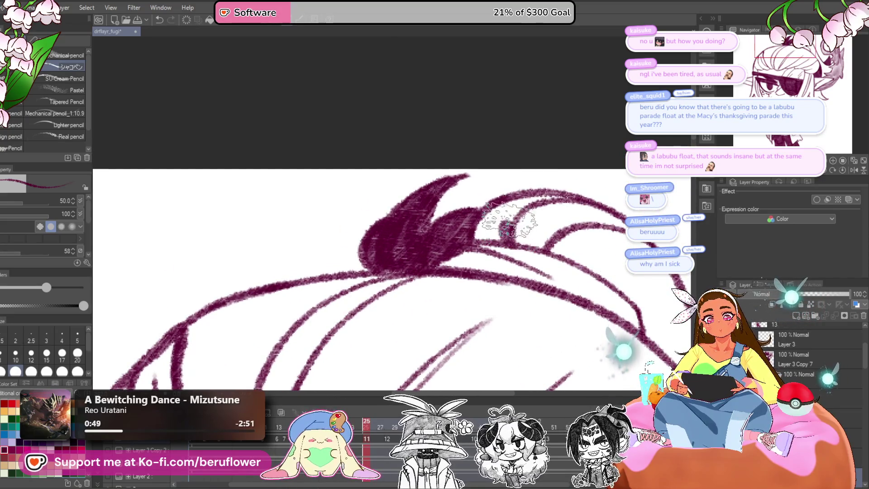
{"action": "left_click_drag", "start_coordinate": [564, 194], "coordinate": [484, 234]}
{"action": "scroll", "coordinate": [496, 233], "scroll_direction": "down", "scroll_amount": 3}
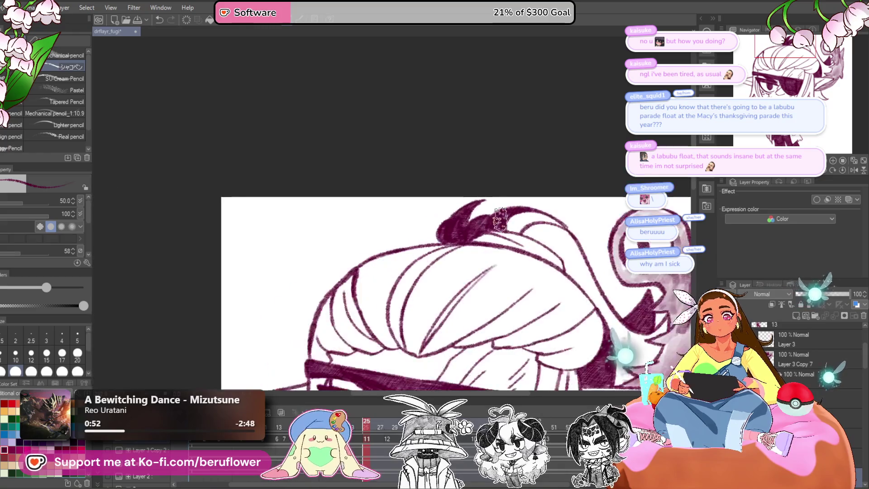
{"action": "scroll", "coordinate": [401, 274], "scroll_direction": "up", "scroll_amount": 5}
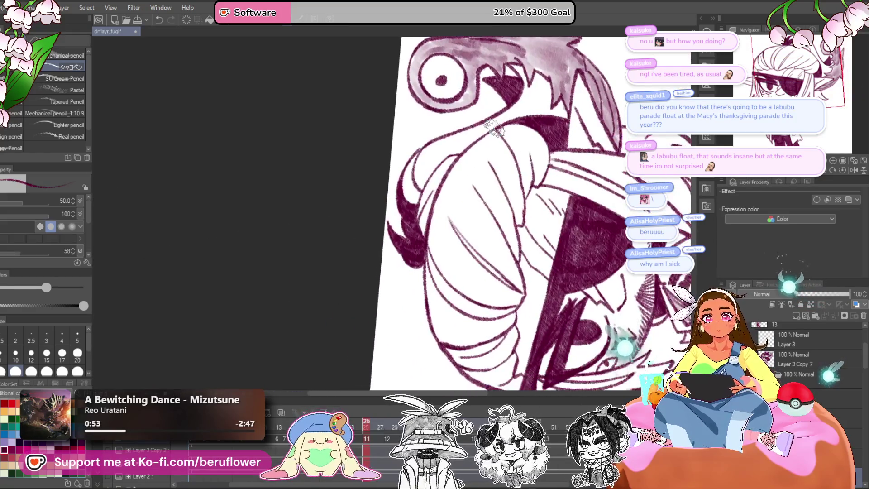
{"action": "left_click_drag", "start_coordinate": [421, 239], "coordinate": [447, 219]}
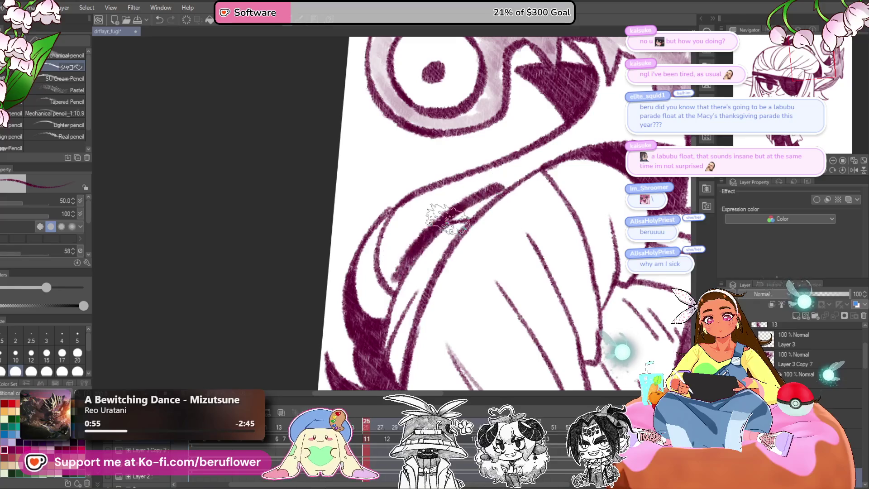
{"action": "left_click_drag", "start_coordinate": [573, 134], "coordinate": [505, 164]}
{"action": "left_click_drag", "start_coordinate": [409, 204], "coordinate": [396, 244]}
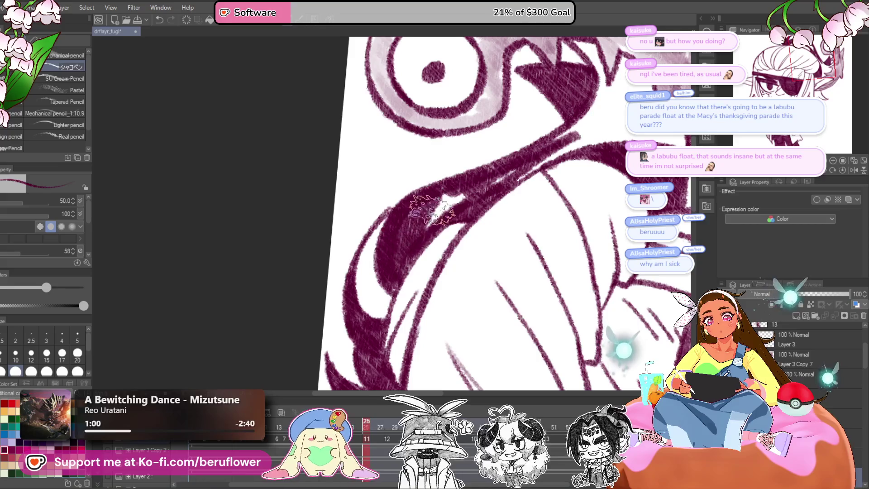
- Extend the dark shading across the hair above the eye, then straighten the view onto the hair top
{"action": "scroll", "coordinate": [457, 206], "scroll_direction": "down", "scroll_amount": 2}
{"action": "mouse_move", "coordinate": [544, 186]}
{"action": "left_mouse_down"}
{"action": "mouse_move", "coordinate": [518, 242]}
{"action": "mouse_move", "coordinate": [527, 231]}
{"action": "mouse_move", "coordinate": [521, 185]}
{"action": "mouse_move", "coordinate": [502, 204]}
{"action": "mouse_move", "coordinate": [523, 208]}
{"action": "mouse_move", "coordinate": [475, 236]}
{"action": "mouse_move", "coordinate": [493, 199]}
{"action": "left_mouse_up"}
{"action": "mouse_move", "coordinate": [471, 172]}
{"action": "left_mouse_down"}
{"action": "mouse_move", "coordinate": [489, 217]}
{"action": "mouse_move", "coordinate": [452, 230]}
{"action": "left_mouse_up"}
{"action": "left_click_drag", "start_coordinate": [498, 263], "coordinate": [524, 247]}
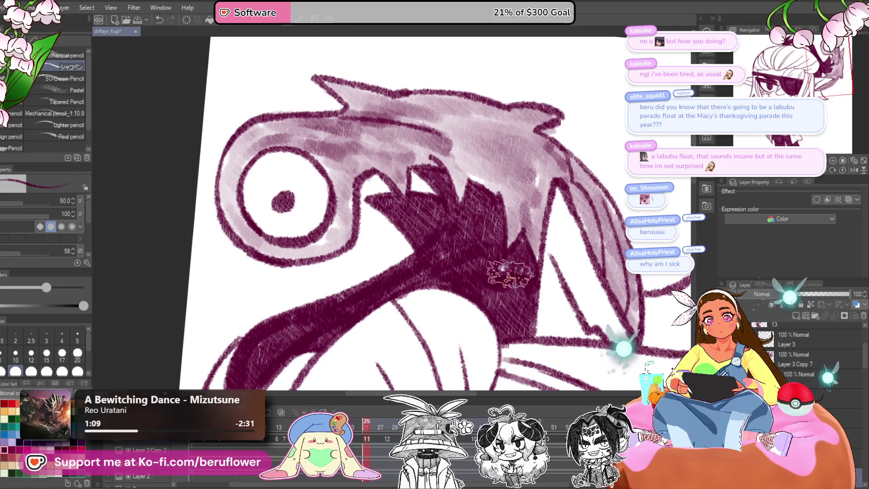
{"action": "scroll", "coordinate": [504, 302], "scroll_direction": "down", "scroll_amount": 5}
{"action": "mouse_move", "coordinate": [504, 302]}
{"action": "left_mouse_down"}
{"action": "mouse_move", "coordinate": [407, 272]}
{"action": "mouse_move", "coordinate": [537, 271]}
{"action": "left_mouse_up"}
{"action": "scroll", "coordinate": [388, 190], "scroll_direction": "up", "scroll_amount": 5}
{"action": "scroll", "coordinate": [388, 190], "scroll_direction": "down", "scroll_amount": 3}
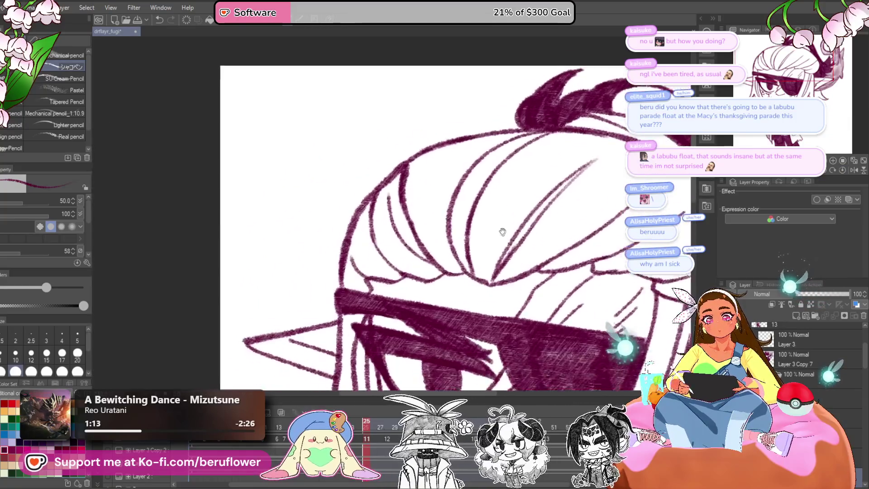
{"action": "left_click_drag", "start_coordinate": [405, 230], "coordinate": [409, 191]}
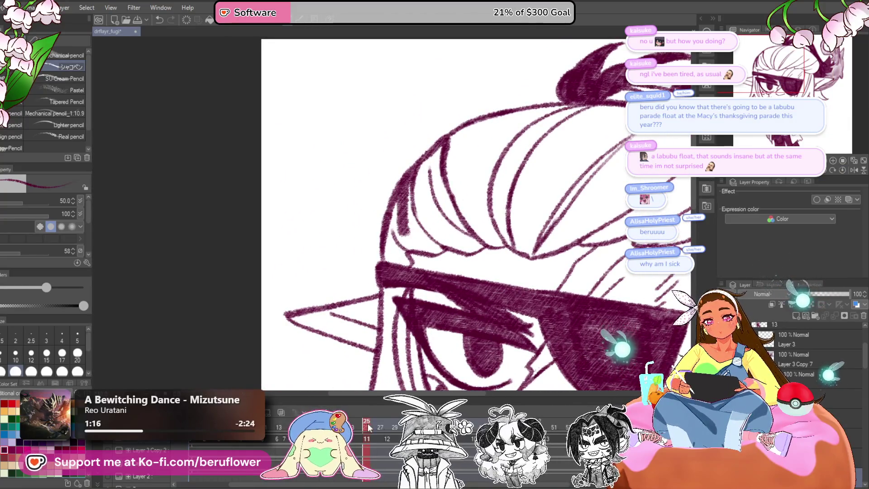
{"action": "left_click", "coordinate": [374, 425]}
{"action": "left_click", "coordinate": [379, 426]}
{"action": "left_click", "coordinate": [386, 428]}
{"action": "left_click", "coordinate": [368, 431]}
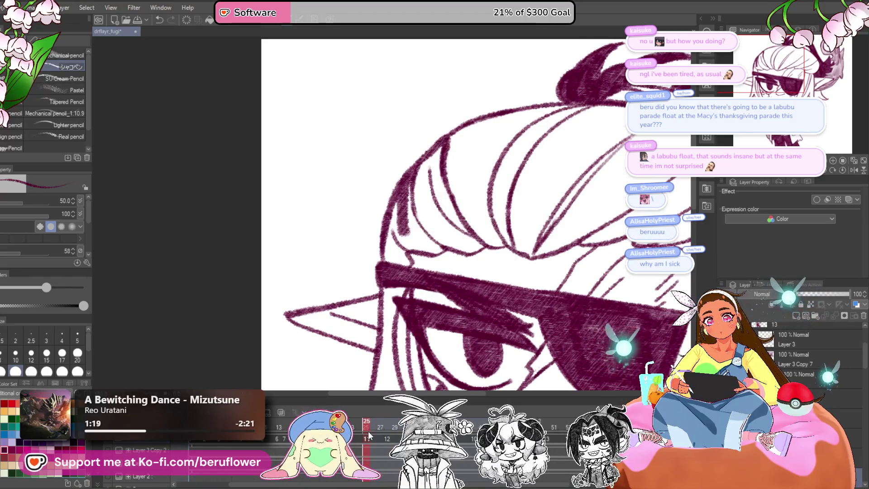
{"action": "key", "text": "space"}
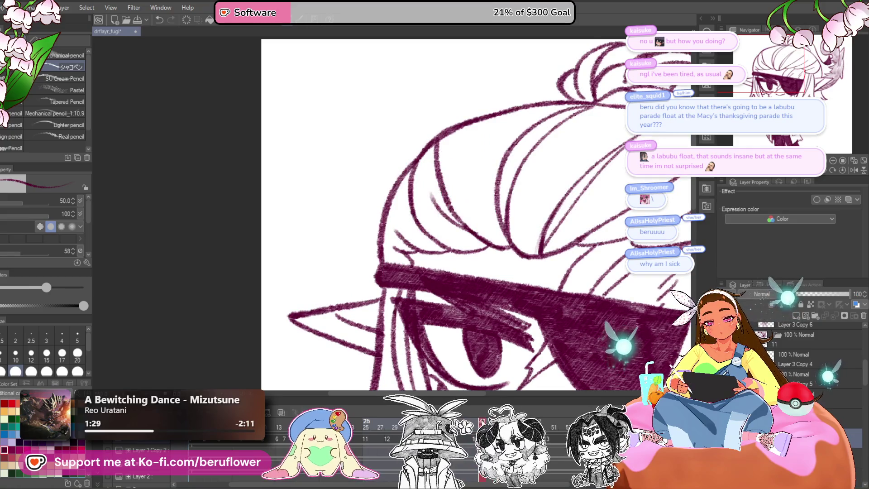
{"action": "mouse_move", "coordinate": [421, 170]}
{"action": "left_mouse_down"}
{"action": "mouse_move", "coordinate": [418, 190]}
{"action": "mouse_move", "coordinate": [458, 235]}
{"action": "mouse_move", "coordinate": [419, 188]}
{"action": "left_mouse_up"}
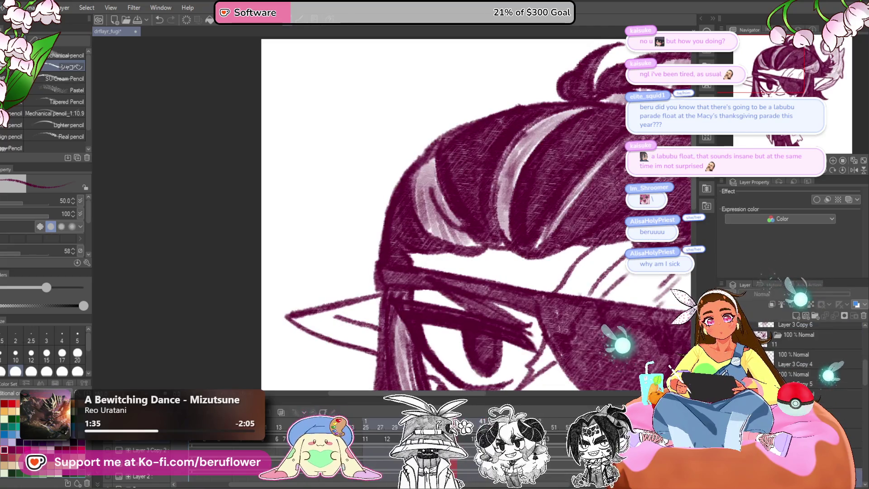
{"action": "left_click_drag", "start_coordinate": [447, 164], "coordinate": [397, 181]}
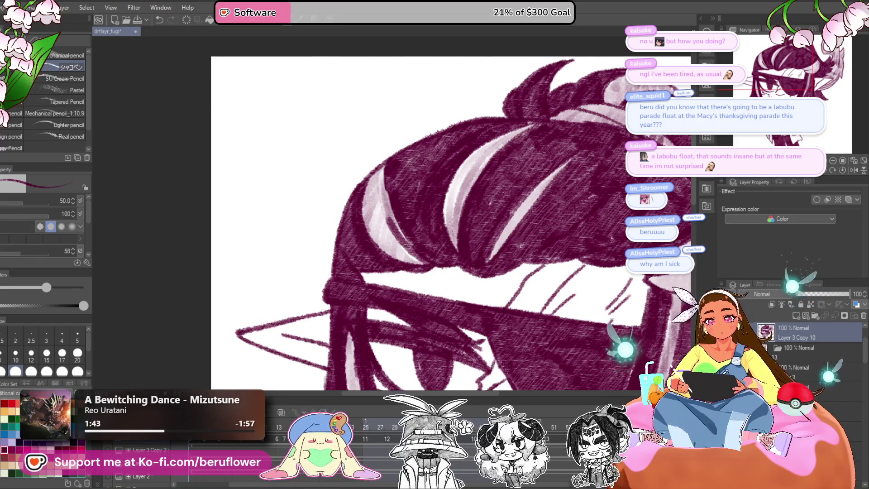
{"action": "key", "text": "ctrl+z"}
{"action": "key", "text": "ctrl+z"}
{"action": "key", "text": "ctrl+z"}
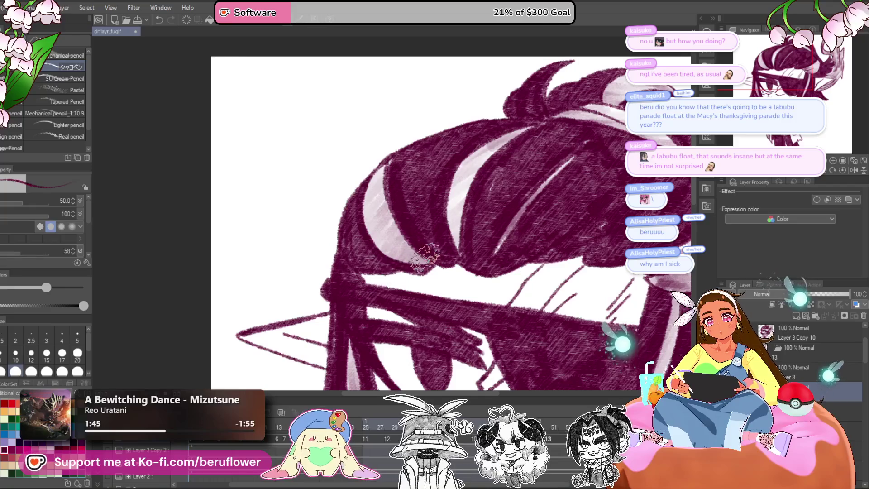
{"action": "key", "text": "Right"}
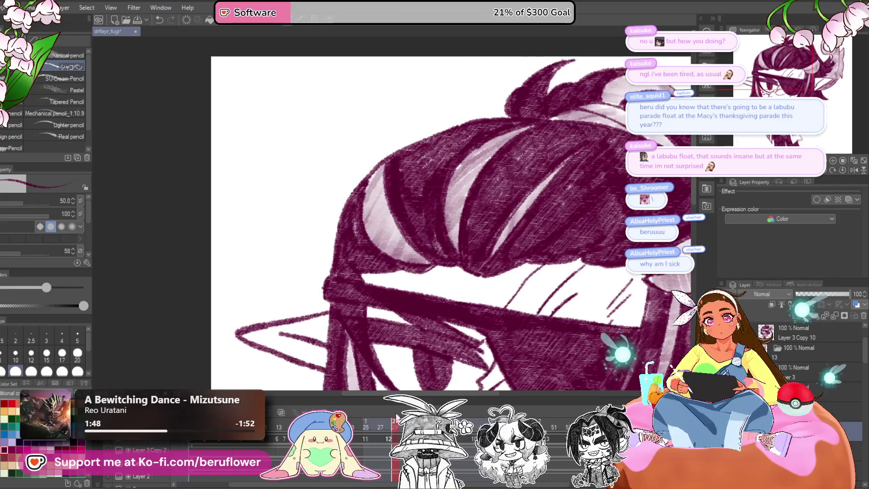
{"action": "left_click", "coordinate": [379, 423]}
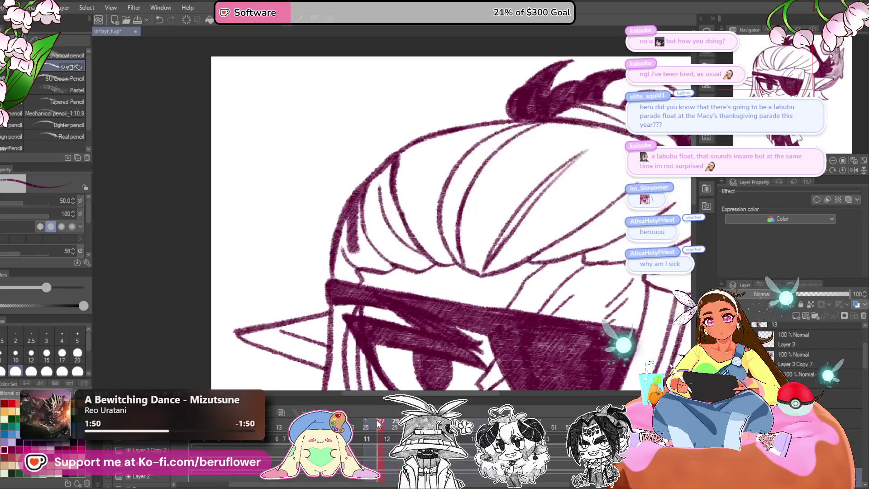
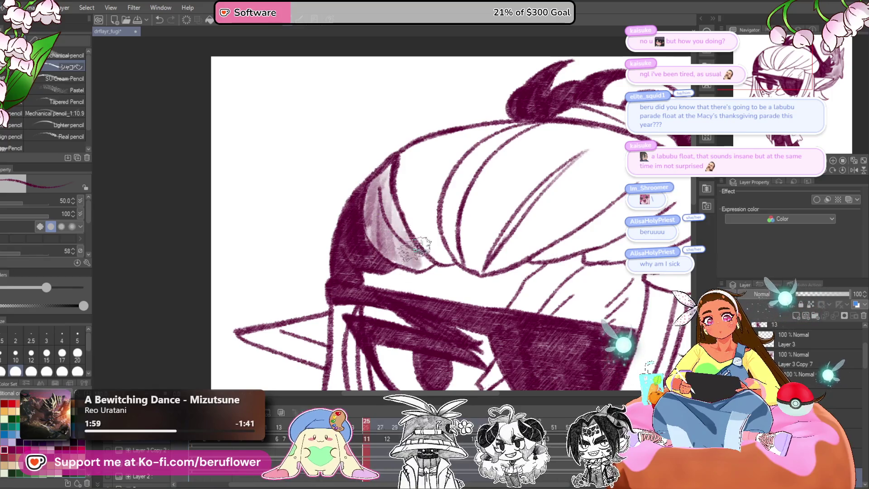
- Hatch dense dark pencil strokes down the upper hair and into the central strand's white gap
{"action": "scroll", "coordinate": [416, 112], "scroll_direction": "up", "scroll_amount": 1}
{"action": "mouse_move", "coordinate": [410, 183]}
{"action": "left_mouse_down"}
{"action": "mouse_move", "coordinate": [436, 270]}
{"action": "mouse_move", "coordinate": [476, 154]}
{"action": "mouse_move", "coordinate": [525, 136]}
{"action": "left_mouse_up"}
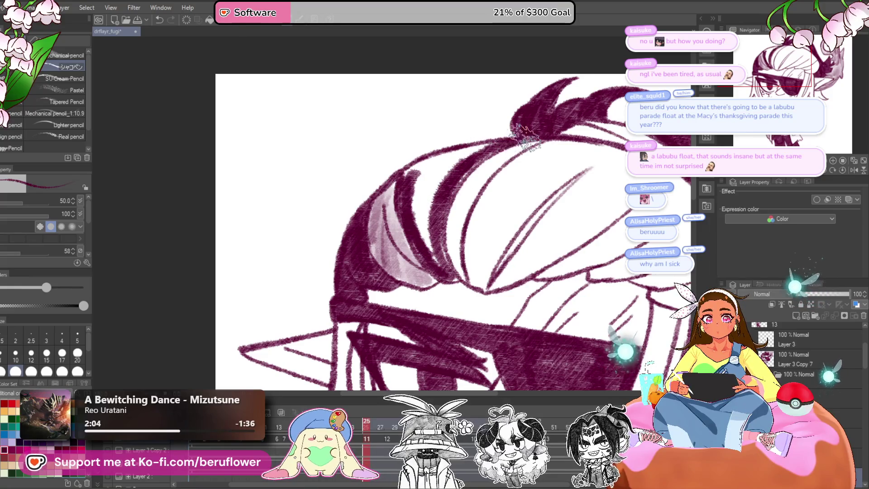
{"action": "left_click_drag", "start_coordinate": [465, 156], "coordinate": [520, 130]}
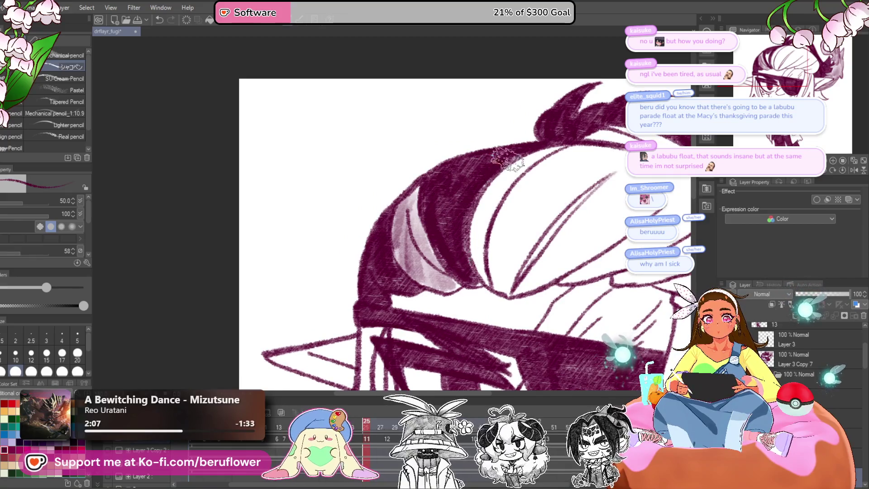
{"action": "left_click_drag", "start_coordinate": [589, 164], "coordinate": [574, 181]}
{"action": "left_click_drag", "start_coordinate": [586, 148], "coordinate": [525, 188]}
{"action": "left_click_drag", "start_coordinate": [553, 162], "coordinate": [484, 274]}
{"action": "mouse_move", "coordinate": [520, 208]}
{"action": "left_mouse_down"}
{"action": "mouse_move", "coordinate": [487, 307]}
{"action": "mouse_move", "coordinate": [465, 305]}
{"action": "left_mouse_up"}
{"action": "left_click_drag", "start_coordinate": [511, 245], "coordinate": [446, 324]}
{"action": "left_click_drag", "start_coordinate": [489, 263], "coordinate": [584, 187]}
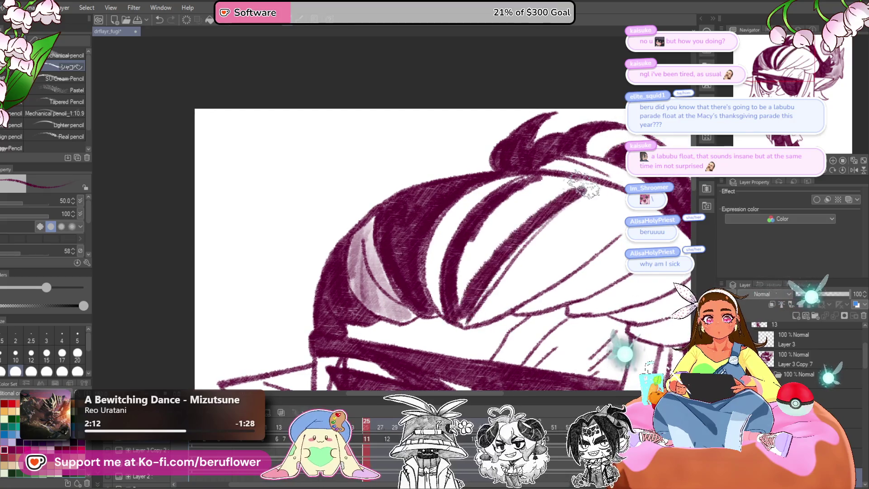
{"action": "mouse_move", "coordinate": [475, 233]}
{"action": "left_mouse_down"}
{"action": "mouse_move", "coordinate": [562, 181]}
{"action": "mouse_move", "coordinate": [489, 254]}
{"action": "mouse_move", "coordinate": [460, 250]}
{"action": "mouse_move", "coordinate": [458, 269]}
{"action": "left_mouse_up"}
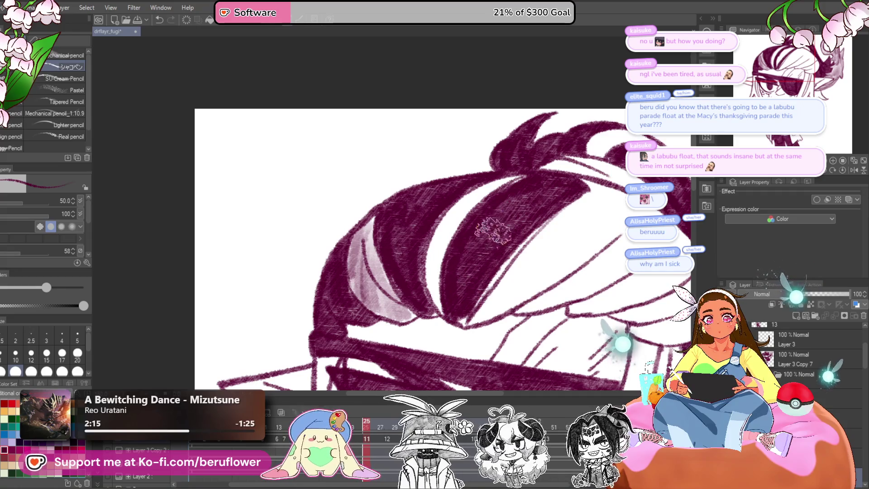
- Scribble over the white highlight strip and fill the right side of the hair with shading
{"action": "scroll", "coordinate": [459, 306], "scroll_direction": "down", "scroll_amount": 1}
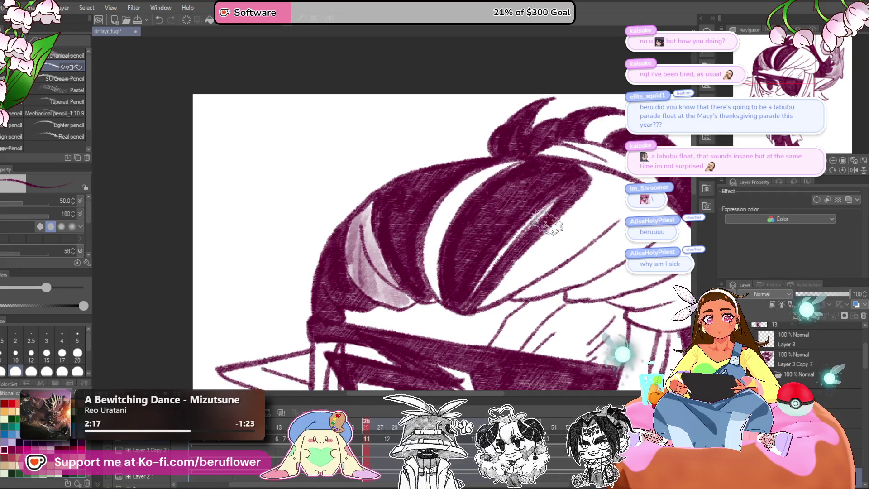
{"action": "mouse_move", "coordinate": [498, 281]}
{"action": "left_mouse_down"}
{"action": "mouse_move", "coordinate": [588, 204]}
{"action": "mouse_move", "coordinate": [582, 176]}
{"action": "mouse_move", "coordinate": [530, 240]}
{"action": "mouse_move", "coordinate": [534, 227]}
{"action": "mouse_move", "coordinate": [496, 230]}
{"action": "left_mouse_up"}
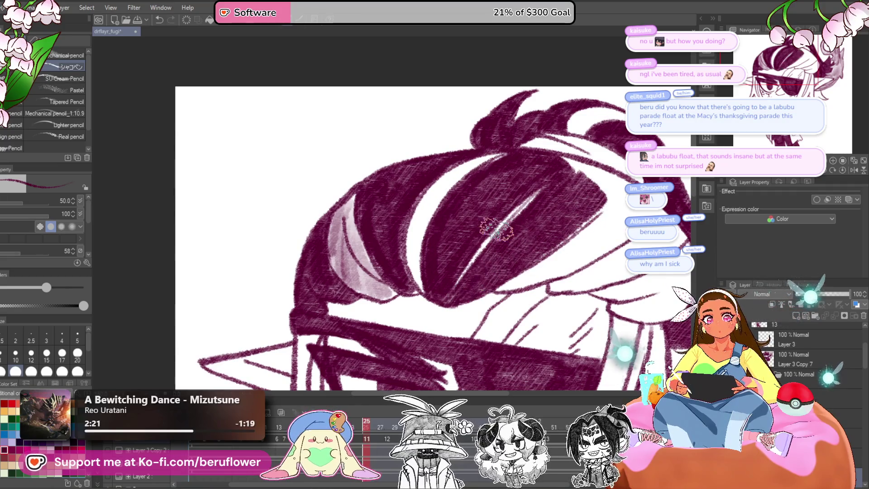
{"action": "left_click_drag", "start_coordinate": [596, 208], "coordinate": [589, 195]}
{"action": "mouse_move", "coordinate": [547, 228]}
{"action": "left_mouse_down"}
{"action": "mouse_move", "coordinate": [591, 219]}
{"action": "mouse_move", "coordinate": [598, 233]}
{"action": "left_mouse_up"}
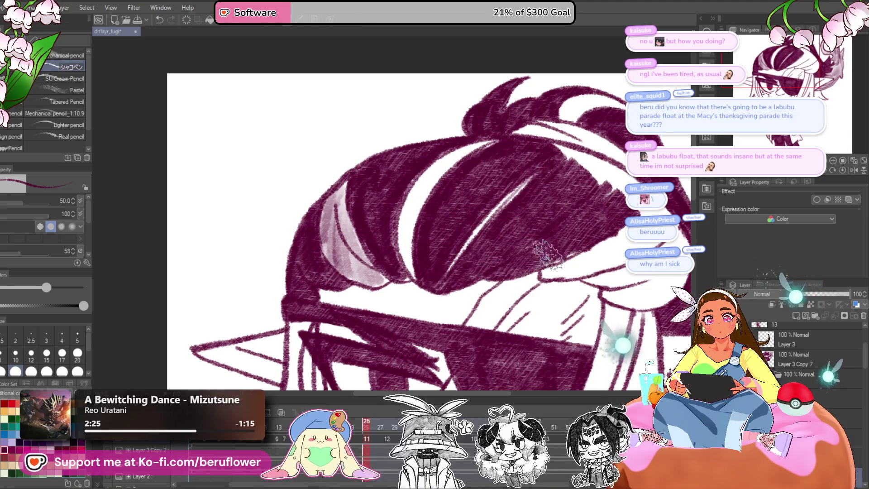
{"action": "mouse_move", "coordinate": [554, 273]}
{"action": "left_mouse_down"}
{"action": "mouse_move", "coordinate": [629, 217]}
{"action": "mouse_move", "coordinate": [573, 231]}
{"action": "mouse_move", "coordinate": [604, 213]}
{"action": "left_mouse_up"}
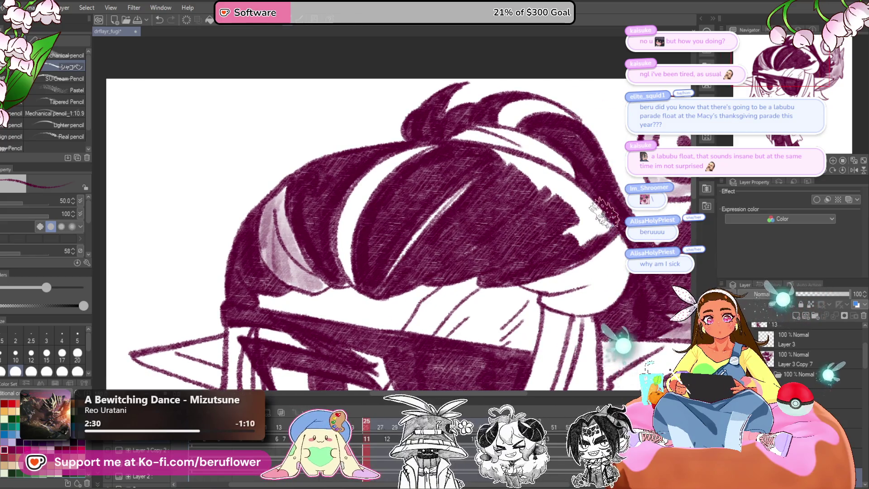
{"action": "mouse_move", "coordinate": [536, 165]}
{"action": "left_mouse_down"}
{"action": "mouse_move", "coordinate": [559, 210]}
{"action": "mouse_move", "coordinate": [602, 228]}
{"action": "left_mouse_up"}
{"action": "left_click_drag", "start_coordinate": [552, 177], "coordinate": [566, 206]}
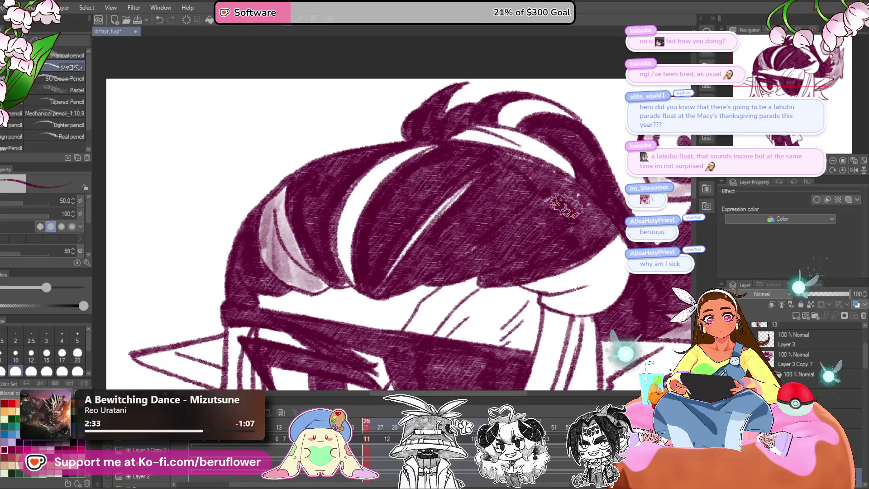
{"action": "scroll", "coordinate": [589, 244], "scroll_direction": "down", "scroll_amount": 5}
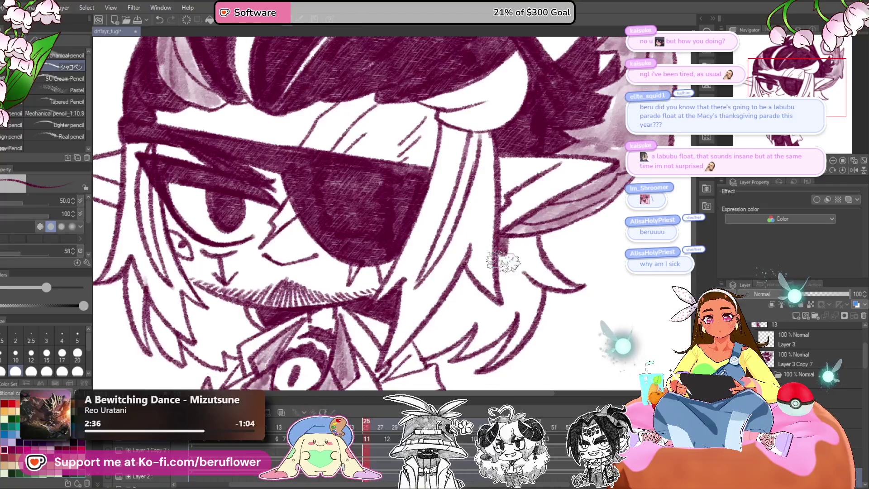
- Shade the hair below the ear and beside the face with dark strokes down to the jaw
{"action": "mouse_move", "coordinate": [514, 253]}
{"action": "left_mouse_down"}
{"action": "mouse_move", "coordinate": [546, 278]}
{"action": "mouse_move", "coordinate": [521, 270]}
{"action": "left_mouse_up"}
{"action": "scroll", "coordinate": [544, 269], "scroll_direction": "down", "scroll_amount": 1}
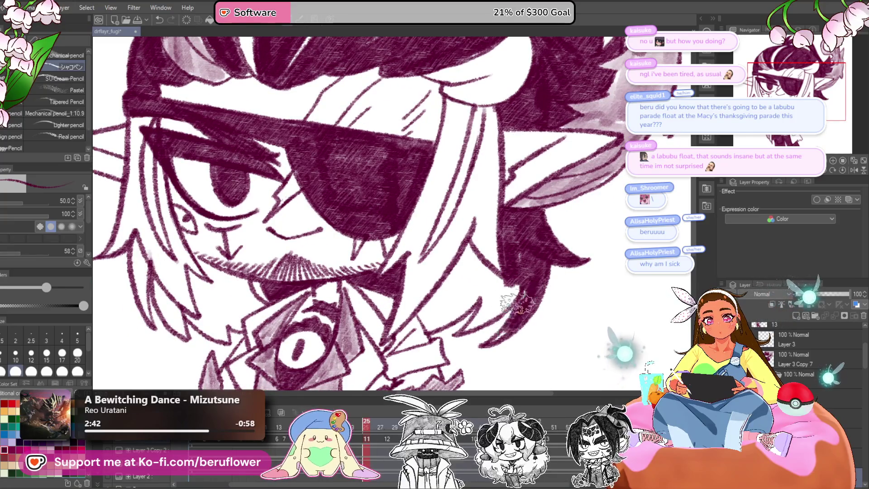
{"action": "left_click_drag", "start_coordinate": [467, 325], "coordinate": [480, 317]}
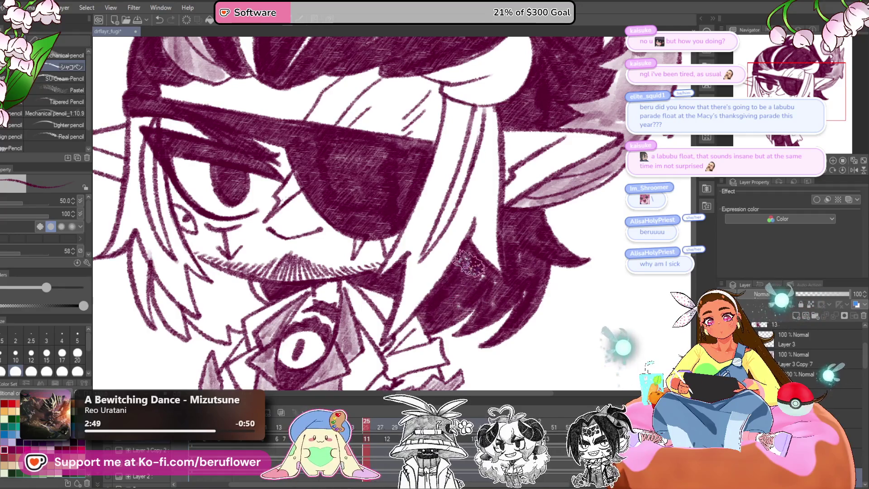
{"action": "scroll", "coordinate": [491, 278], "scroll_direction": "down", "scroll_amount": 5}
{"action": "scroll", "coordinate": [360, 299], "scroll_direction": "up", "scroll_amount": 5}
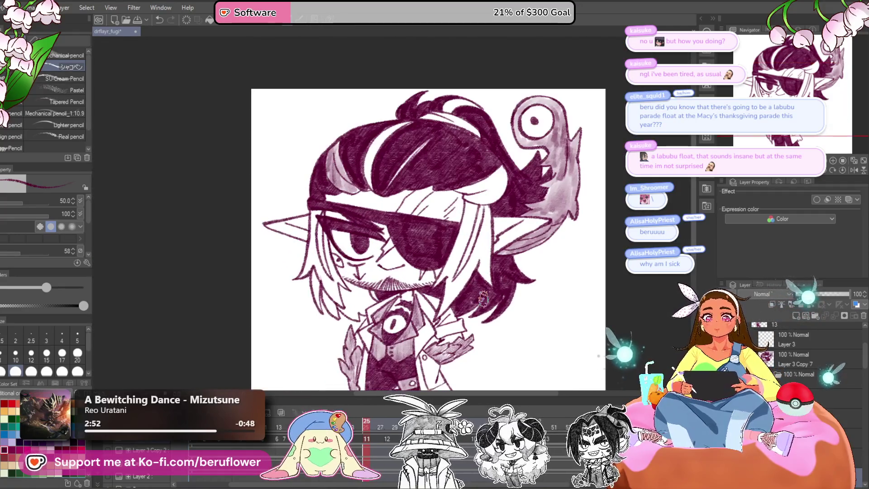
{"action": "scroll", "coordinate": [335, 246], "scroll_direction": "up", "scroll_amount": 2}
{"action": "mouse_move", "coordinate": [290, 161]}
{"action": "left_mouse_down"}
{"action": "mouse_move", "coordinate": [304, 277]}
{"action": "mouse_move", "coordinate": [349, 303]}
{"action": "left_mouse_up"}
{"action": "mouse_move", "coordinate": [332, 266]}
{"action": "left_mouse_down"}
{"action": "mouse_move", "coordinate": [335, 294]}
{"action": "mouse_move", "coordinate": [317, 271]}
{"action": "mouse_move", "coordinate": [319, 301]}
{"action": "left_mouse_up"}
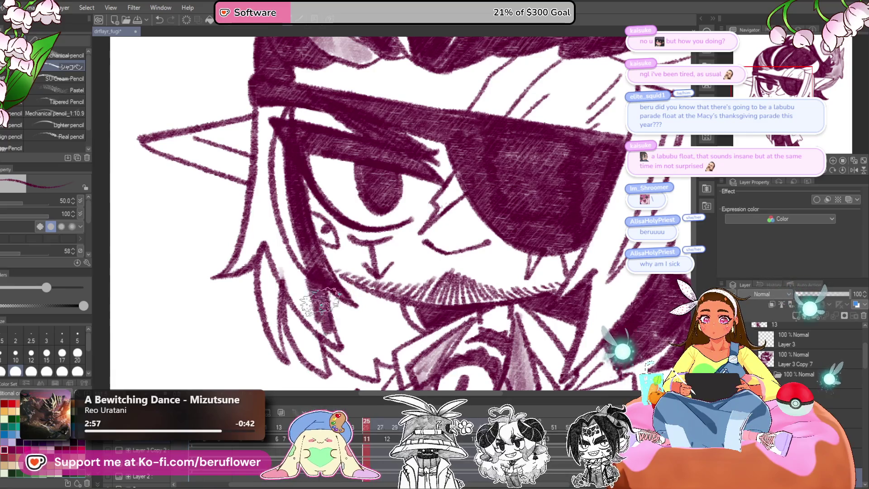
- Hatch the hair strands left of the face and along the beard
{"action": "mouse_move", "coordinate": [263, 108]}
{"action": "left_mouse_down"}
{"action": "mouse_move", "coordinate": [294, 272]}
{"action": "mouse_move", "coordinate": [317, 312]}
{"action": "mouse_move", "coordinate": [273, 210]}
{"action": "mouse_move", "coordinate": [254, 280]}
{"action": "mouse_move", "coordinate": [231, 310]}
{"action": "mouse_move", "coordinate": [272, 253]}
{"action": "mouse_move", "coordinate": [281, 271]}
{"action": "left_mouse_up"}
{"action": "mouse_move", "coordinate": [285, 286]}
{"action": "left_mouse_down"}
{"action": "mouse_move", "coordinate": [299, 199]}
{"action": "mouse_move", "coordinate": [298, 289]}
{"action": "mouse_move", "coordinate": [299, 222]}
{"action": "mouse_move", "coordinate": [319, 272]}
{"action": "mouse_move", "coordinate": [344, 290]}
{"action": "left_mouse_up"}
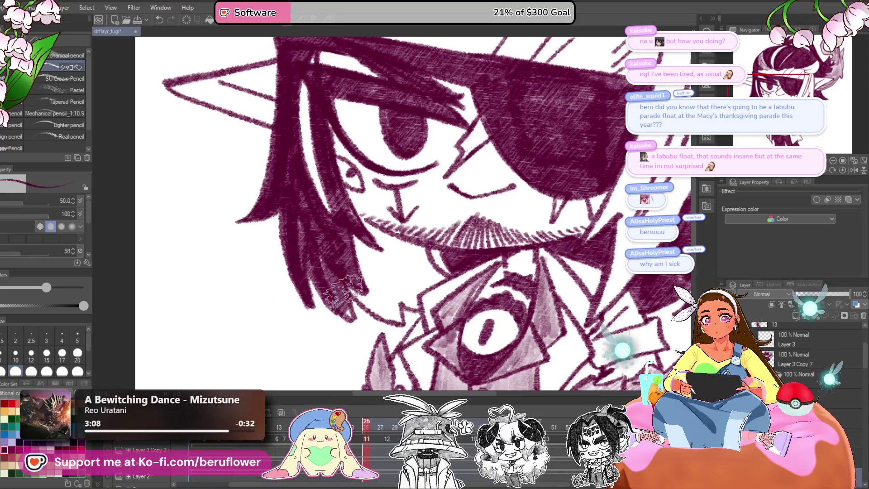
{"action": "left_click_drag", "start_coordinate": [335, 205], "coordinate": [324, 208]}
{"action": "left_click_drag", "start_coordinate": [324, 272], "coordinate": [385, 312]}
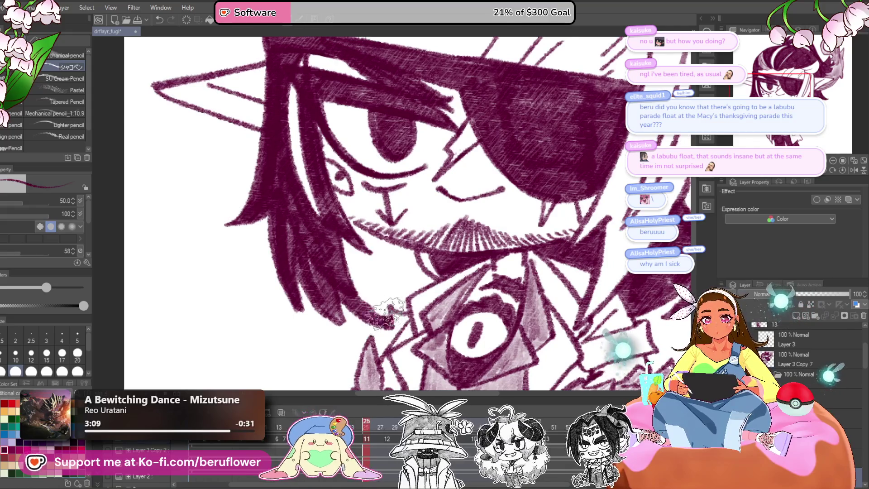
{"action": "mouse_move", "coordinate": [430, 280]}
{"action": "left_mouse_down"}
{"action": "mouse_move", "coordinate": [399, 254]}
{"action": "mouse_move", "coordinate": [351, 253]}
{"action": "left_mouse_up"}
{"action": "mouse_move", "coordinate": [360, 290]}
{"action": "left_mouse_down"}
{"action": "mouse_move", "coordinate": [430, 260]}
{"action": "mouse_move", "coordinate": [445, 266]}
{"action": "left_mouse_up"}
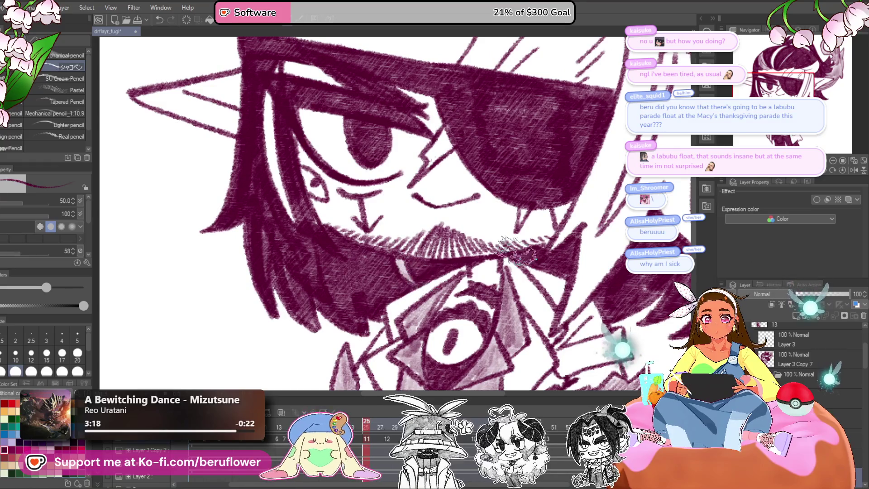
{"action": "scroll", "coordinate": [517, 253], "scroll_direction": "up", "scroll_amount": 3}
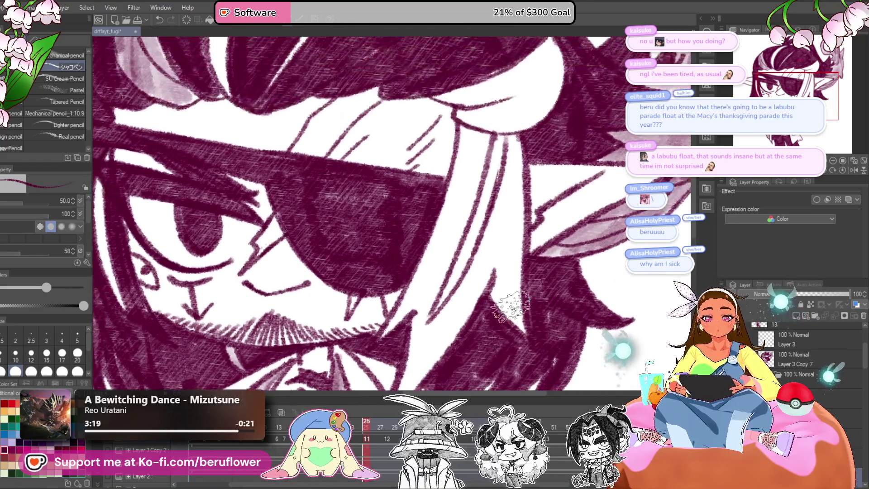
{"action": "key", "text": "ctrl+0"}
- Hatch the white hair strand beside the eyepatch down toward the collar
{"action": "scroll", "coordinate": [455, 181], "scroll_direction": "up", "scroll_amount": 4}
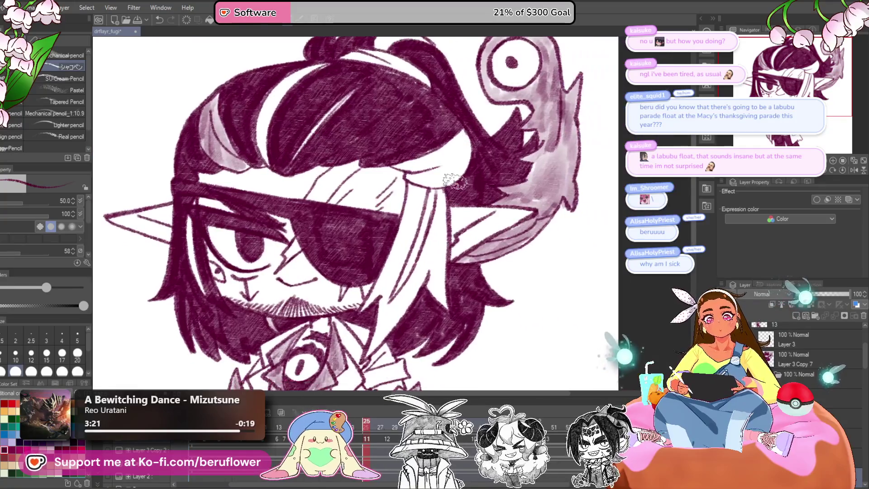
{"action": "scroll", "coordinate": [455, 181], "scroll_direction": "up", "scroll_amount": 2}
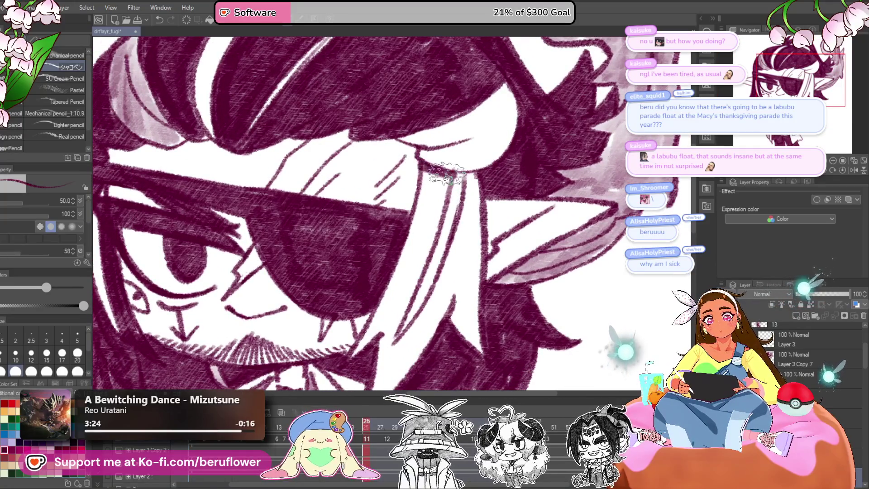
{"action": "scroll", "coordinate": [402, 272], "scroll_direction": "down", "scroll_amount": 2}
{"action": "mouse_move", "coordinate": [402, 278]}
{"action": "left_mouse_down"}
{"action": "mouse_move", "coordinate": [407, 227]}
{"action": "mouse_move", "coordinate": [426, 218]}
{"action": "mouse_move", "coordinate": [425, 245]}
{"action": "mouse_move", "coordinate": [471, 121]}
{"action": "mouse_move", "coordinate": [465, 111]}
{"action": "left_mouse_up"}
{"action": "mouse_move", "coordinate": [439, 186]}
{"action": "left_mouse_down"}
{"action": "mouse_move", "coordinate": [387, 362]}
{"action": "mouse_move", "coordinate": [489, 209]}
{"action": "mouse_move", "coordinate": [426, 280]}
{"action": "mouse_move", "coordinate": [453, 254]}
{"action": "left_mouse_up"}
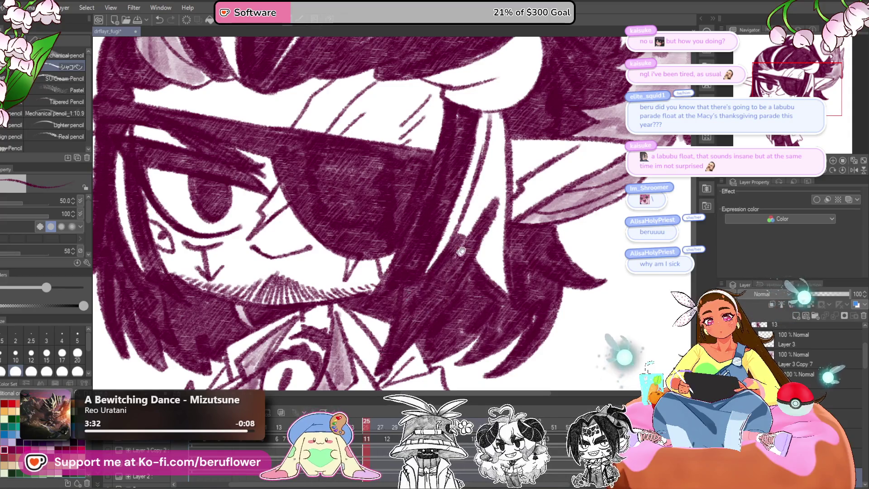
{"action": "mouse_move", "coordinate": [457, 161]}
{"action": "left_mouse_down"}
{"action": "mouse_move", "coordinate": [430, 271]}
{"action": "mouse_move", "coordinate": [460, 181]}
{"action": "mouse_move", "coordinate": [430, 290]}
{"action": "mouse_move", "coordinate": [459, 283]}
{"action": "mouse_move", "coordinate": [457, 317]}
{"action": "mouse_move", "coordinate": [441, 314]}
{"action": "left_mouse_up"}
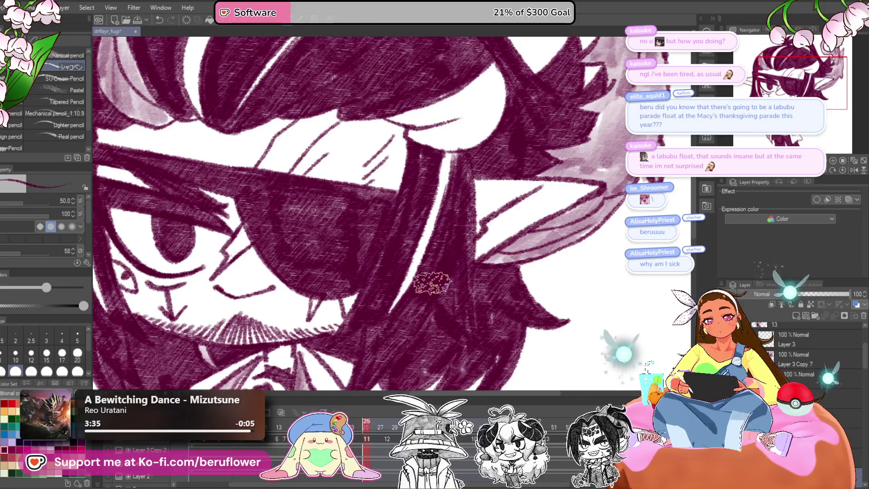
{"action": "scroll", "coordinate": [432, 283], "scroll_direction": "down", "scroll_amount": 10}
{"action": "scroll", "coordinate": [496, 330], "scroll_direction": "up", "scroll_amount": 3}
{"action": "mouse_move", "coordinate": [463, 376]}
{"action": "left_mouse_down"}
{"action": "mouse_move", "coordinate": [503, 321]}
{"action": "mouse_move", "coordinate": [460, 366]}
{"action": "left_mouse_up"}
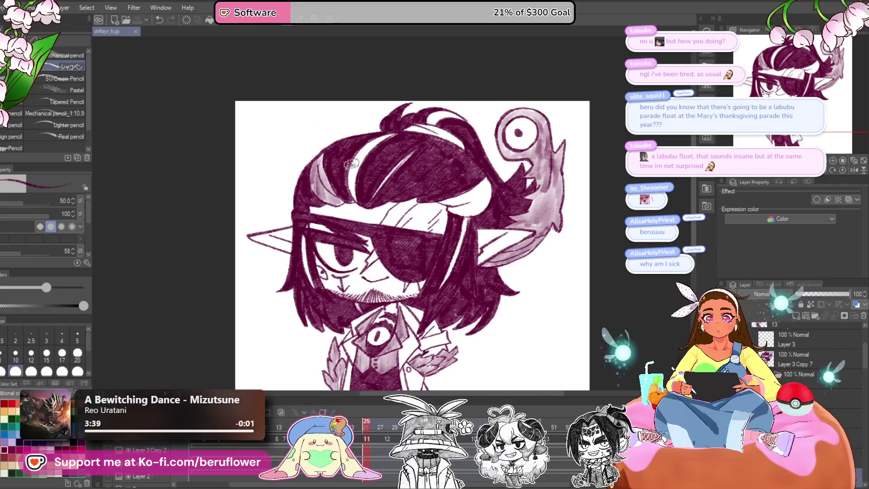
{"action": "scroll", "coordinate": [351, 163], "scroll_direction": "up", "scroll_amount": 5}
- Paint light pink shading into the white gaps along the hair strands
{"action": "mouse_move", "coordinate": [364, 254]}
{"action": "left_mouse_down"}
{"action": "mouse_move", "coordinate": [349, 185]}
{"action": "mouse_move", "coordinate": [358, 159]}
{"action": "mouse_move", "coordinate": [410, 93]}
{"action": "left_mouse_up"}
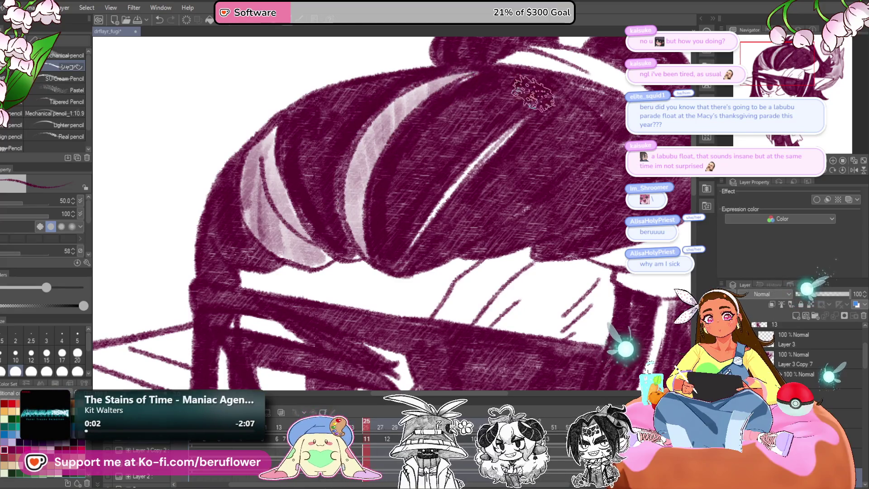
{"action": "mouse_move", "coordinate": [618, 250]}
{"action": "left_mouse_down"}
{"action": "mouse_move", "coordinate": [527, 209]}
{"action": "mouse_move", "coordinate": [421, 221]}
{"action": "left_mouse_up"}
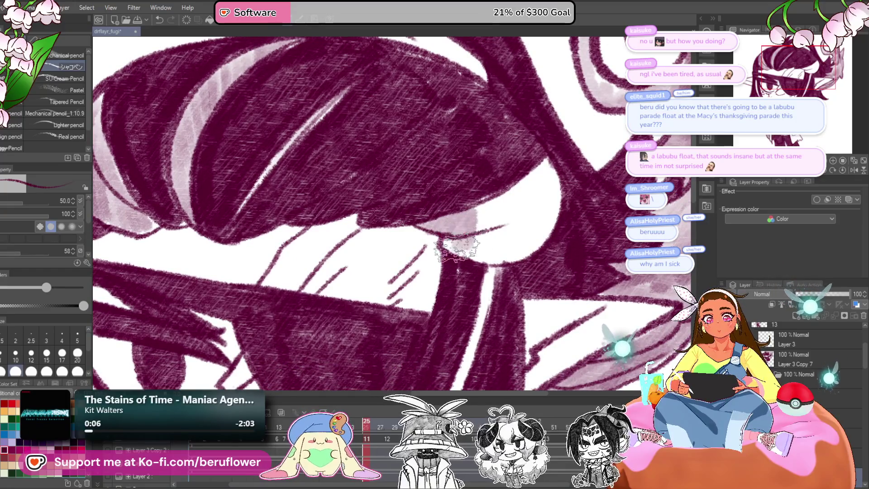
{"action": "mouse_move", "coordinate": [526, 256]}
{"action": "left_mouse_down"}
{"action": "mouse_move", "coordinate": [552, 214]}
{"action": "mouse_move", "coordinate": [547, 158]}
{"action": "mouse_move", "coordinate": [513, 229]}
{"action": "left_mouse_up"}
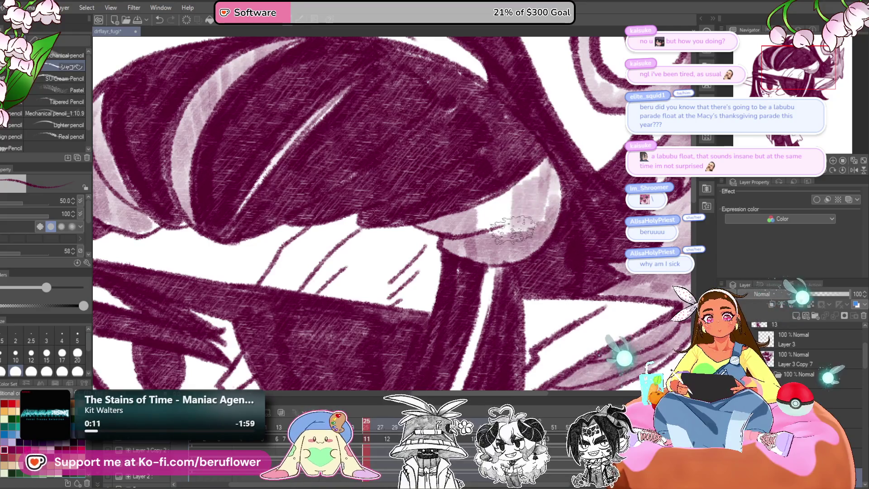
{"action": "left_click_drag", "start_coordinate": [547, 157], "coordinate": [522, 206]}
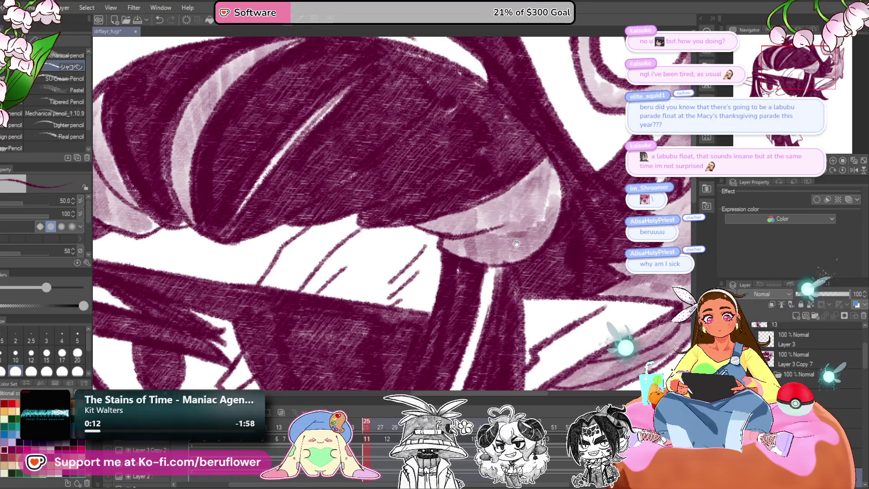
{"action": "left_click_drag", "start_coordinate": [517, 243], "coordinate": [525, 155]}
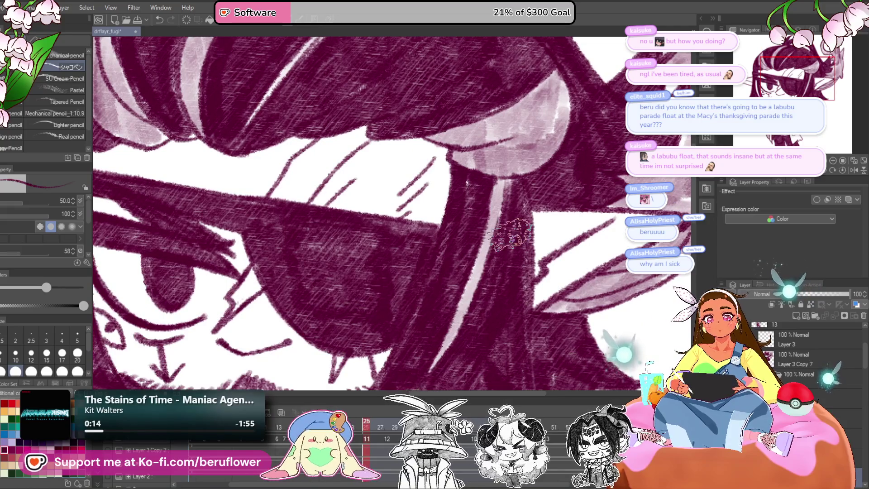
{"action": "scroll", "coordinate": [510, 234], "scroll_direction": "down", "scroll_amount": 3}
{"action": "scroll", "coordinate": [511, 234], "scroll_direction": "up", "scroll_amount": 5}
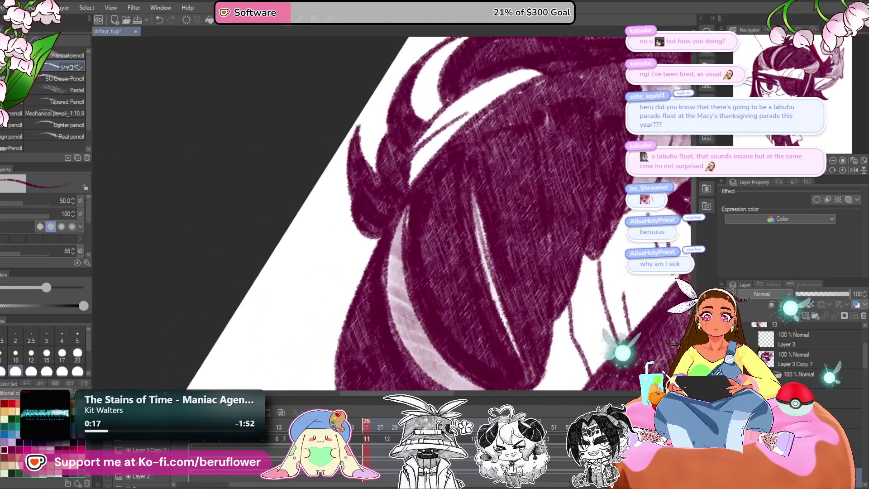
{"action": "left_click_drag", "start_coordinate": [453, 91], "coordinate": [466, 181]}
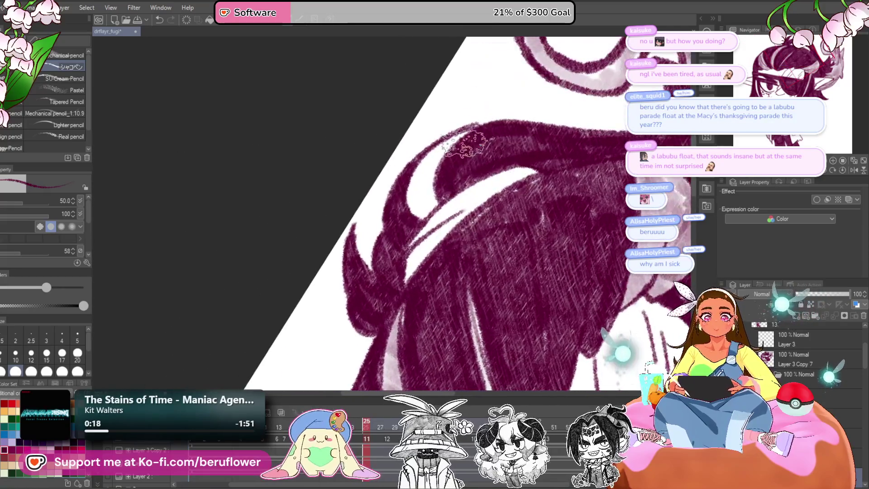
{"action": "mouse_move", "coordinate": [421, 202]}
{"action": "left_mouse_down"}
{"action": "mouse_move", "coordinate": [414, 231]}
{"action": "mouse_move", "coordinate": [451, 209]}
{"action": "mouse_move", "coordinate": [464, 215]}
{"action": "left_mouse_up"}
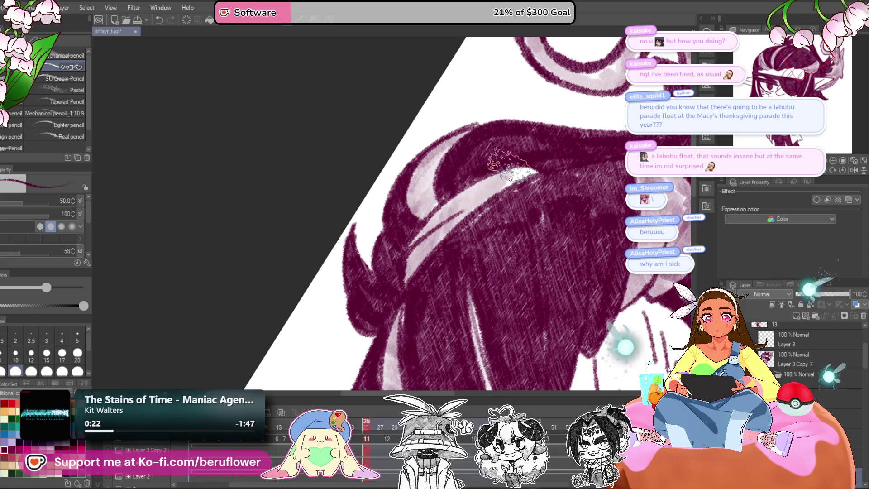
- Reset the canvas rotation to upright and recentre the whole character in view
{"action": "left_click", "coordinate": [839, 171]}
{"action": "scroll", "coordinate": [484, 293], "scroll_direction": "down", "scroll_amount": 5}
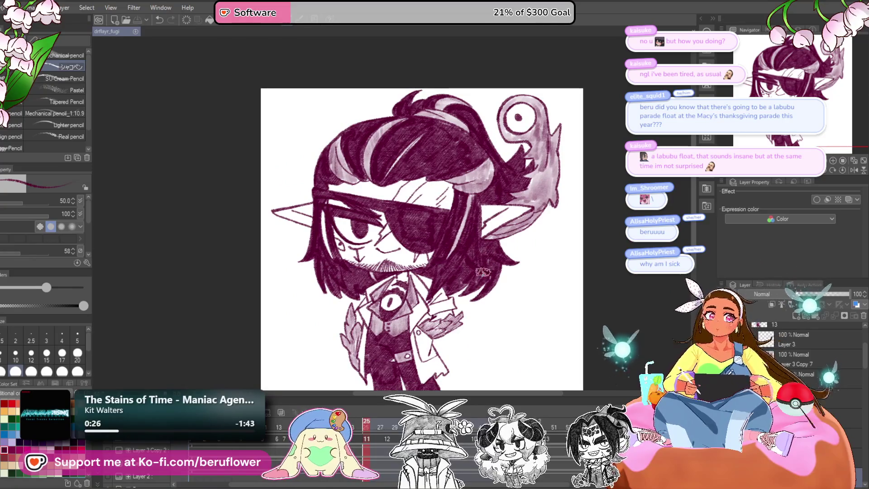
{"action": "scroll", "coordinate": [498, 263], "scroll_direction": "up", "scroll_amount": 1}
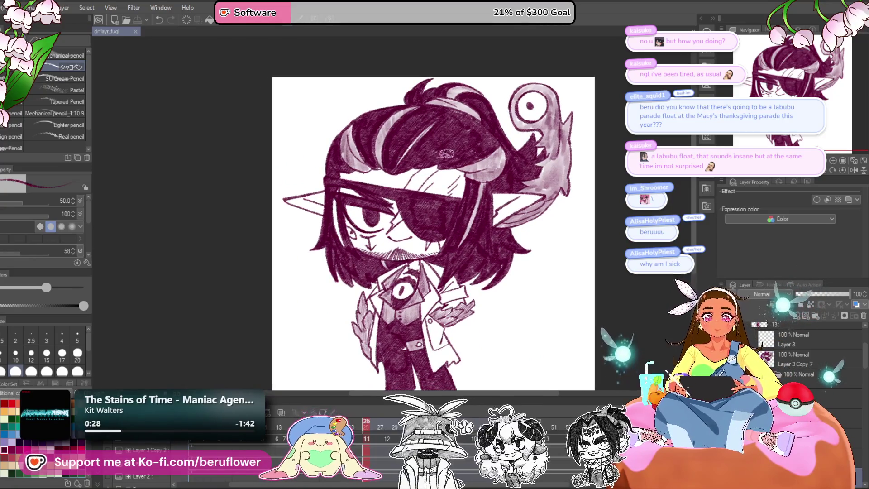
{"action": "scroll", "coordinate": [415, 170], "scroll_direction": "up", "scroll_amount": 4}
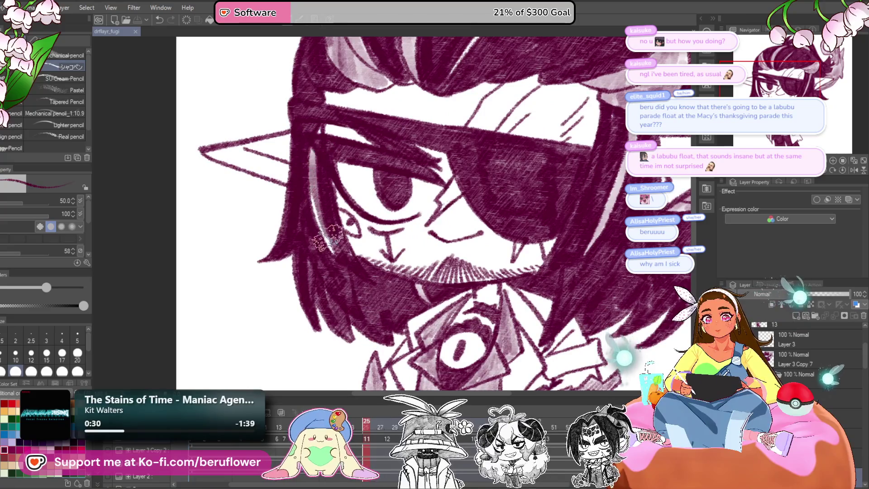
{"action": "mouse_move", "coordinate": [518, 58]}
{"action": "left_mouse_down"}
{"action": "mouse_move", "coordinate": [507, 64]}
{"action": "mouse_move", "coordinate": [444, 210]}
{"action": "left_mouse_up"}
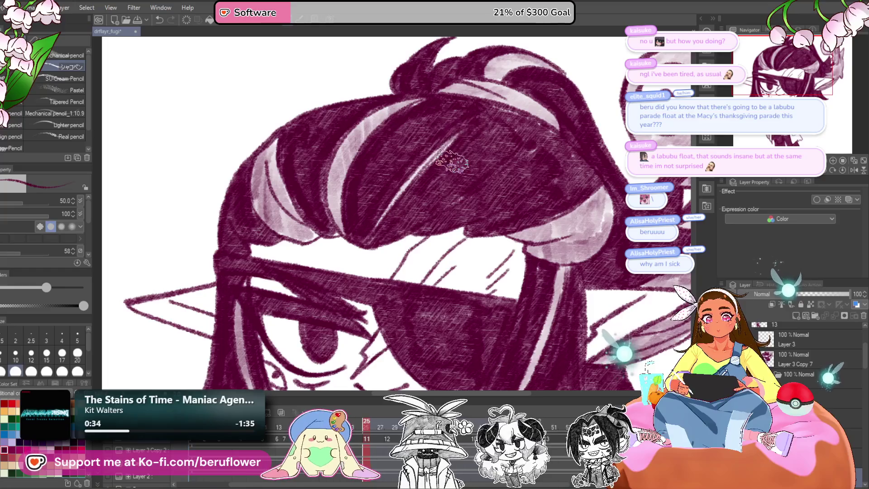
{"action": "scroll", "coordinate": [425, 160], "scroll_direction": "down", "scroll_amount": 5}
{"action": "scroll", "coordinate": [559, 307], "scroll_direction": "up", "scroll_amount": 2}
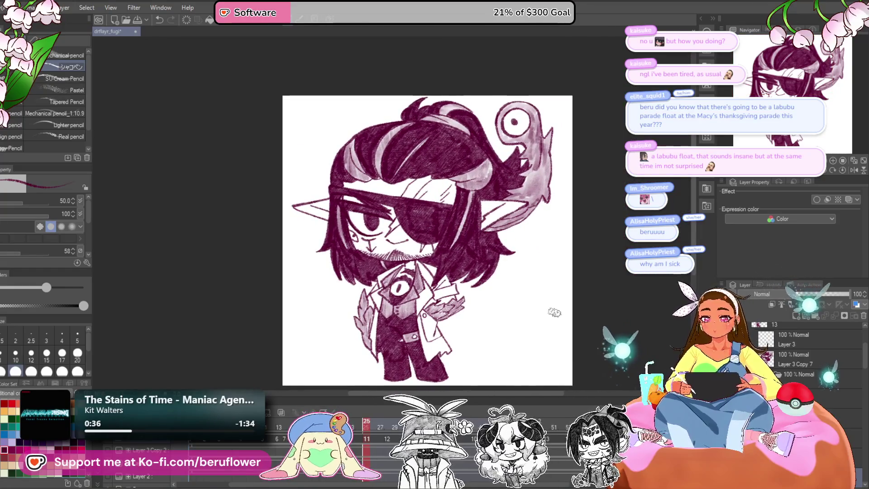
{"action": "left_click_drag", "start_coordinate": [497, 308], "coordinate": [492, 296]}
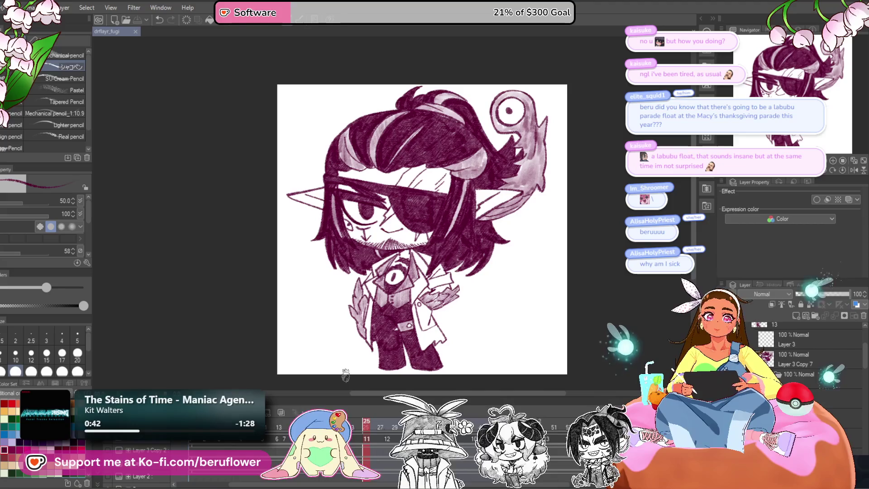
- Switch to frame 23 in the timeline and begin dark shading in the hair
{"action": "left_click", "coordinate": [352, 422]}
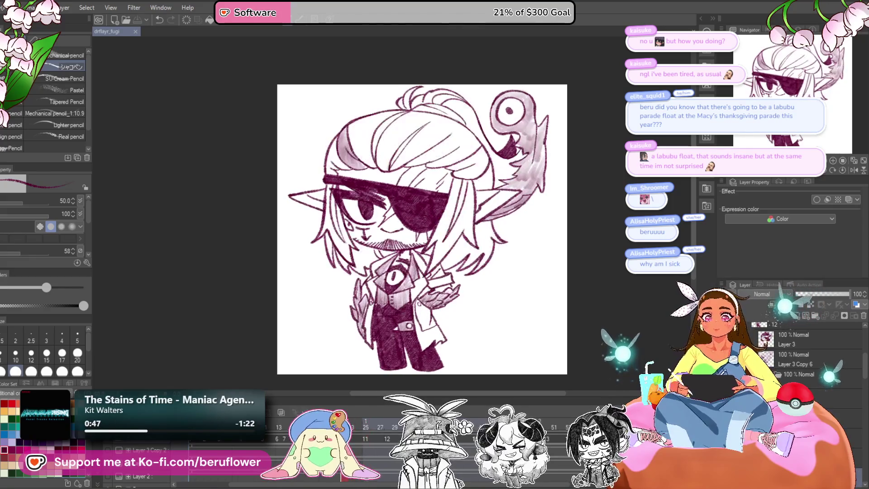
{"action": "scroll", "coordinate": [409, 121], "scroll_direction": "up", "scroll_amount": 5}
{"action": "mouse_move", "coordinate": [413, 171]}
{"action": "left_mouse_down"}
{"action": "mouse_move", "coordinate": [384, 184]}
{"action": "mouse_move", "coordinate": [397, 187]}
{"action": "left_mouse_up"}
{"action": "mouse_move", "coordinate": [407, 245]}
{"action": "left_mouse_down"}
{"action": "mouse_move", "coordinate": [394, 217]}
{"action": "mouse_move", "coordinate": [408, 136]}
{"action": "mouse_move", "coordinate": [394, 190]}
{"action": "mouse_move", "coordinate": [427, 204]}
{"action": "mouse_move", "coordinate": [418, 202]}
{"action": "mouse_move", "coordinate": [475, 151]}
{"action": "mouse_move", "coordinate": [447, 204]}
{"action": "mouse_move", "coordinate": [499, 188]}
{"action": "mouse_move", "coordinate": [450, 180]}
{"action": "left_mouse_up"}
- Fill the right hair strand's white gap and darken the upper strands to their tips
{"action": "left_click_drag", "start_coordinate": [579, 171], "coordinate": [534, 191]}
{"action": "mouse_move", "coordinate": [480, 217]}
{"action": "left_mouse_down"}
{"action": "mouse_move", "coordinate": [466, 203]}
{"action": "mouse_move", "coordinate": [509, 140]}
{"action": "mouse_move", "coordinate": [446, 195]}
{"action": "left_mouse_up"}
{"action": "mouse_move", "coordinate": [566, 182]}
{"action": "left_mouse_down"}
{"action": "mouse_move", "coordinate": [486, 204]}
{"action": "mouse_move", "coordinate": [453, 149]}
{"action": "mouse_move", "coordinate": [389, 184]}
{"action": "mouse_move", "coordinate": [388, 194]}
{"action": "left_mouse_up"}
{"action": "mouse_move", "coordinate": [491, 163]}
{"action": "left_mouse_down"}
{"action": "mouse_move", "coordinate": [509, 132]}
{"action": "mouse_move", "coordinate": [532, 195]}
{"action": "mouse_move", "coordinate": [534, 175]}
{"action": "mouse_move", "coordinate": [591, 186]}
{"action": "mouse_move", "coordinate": [528, 156]}
{"action": "left_mouse_up"}
{"action": "left_click_drag", "start_coordinate": [474, 240], "coordinate": [409, 252]}
{"action": "mouse_move", "coordinate": [525, 154]}
{"action": "left_mouse_down"}
{"action": "mouse_move", "coordinate": [602, 199]}
{"action": "mouse_move", "coordinate": [473, 256]}
{"action": "left_mouse_up"}
- Densely hatch the hair strand and area beside the shoulder creature in dark pencil
{"action": "scroll", "coordinate": [611, 201], "scroll_direction": "down", "scroll_amount": 2}
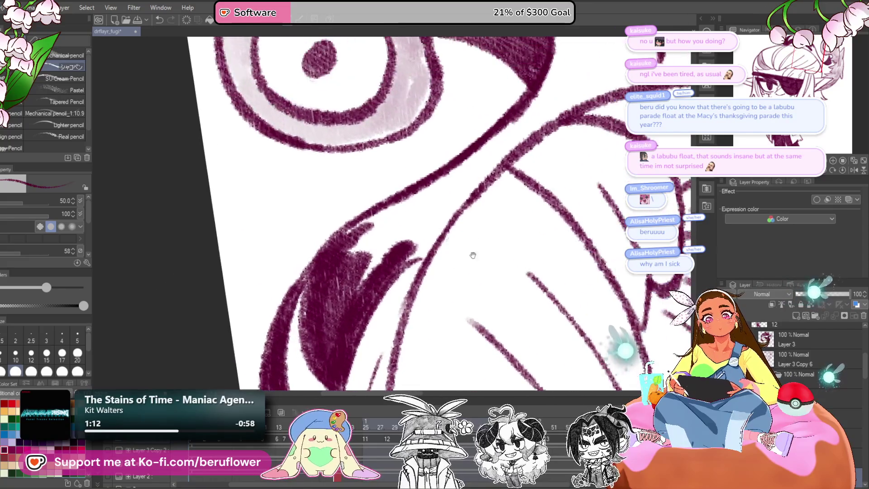
{"action": "mouse_move", "coordinate": [421, 208]}
{"action": "left_mouse_down"}
{"action": "mouse_move", "coordinate": [520, 97]}
{"action": "mouse_move", "coordinate": [340, 252]}
{"action": "mouse_move", "coordinate": [435, 222]}
{"action": "left_mouse_up"}
{"action": "scroll", "coordinate": [342, 310], "scroll_direction": "up", "scroll_amount": 2}
{"action": "mouse_move", "coordinate": [341, 310]}
{"action": "left_mouse_down"}
{"action": "mouse_move", "coordinate": [516, 182]}
{"action": "mouse_move", "coordinate": [543, 190]}
{"action": "mouse_move", "coordinate": [562, 153]}
{"action": "mouse_move", "coordinate": [550, 144]}
{"action": "mouse_move", "coordinate": [550, 190]}
{"action": "left_mouse_up"}
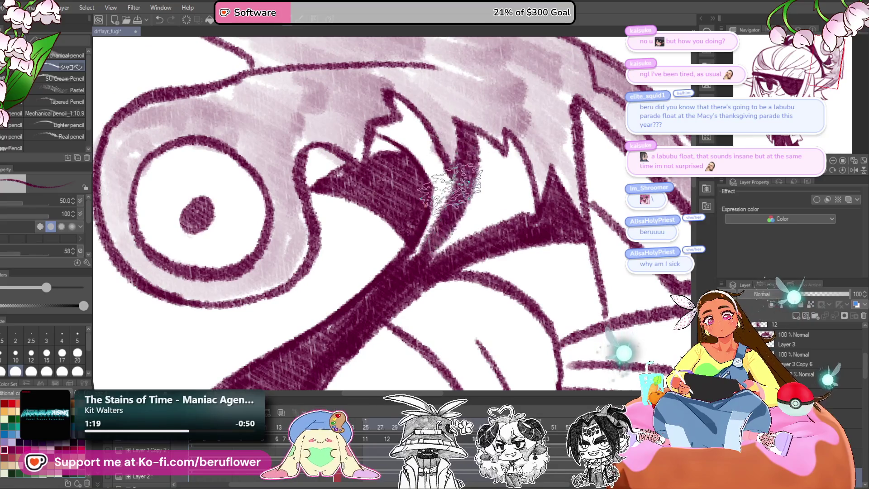
{"action": "mouse_move", "coordinate": [450, 188]}
{"action": "left_mouse_down"}
{"action": "mouse_move", "coordinate": [495, 190]}
{"action": "mouse_move", "coordinate": [510, 179]}
{"action": "mouse_move", "coordinate": [511, 144]}
{"action": "mouse_move", "coordinate": [515, 204]}
{"action": "mouse_move", "coordinate": [503, 161]}
{"action": "left_mouse_up"}
{"action": "mouse_move", "coordinate": [476, 190]}
{"action": "left_mouse_down"}
{"action": "mouse_move", "coordinate": [498, 131]}
{"action": "mouse_move", "coordinate": [430, 136]}
{"action": "mouse_move", "coordinate": [471, 217]}
{"action": "mouse_move", "coordinate": [466, 249]}
{"action": "mouse_move", "coordinate": [421, 161]}
{"action": "mouse_move", "coordinate": [486, 247]}
{"action": "left_mouse_up"}
- Reset the mirrored, rotated view and hatch dark shading down toward the eyepatch strap
{"action": "key", "text": "ctrl+minus"}
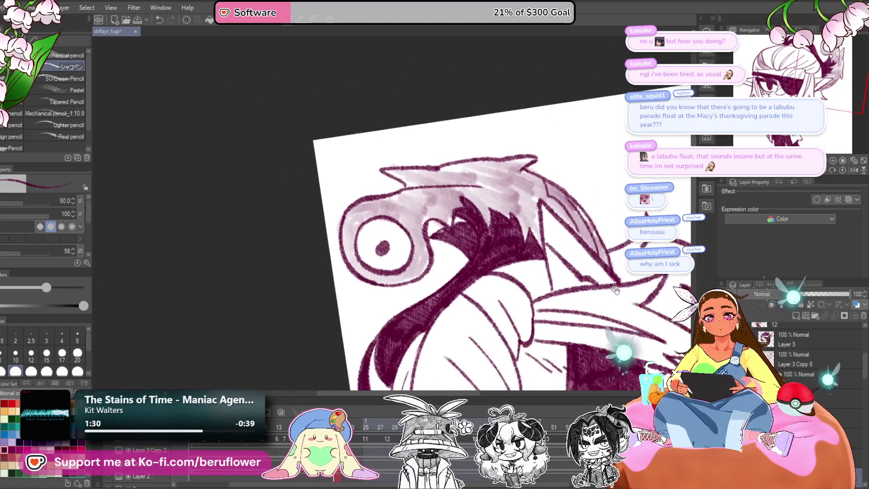
{"action": "key", "text": "minus"}
{"action": "key", "text": "ctrl+at"}
{"action": "key", "text": "ctrl+0"}
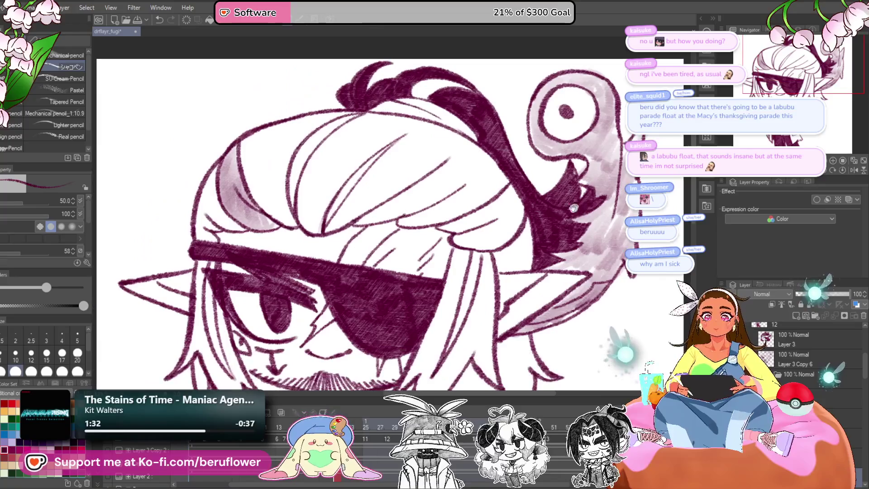
{"action": "scroll", "coordinate": [529, 163], "scroll_direction": "up", "scroll_amount": 5}
{"action": "scroll", "coordinate": [528, 163], "scroll_direction": "up", "scroll_amount": 5}
{"action": "mouse_move", "coordinate": [514, 151]}
{"action": "left_mouse_down"}
{"action": "mouse_move", "coordinate": [501, 184]}
{"action": "mouse_move", "coordinate": [471, 213]}
{"action": "mouse_move", "coordinate": [498, 240]}
{"action": "mouse_move", "coordinate": [519, 217]}
{"action": "mouse_move", "coordinate": [508, 227]}
{"action": "mouse_move", "coordinate": [534, 140]}
{"action": "left_mouse_up"}
{"action": "key", "text": "ctrl+0"}
{"action": "scroll", "coordinate": [536, 147], "scroll_direction": "up", "scroll_amount": 3}
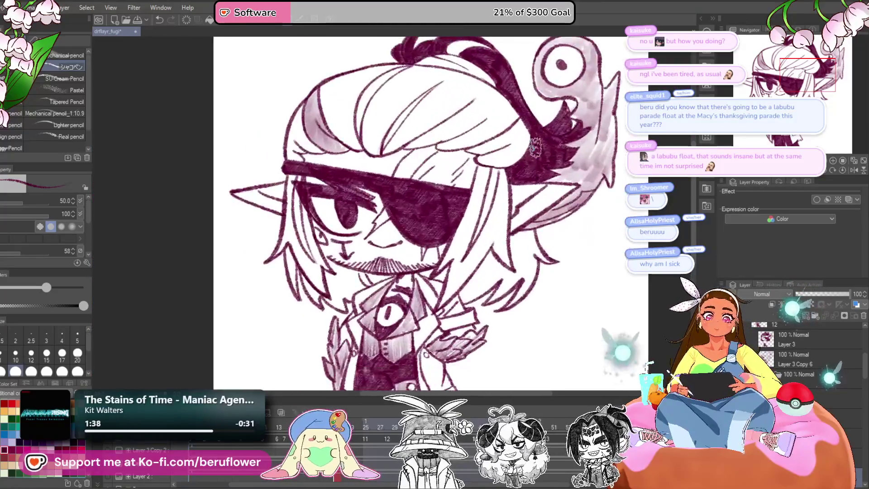
- Reduce the brush size to 17 while viewing the face, then switch to the Twitch stream window
{"action": "left_click_drag", "start_coordinate": [520, 277], "coordinate": [506, 276]}
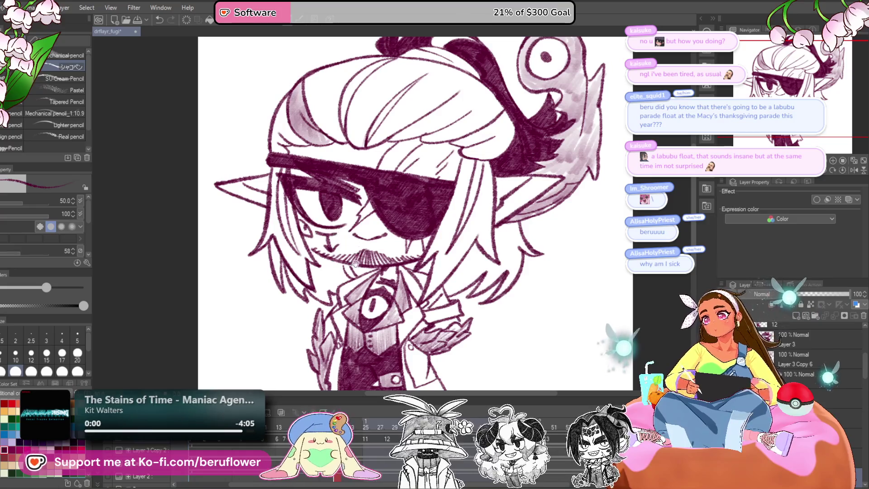
{"action": "key", "text": "bracketleft"}
{"action": "key", "text": "bracketleft"}
{"action": "key", "text": "bracketleft"}
{"action": "scroll", "coordinate": [349, 295], "scroll_direction": "up", "scroll_amount": 4}
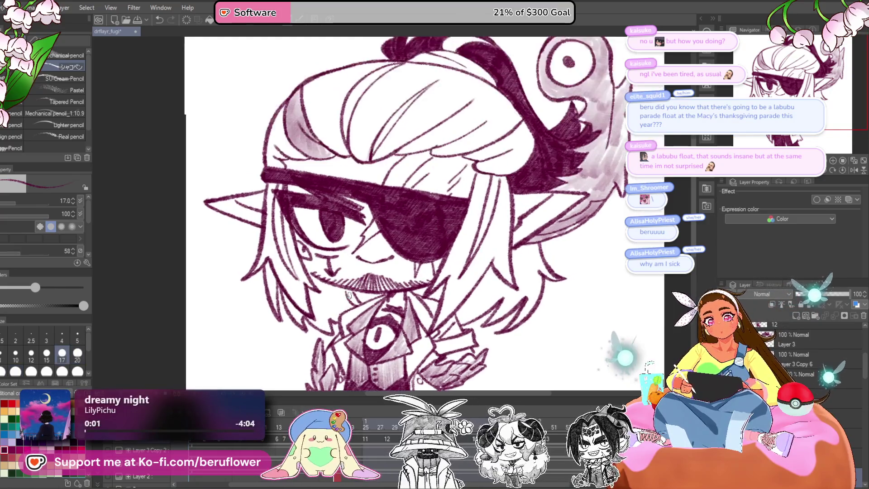
{"action": "scroll", "coordinate": [357, 285], "scroll_direction": "down", "scroll_amount": 5}
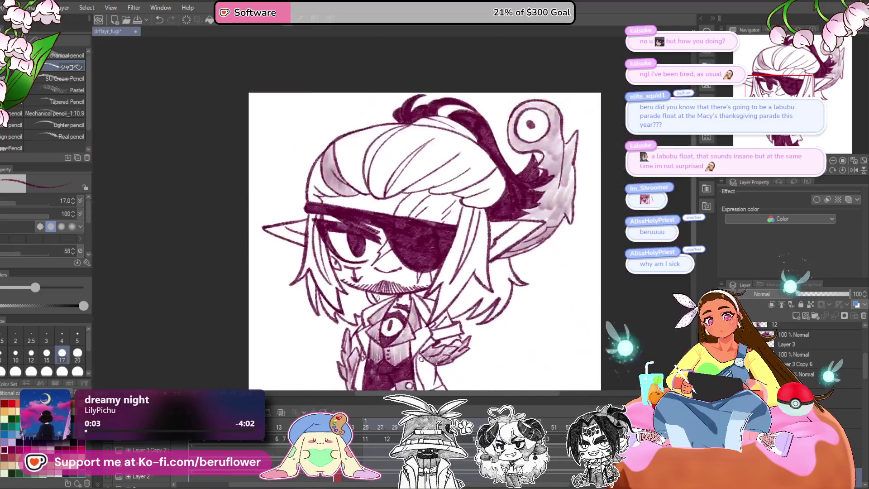
{"action": "scroll", "coordinate": [358, 286], "scroll_direction": "up", "scroll_amount": 3}
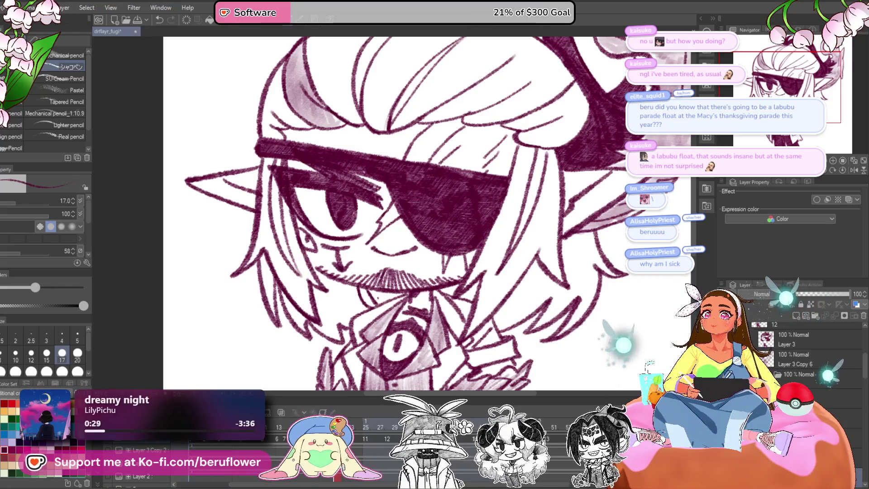
{"action": "key", "text": "alt+Tab"}
{"action": "mouse_move", "coordinate": [142, 9]}
{"action": "left_mouse_down"}
{"action": "mouse_move", "coordinate": [142, 42]}
{"action": "mouse_move", "coordinate": [137, 20]}
{"action": "left_mouse_up"}
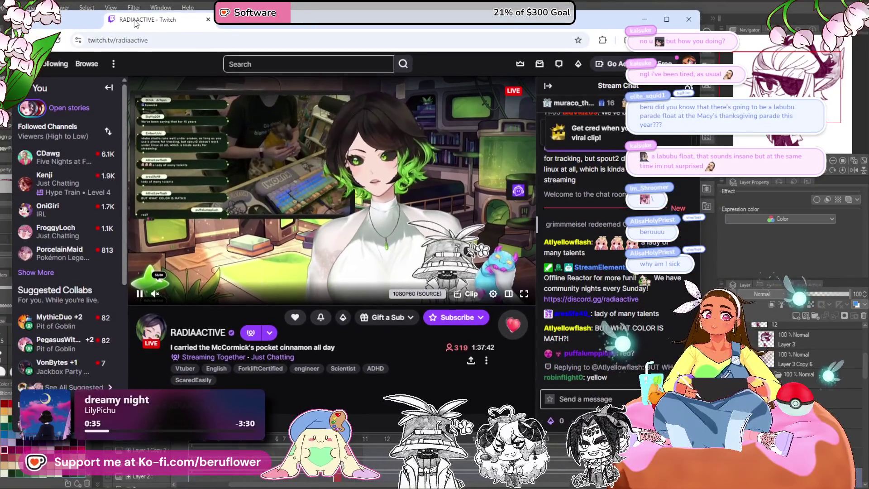
{"action": "key", "text": "alt+Tab"}
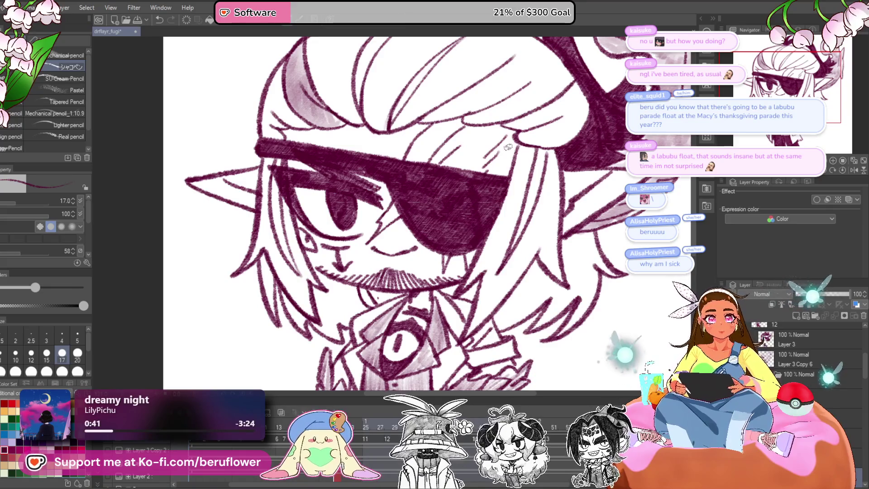
- Hatch the hair strand densely, enlarging the brush slightly for darker strokes
{"action": "scroll", "coordinate": [527, 148], "scroll_direction": "up", "scroll_amount": 5}
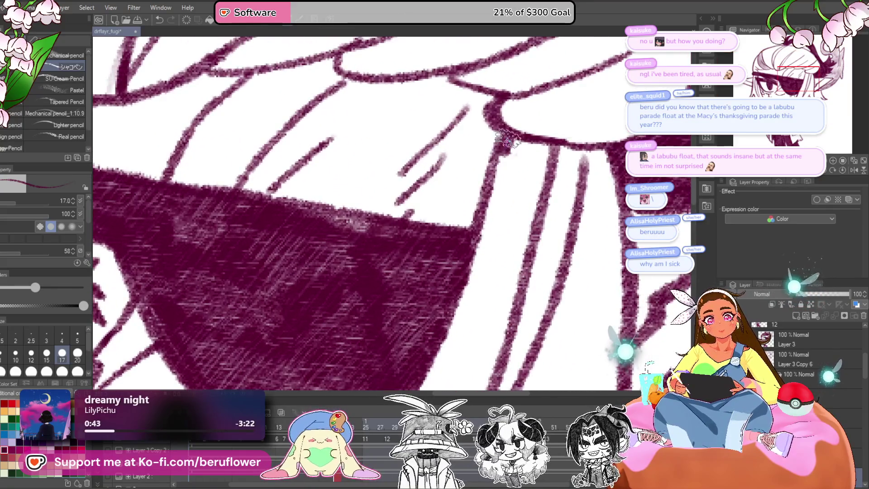
{"action": "mouse_move", "coordinate": [533, 193]}
{"action": "left_mouse_down"}
{"action": "mouse_move", "coordinate": [493, 172]}
{"action": "mouse_move", "coordinate": [502, 235]}
{"action": "mouse_move", "coordinate": [539, 200]}
{"action": "left_mouse_up"}
{"action": "scroll", "coordinate": [539, 199], "scroll_direction": "down", "scroll_amount": 5}
{"action": "scroll", "coordinate": [457, 225], "scroll_direction": "up", "scroll_amount": 5}
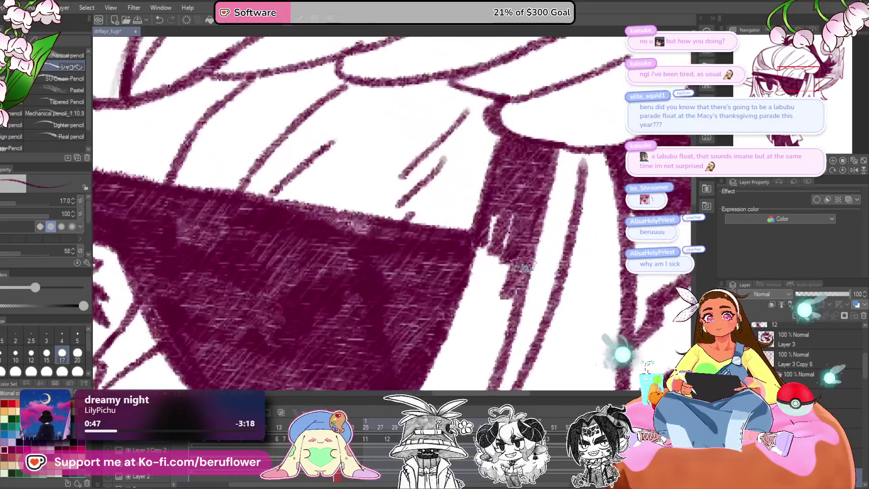
{"action": "key", "text": "bracketright"}
{"action": "key", "text": "bracketright"}
{"action": "mouse_move", "coordinate": [457, 225]}
{"action": "left_mouse_down"}
{"action": "mouse_move", "coordinate": [448, 163]}
{"action": "mouse_move", "coordinate": [425, 271]}
{"action": "mouse_move", "coordinate": [456, 245]}
{"action": "left_mouse_up"}
{"action": "scroll", "coordinate": [456, 244], "scroll_direction": "down", "scroll_amount": 3}
{"action": "scroll", "coordinate": [456, 245], "scroll_direction": "up", "scroll_amount": 3}
- Densely hatch the hair strand right of the eyepatch in maroon
{"action": "mouse_move", "coordinate": [482, 317]}
{"action": "left_mouse_down"}
{"action": "mouse_move", "coordinate": [480, 194]}
{"action": "mouse_move", "coordinate": [477, 213]}
{"action": "mouse_move", "coordinate": [501, 174]}
{"action": "mouse_move", "coordinate": [506, 210]}
{"action": "mouse_move", "coordinate": [498, 141]}
{"action": "mouse_move", "coordinate": [458, 250]}
{"action": "mouse_move", "coordinate": [476, 235]}
{"action": "left_mouse_up"}
{"action": "left_click_drag", "start_coordinate": [448, 280], "coordinate": [408, 317]}
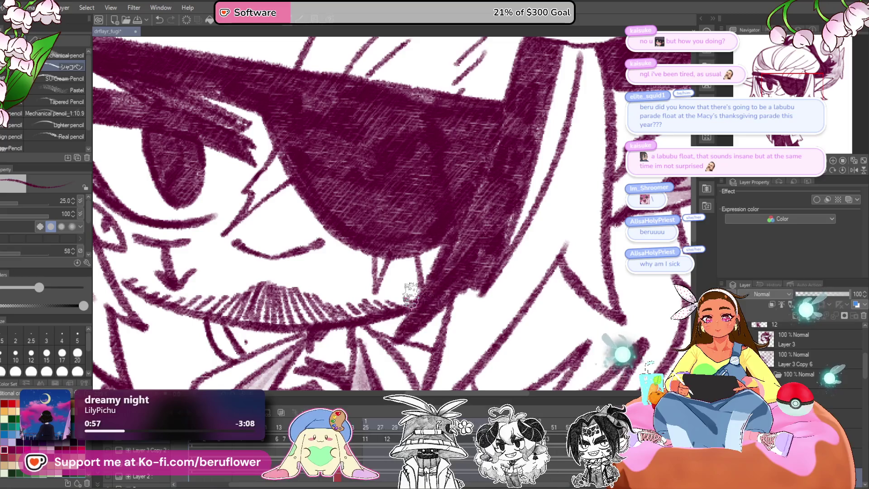
{"action": "scroll", "coordinate": [453, 272], "scroll_direction": "down", "scroll_amount": 3}
{"action": "scroll", "coordinate": [502, 227], "scroll_direction": "up", "scroll_amount": 1}
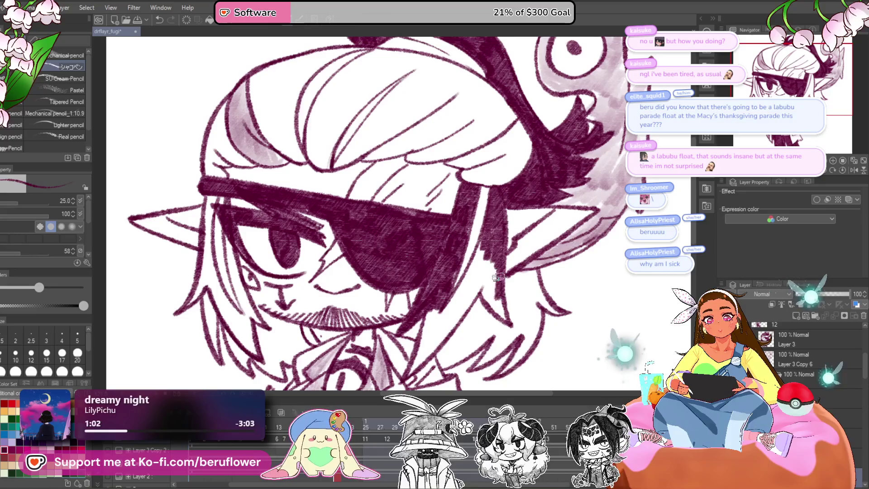
{"action": "scroll", "coordinate": [482, 284], "scroll_direction": "up", "scroll_amount": 1}
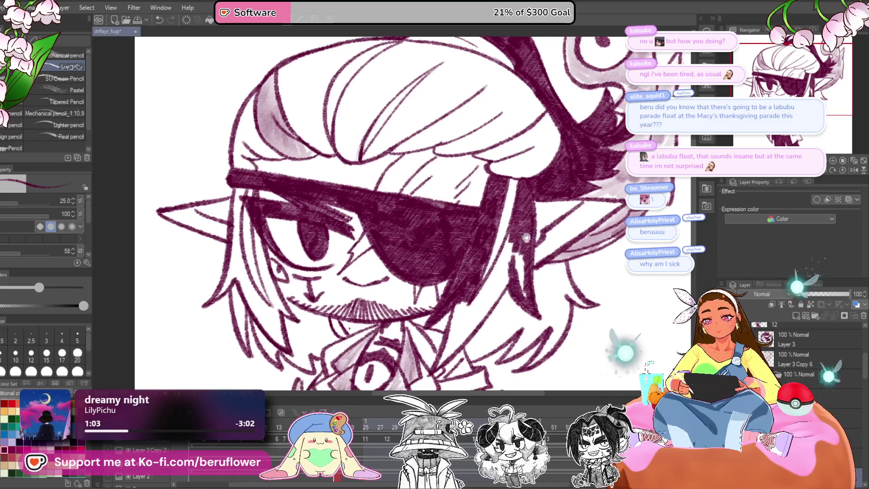
{"action": "mouse_move", "coordinate": [509, 247]}
{"action": "left_mouse_down"}
{"action": "mouse_move", "coordinate": [503, 262]}
{"action": "mouse_move", "coordinate": [521, 279]}
{"action": "mouse_move", "coordinate": [541, 225]}
{"action": "left_mouse_up"}
{"action": "mouse_move", "coordinate": [500, 265]}
{"action": "left_mouse_down"}
{"action": "mouse_move", "coordinate": [511, 253]}
{"action": "mouse_move", "coordinate": [500, 281]}
{"action": "left_mouse_up"}
{"action": "mouse_move", "coordinate": [459, 329]}
{"action": "left_mouse_down"}
{"action": "mouse_move", "coordinate": [493, 258]}
{"action": "mouse_move", "coordinate": [502, 280]}
{"action": "mouse_move", "coordinate": [507, 267]}
{"action": "left_mouse_up"}
{"action": "left_click_drag", "start_coordinate": [524, 235], "coordinate": [557, 265]}
- Darken the hair strands left of the eye from the ear down to the jaw
{"action": "left_click_drag", "start_coordinate": [411, 270], "coordinate": [521, 309]}
{"action": "mouse_move", "coordinate": [393, 221]}
{"action": "left_mouse_down"}
{"action": "mouse_move", "coordinate": [396, 290]}
{"action": "mouse_move", "coordinate": [418, 319]}
{"action": "mouse_move", "coordinate": [404, 275]}
{"action": "mouse_move", "coordinate": [427, 299]}
{"action": "left_mouse_up"}
{"action": "mouse_move", "coordinate": [415, 268]}
{"action": "left_mouse_down"}
{"action": "mouse_move", "coordinate": [428, 335]}
{"action": "mouse_move", "coordinate": [382, 190]}
{"action": "mouse_move", "coordinate": [388, 235]}
{"action": "mouse_move", "coordinate": [395, 180]}
{"action": "mouse_move", "coordinate": [409, 294]}
{"action": "mouse_move", "coordinate": [425, 324]}
{"action": "left_mouse_up"}
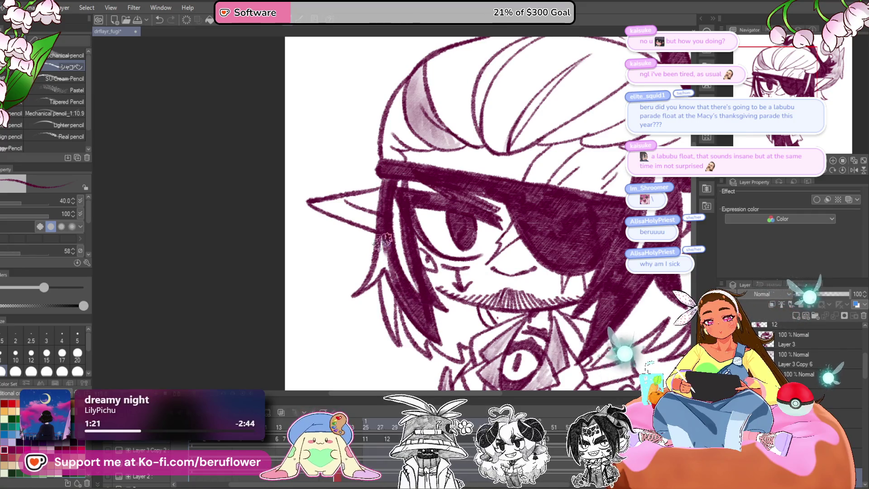
{"action": "mouse_move", "coordinate": [383, 242]}
{"action": "left_mouse_down"}
{"action": "mouse_move", "coordinate": [372, 276]}
{"action": "mouse_move", "coordinate": [390, 270]}
{"action": "left_mouse_up"}
- Hatch the top hair strands dark from the crown downward
{"action": "mouse_move", "coordinate": [677, 240]}
{"action": "left_mouse_down"}
{"action": "mouse_move", "coordinate": [604, 225]}
{"action": "mouse_move", "coordinate": [555, 263]}
{"action": "mouse_move", "coordinate": [555, 331]}
{"action": "mouse_move", "coordinate": [573, 331]}
{"action": "left_mouse_up"}
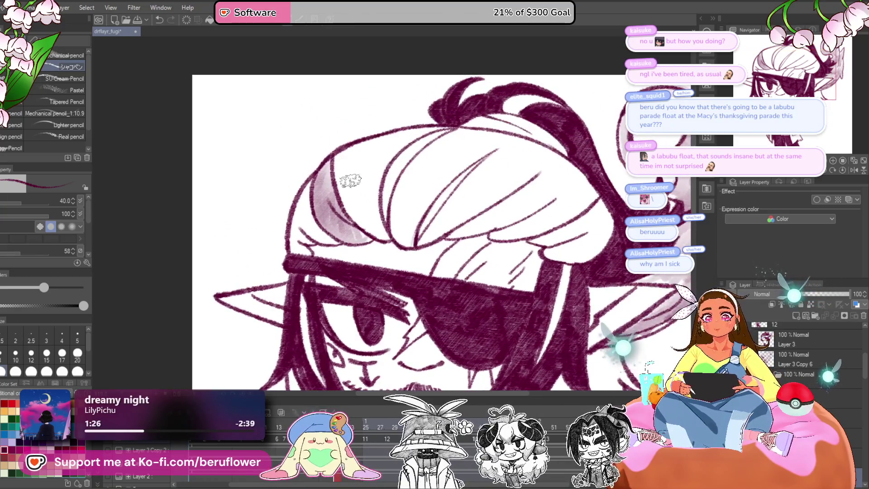
{"action": "mouse_move", "coordinate": [339, 162]}
{"action": "left_mouse_down"}
{"action": "mouse_move", "coordinate": [359, 221]}
{"action": "mouse_move", "coordinate": [332, 149]}
{"action": "mouse_move", "coordinate": [451, 123]}
{"action": "mouse_move", "coordinate": [376, 176]}
{"action": "left_mouse_up"}
{"action": "left_click_drag", "start_coordinate": [435, 123], "coordinate": [367, 204]}
{"action": "mouse_move", "coordinate": [389, 158]}
{"action": "left_mouse_down"}
{"action": "mouse_move", "coordinate": [380, 225]}
{"action": "mouse_move", "coordinate": [353, 158]}
{"action": "mouse_move", "coordinate": [383, 235]}
{"action": "mouse_move", "coordinate": [371, 150]}
{"action": "mouse_move", "coordinate": [412, 129]}
{"action": "mouse_move", "coordinate": [363, 154]}
{"action": "mouse_move", "coordinate": [369, 190]}
{"action": "left_mouse_up"}
{"action": "mouse_move", "coordinate": [493, 141]}
{"action": "left_mouse_down"}
{"action": "mouse_move", "coordinate": [505, 149]}
{"action": "mouse_move", "coordinate": [453, 145]}
{"action": "mouse_move", "coordinate": [410, 199]}
{"action": "mouse_move", "coordinate": [412, 246]}
{"action": "mouse_move", "coordinate": [437, 222]}
{"action": "left_mouse_up"}
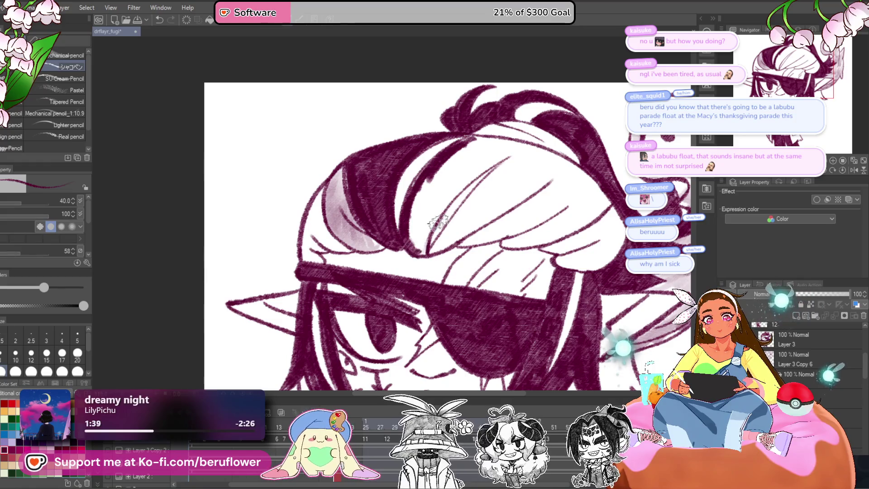
- Cover the central strand's highlight and darken the right hair strands with hatching
{"action": "mouse_move", "coordinate": [418, 254]}
{"action": "left_mouse_down"}
{"action": "mouse_move", "coordinate": [507, 146]}
{"action": "mouse_move", "coordinate": [493, 145]}
{"action": "mouse_move", "coordinate": [442, 181]}
{"action": "left_mouse_up"}
{"action": "mouse_move", "coordinate": [426, 215]}
{"action": "left_mouse_down"}
{"action": "mouse_move", "coordinate": [414, 242]}
{"action": "mouse_move", "coordinate": [428, 189]}
{"action": "mouse_move", "coordinate": [422, 215]}
{"action": "left_mouse_up"}
{"action": "left_click_drag", "start_coordinate": [503, 178], "coordinate": [416, 269]}
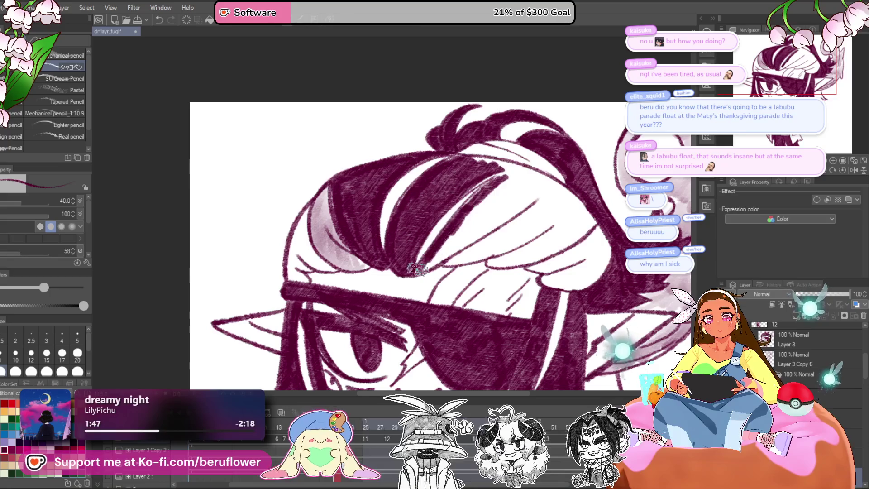
{"action": "mouse_move", "coordinate": [474, 235]}
{"action": "left_mouse_down"}
{"action": "mouse_move", "coordinate": [521, 199]}
{"action": "mouse_move", "coordinate": [453, 240]}
{"action": "mouse_move", "coordinate": [501, 186]}
{"action": "mouse_move", "coordinate": [530, 199]}
{"action": "mouse_move", "coordinate": [509, 174]}
{"action": "mouse_move", "coordinate": [469, 165]}
{"action": "left_mouse_up"}
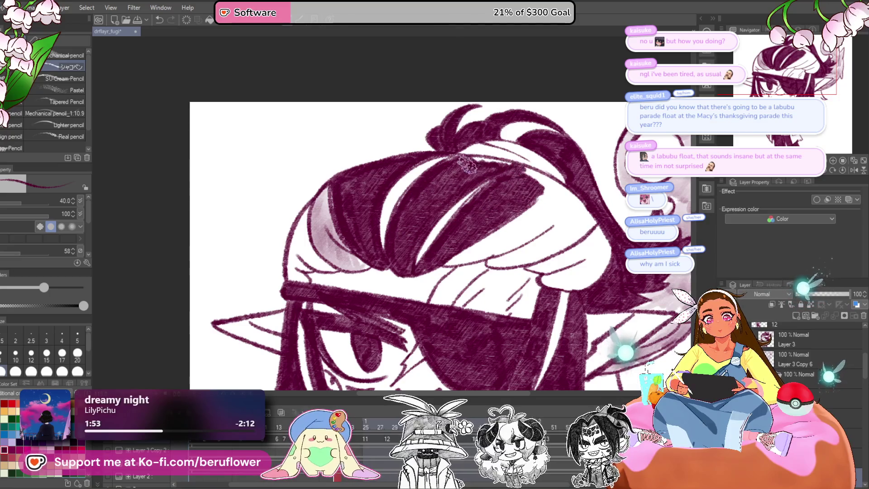
{"action": "mouse_move", "coordinate": [550, 188]}
{"action": "left_mouse_down"}
{"action": "mouse_move", "coordinate": [504, 199]}
{"action": "mouse_move", "coordinate": [512, 224]}
{"action": "left_mouse_up"}
{"action": "mouse_move", "coordinate": [441, 246]}
{"action": "left_mouse_down"}
{"action": "mouse_move", "coordinate": [520, 213]}
{"action": "mouse_move", "coordinate": [498, 229]}
{"action": "mouse_move", "coordinate": [539, 201]}
{"action": "mouse_move", "coordinate": [453, 239]}
{"action": "left_mouse_up"}
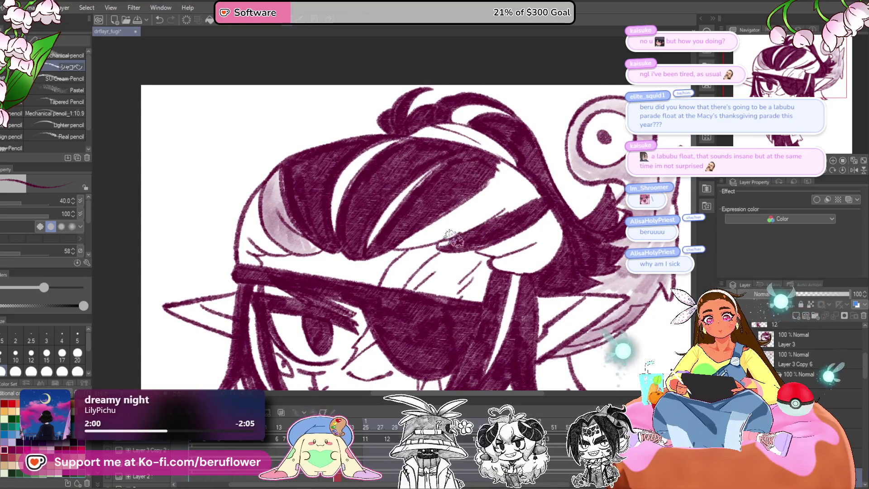
{"action": "mouse_move", "coordinate": [492, 205]}
{"action": "left_mouse_down"}
{"action": "mouse_move", "coordinate": [507, 185]}
{"action": "mouse_move", "coordinate": [534, 181]}
{"action": "mouse_move", "coordinate": [498, 167]}
{"action": "mouse_move", "coordinate": [478, 195]}
{"action": "mouse_move", "coordinate": [502, 206]}
{"action": "mouse_move", "coordinate": [455, 233]}
{"action": "mouse_move", "coordinate": [408, 245]}
{"action": "mouse_move", "coordinate": [452, 211]}
{"action": "left_mouse_up"}
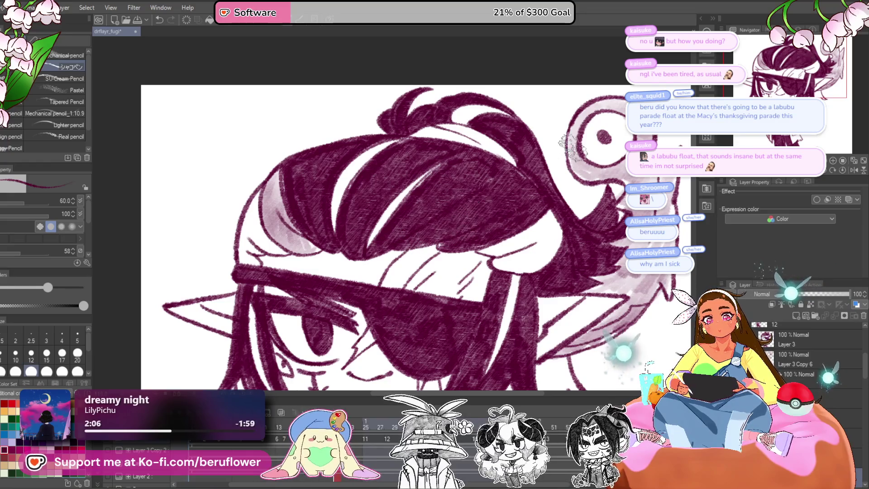
- Add soft shading along the left edge of the hair
{"action": "left_click_drag", "start_coordinate": [573, 147], "coordinate": [624, 130]}
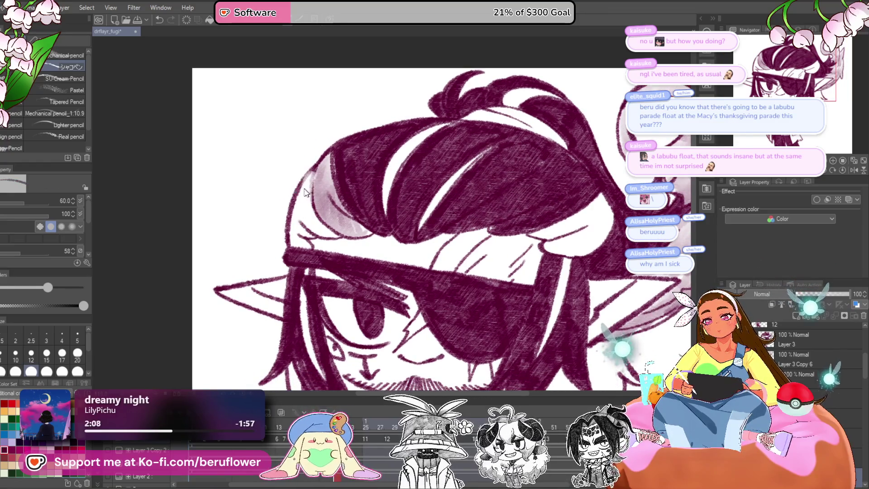
{"action": "mouse_move", "coordinate": [333, 178]}
{"action": "left_mouse_down"}
{"action": "mouse_move", "coordinate": [298, 204]}
{"action": "mouse_move", "coordinate": [345, 244]}
{"action": "mouse_move", "coordinate": [304, 208]}
{"action": "mouse_move", "coordinate": [292, 233]}
{"action": "mouse_move", "coordinate": [301, 246]}
{"action": "mouse_move", "coordinate": [302, 233]}
{"action": "left_mouse_up"}
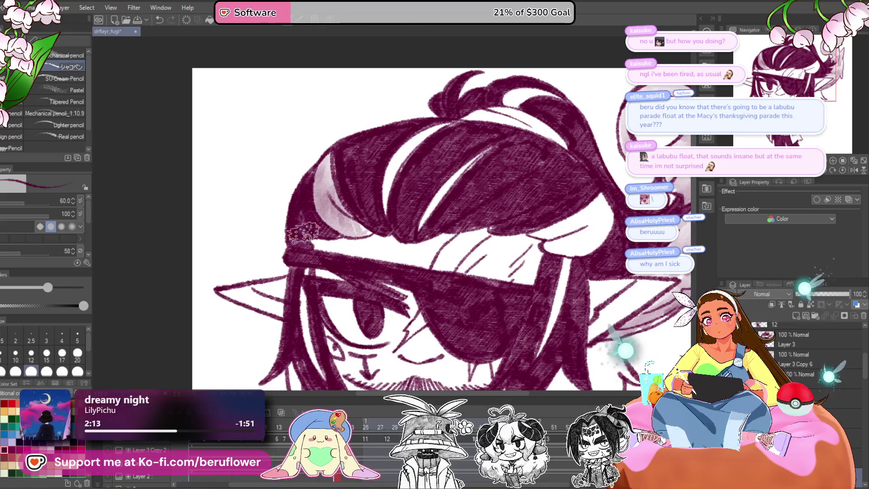
{"action": "left_click_drag", "start_coordinate": [573, 337], "coordinate": [478, 245]}
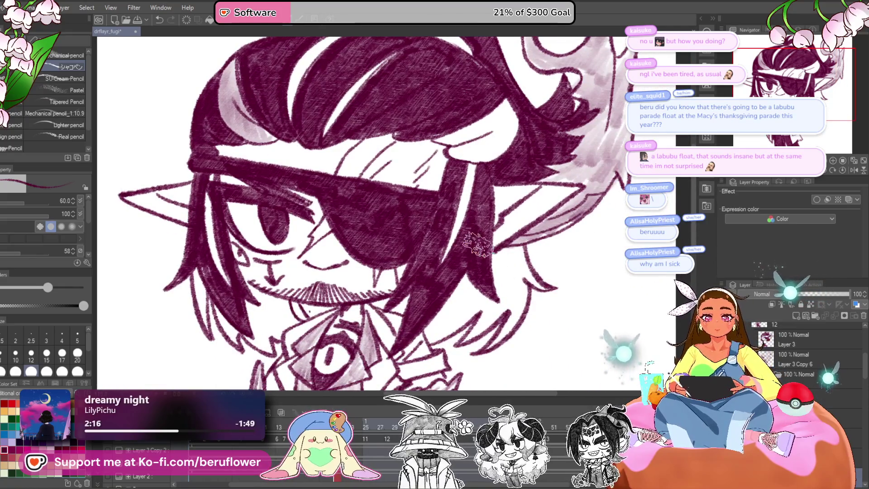
- Lay light pink strokes across the hair near the headband and crown, then deepen the hair shadows
{"action": "key", "text": "ctrl+0"}
{"action": "scroll", "coordinate": [358, 208], "scroll_direction": "up", "scroll_amount": 3}
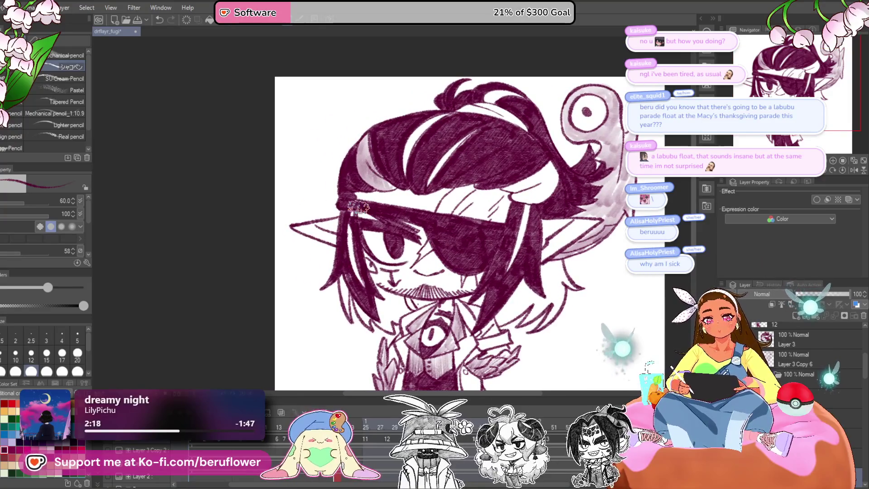
{"action": "scroll", "coordinate": [358, 207], "scroll_direction": "up", "scroll_amount": 4}
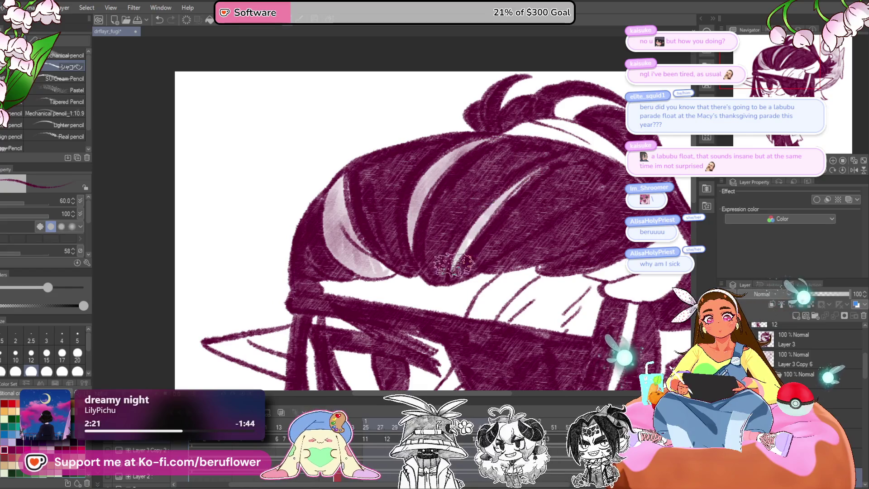
{"action": "scroll", "coordinate": [454, 265], "scroll_direction": "up", "scroll_amount": 2}
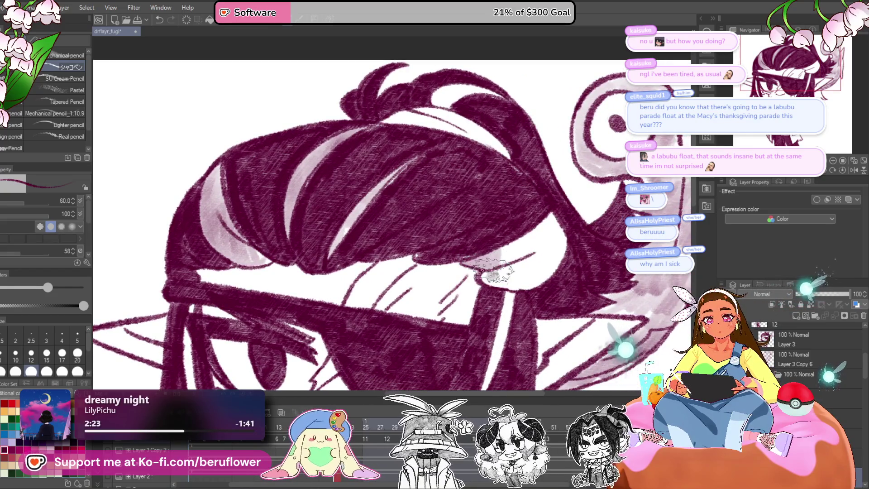
{"action": "mouse_move", "coordinate": [492, 272]}
{"action": "left_mouse_down"}
{"action": "mouse_move", "coordinate": [520, 260]}
{"action": "mouse_move", "coordinate": [559, 221]}
{"action": "left_mouse_up"}
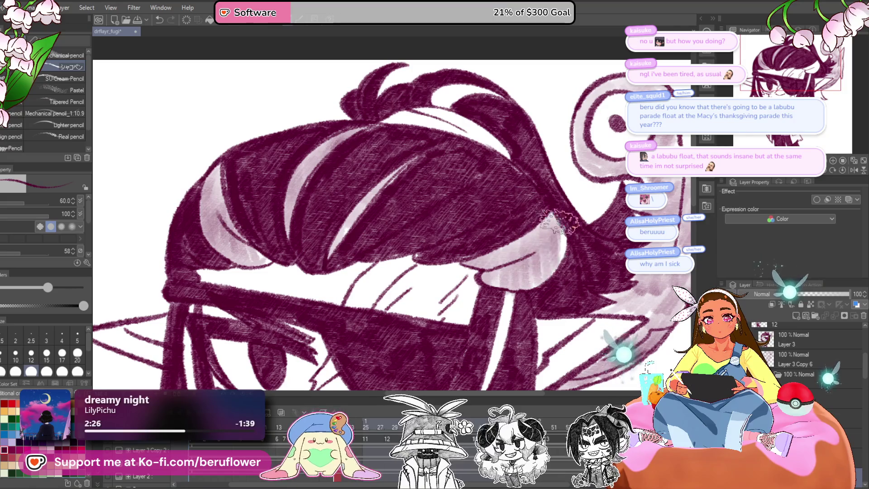
{"action": "scroll", "coordinate": [559, 222], "scroll_direction": "down", "scroll_amount": 4}
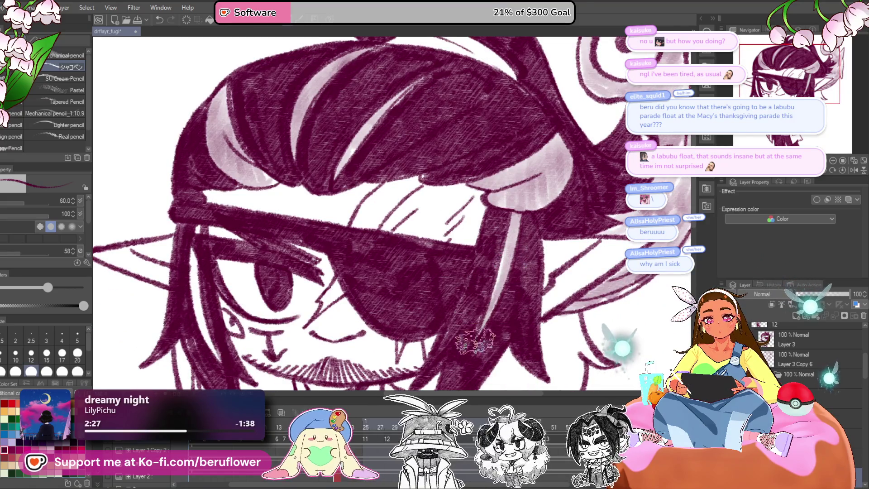
{"action": "scroll", "coordinate": [475, 342], "scroll_direction": "up", "scroll_amount": 8}
{"action": "mouse_move", "coordinate": [463, 195]}
{"action": "left_mouse_down"}
{"action": "mouse_move", "coordinate": [516, 194]}
{"action": "mouse_move", "coordinate": [552, 220]}
{"action": "left_mouse_up"}
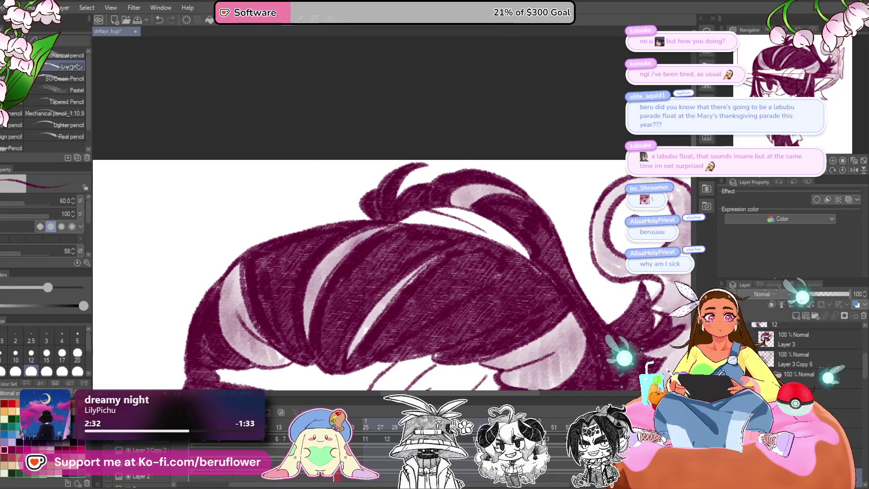
{"action": "key", "text": "minus"}
{"action": "key", "text": "minus"}
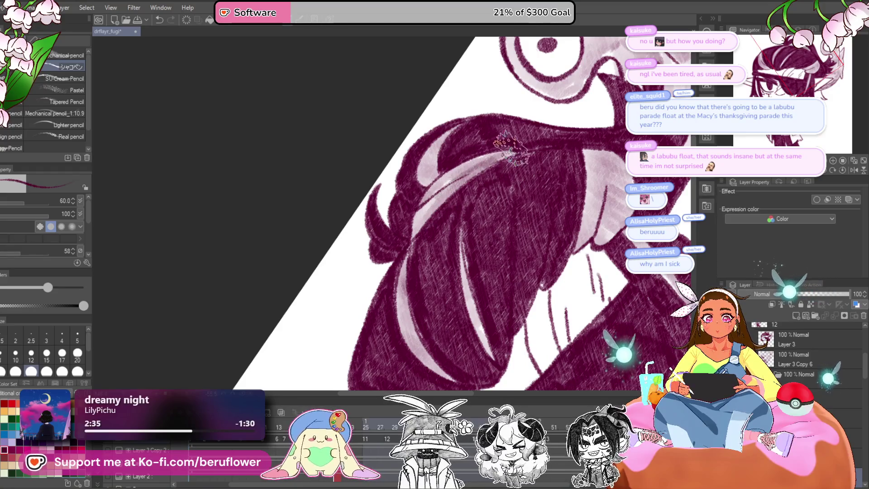
{"action": "mouse_move", "coordinate": [452, 181]}
{"action": "left_mouse_down"}
{"action": "mouse_move", "coordinate": [426, 217]}
{"action": "mouse_move", "coordinate": [435, 195]}
{"action": "left_mouse_up"}
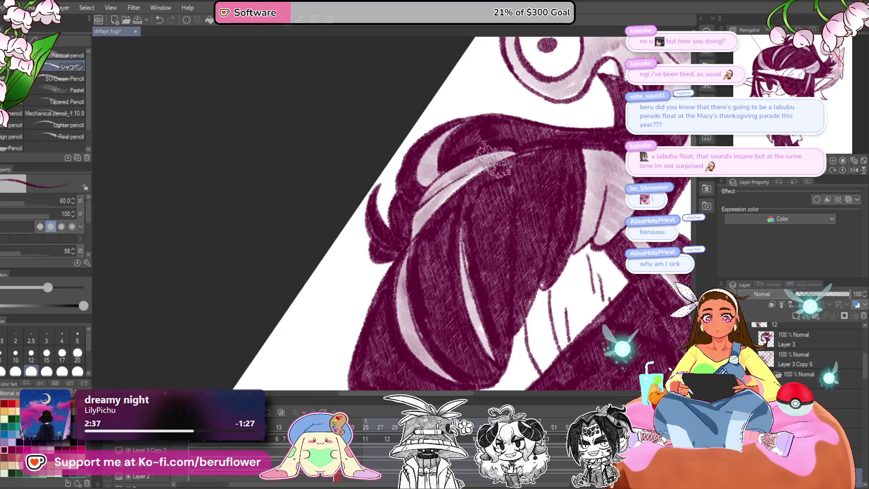